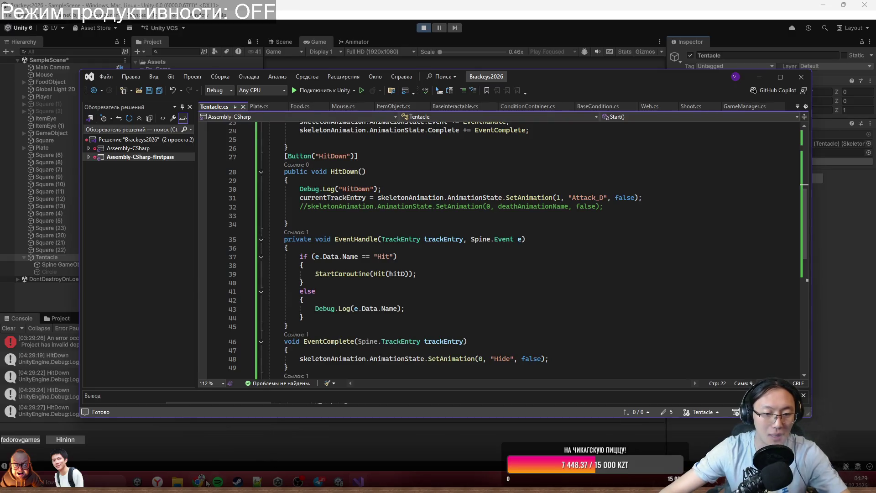
Look over the DeepSeek chat in the browser, then return to the code.
click(316, 442)
scroll(390, 330, down, 10)
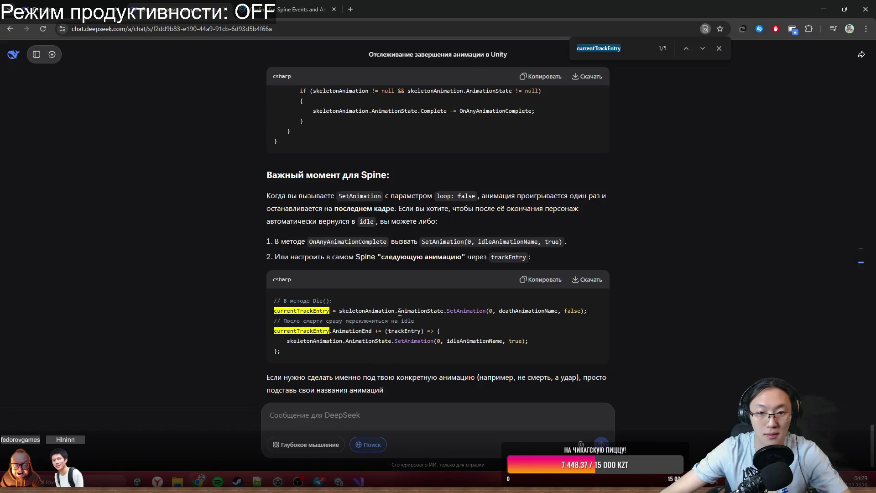
click(394, 342)
scroll(395, 345, down, 1)
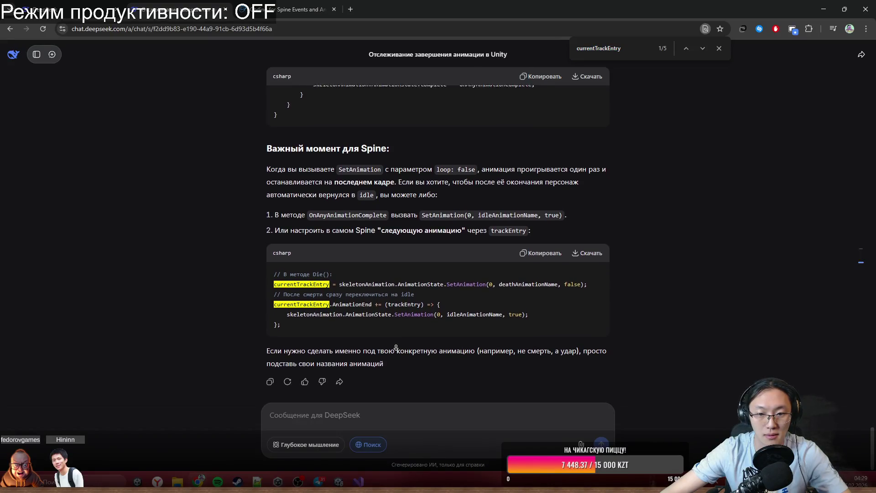
scroll(448, 328, up, 5)
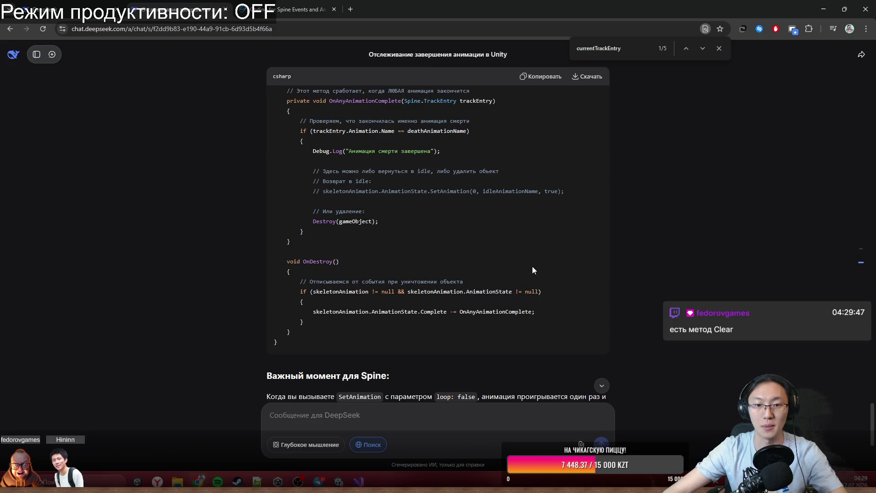
click(819, 4)
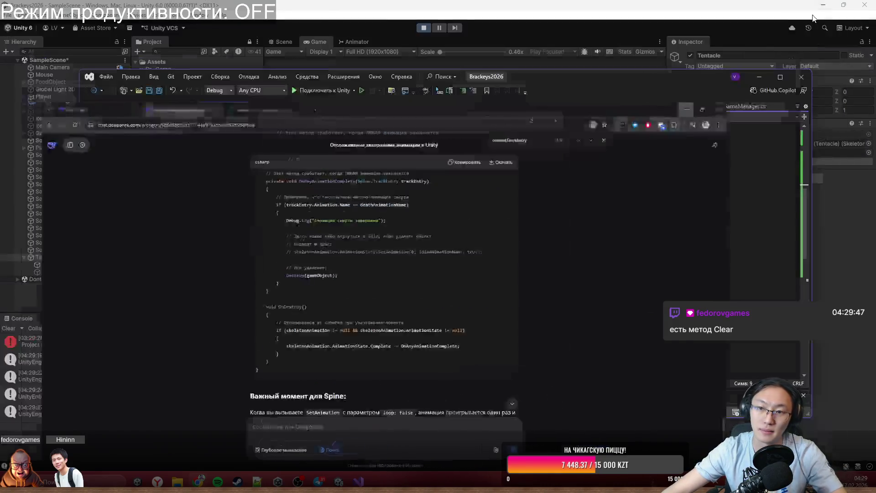
Add a skeletonAnimation.AnimationState.ClearTrack() line after SetAnimation in HitDown.
click(656, 196)
key(Return)
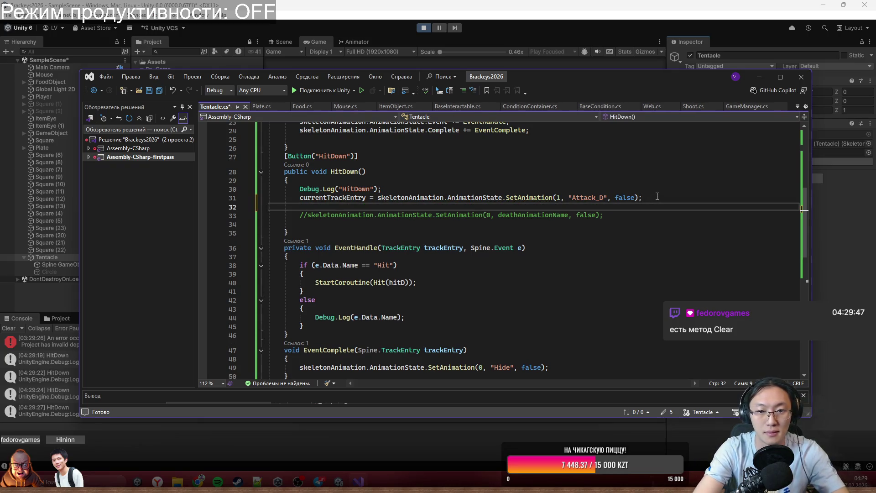
text(skeleton.)
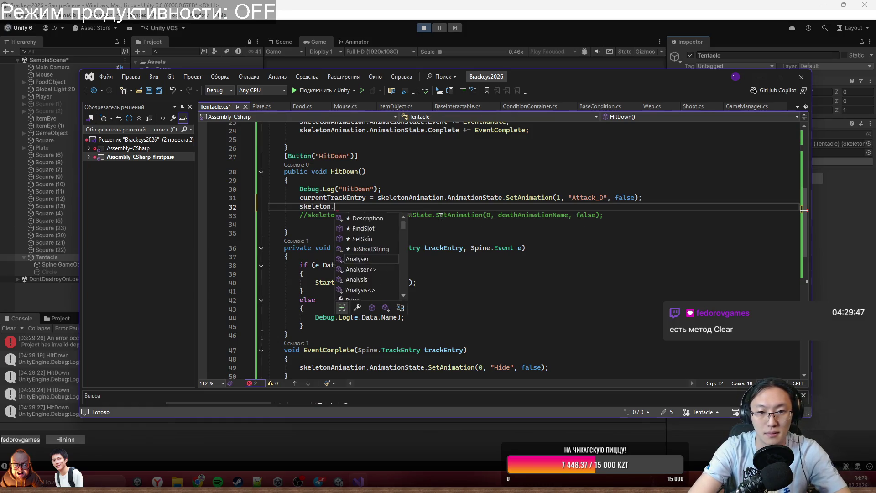
text(An)
key(BackSpace)
key(BackSpace)
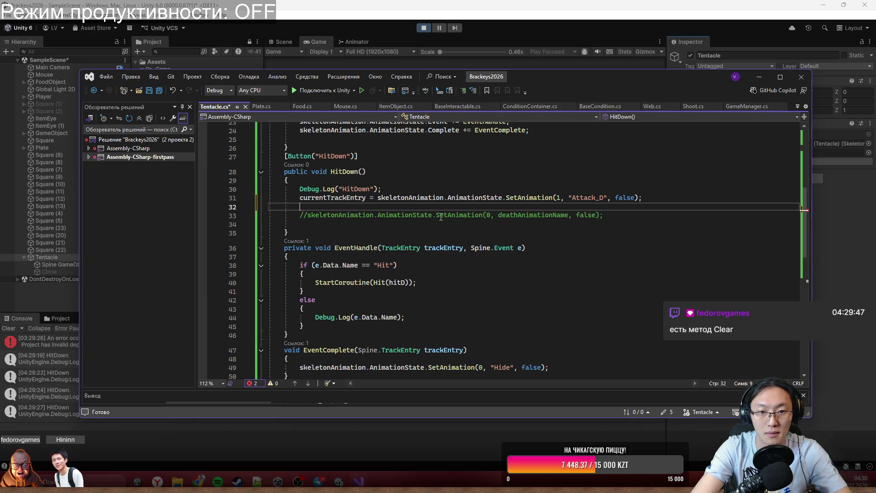
text(skeAn)
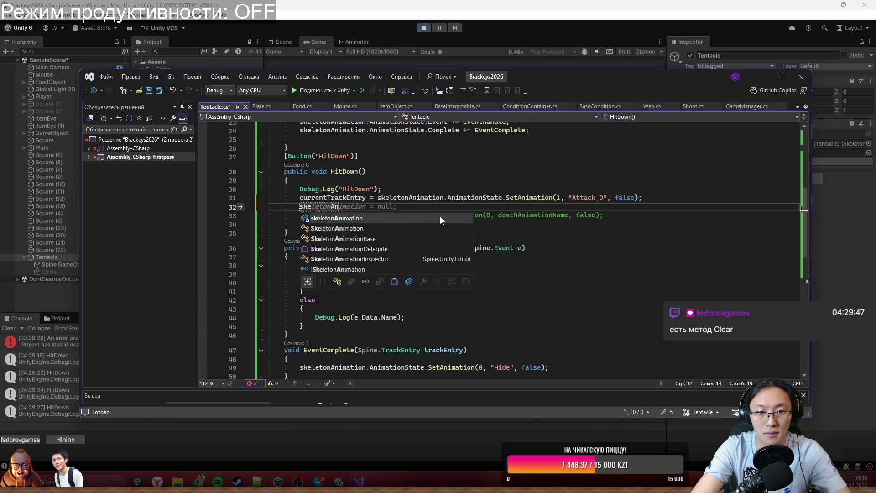
key(Tab)
text(.Ani)
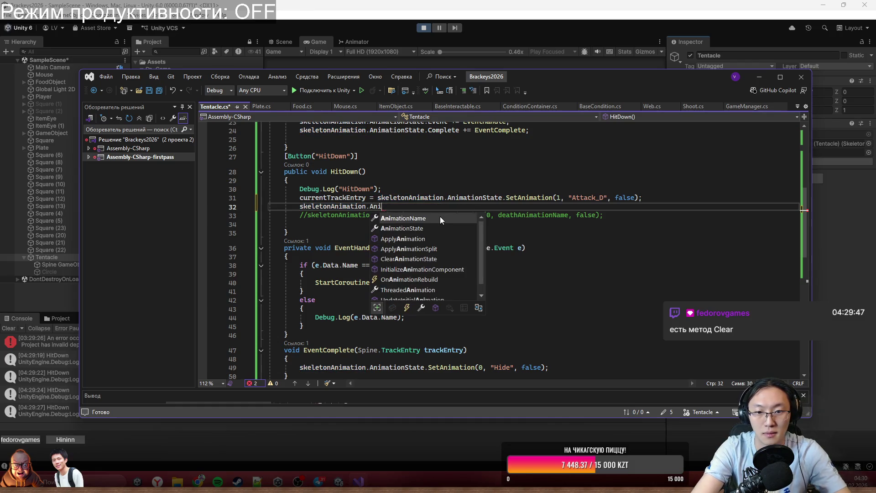
key(Down)
key(Tab)
text(.Clear)
key(Tab)
text(())
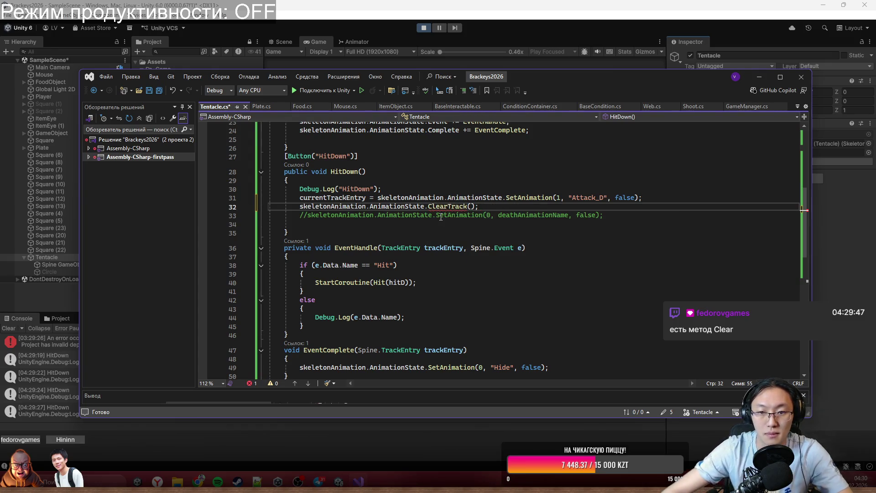
Pass track 0 to ClearTrack and change the Attack_D call's track to 0.
mouse_move(459, 207)
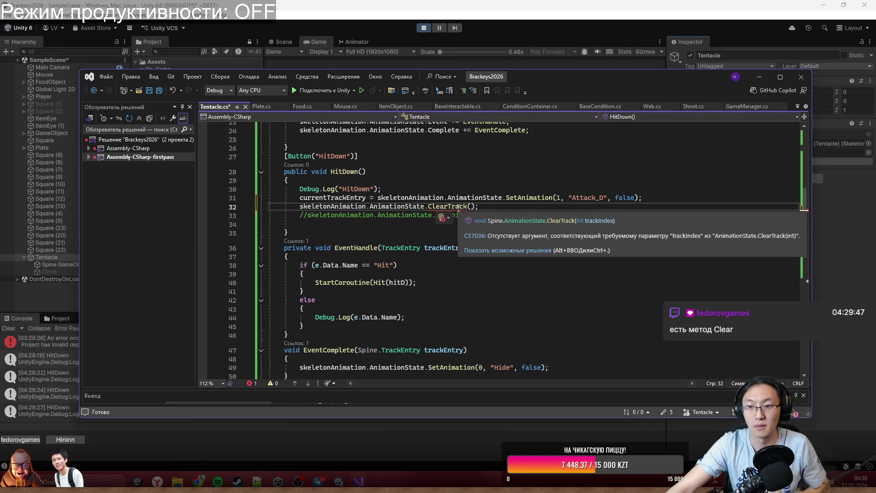
key(Left)
key(Left)
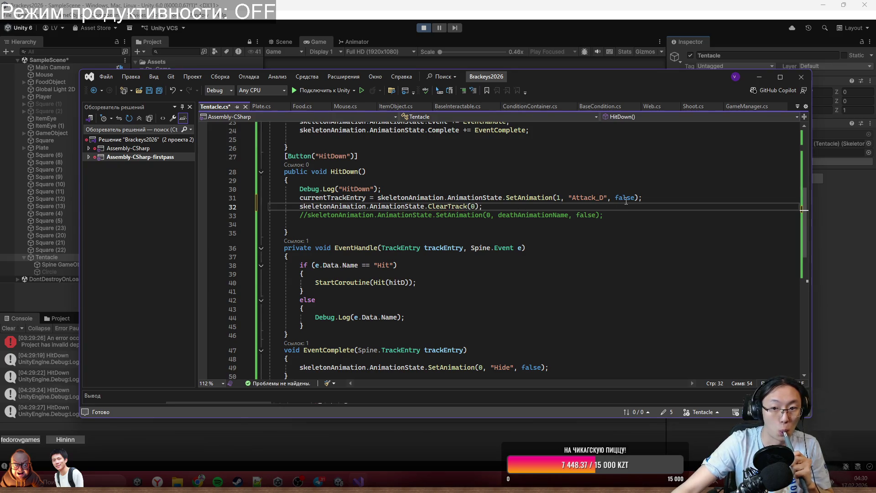
click(557, 198)
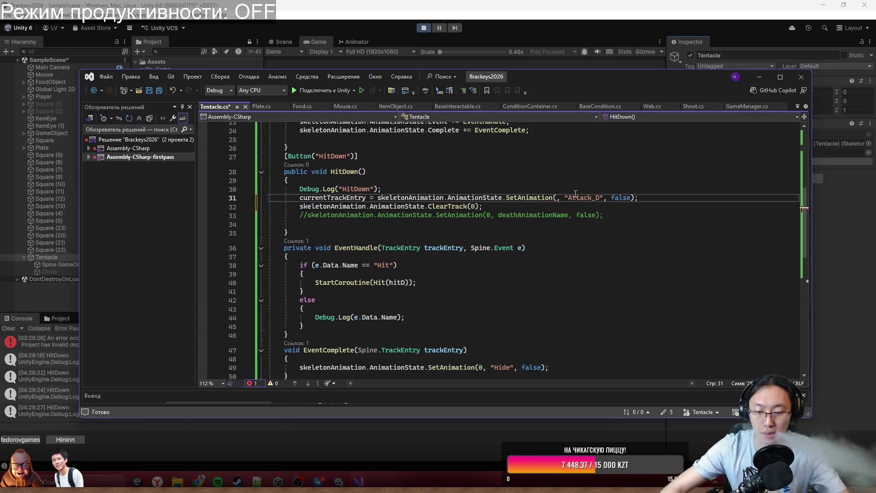
text(0)
scroll(558, 193, up, 3)
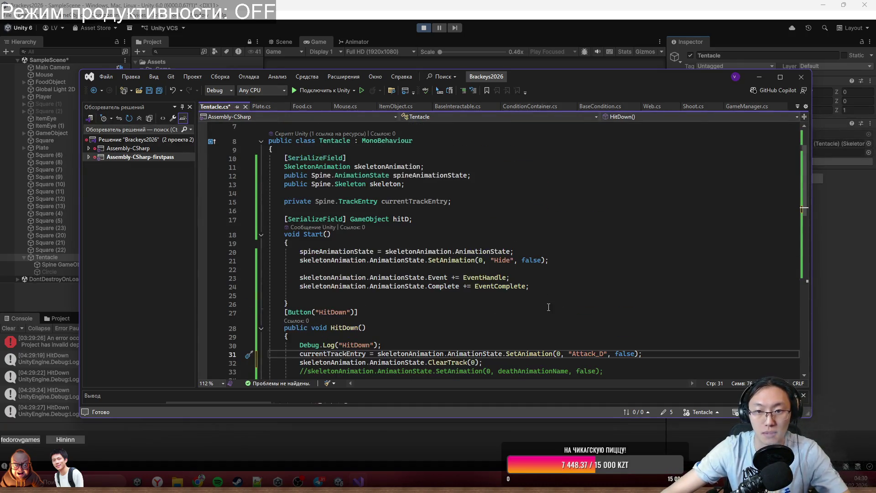
Copy the ClearTrack(0) line into Start() after the Hide animation and save Tentacle.cs.
drag(527, 282, 692, 279)
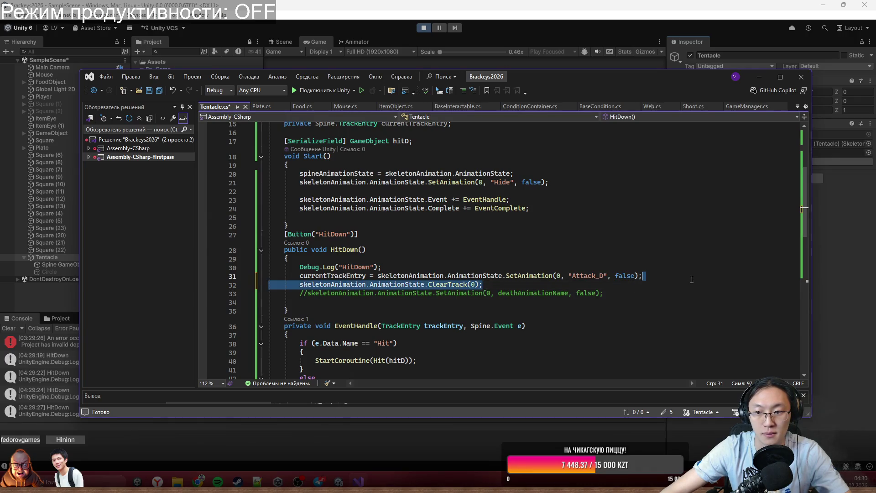
key(ctrl+c)
click(553, 182)
key(Return)
key(ctrl+v)
key(ctrl+s)
click(301, 320)
click(590, 4)
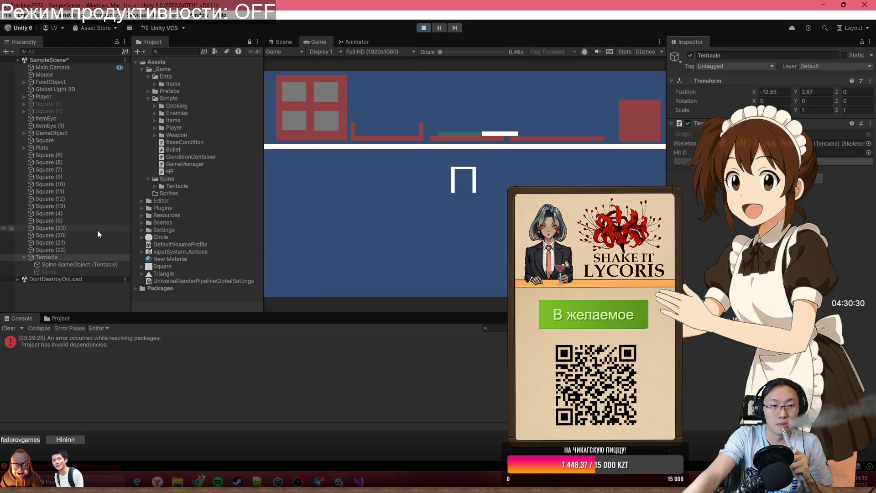
Trigger HitDown twice from the Tentacle Inspector in play mode, then stop playing.
click(760, 162)
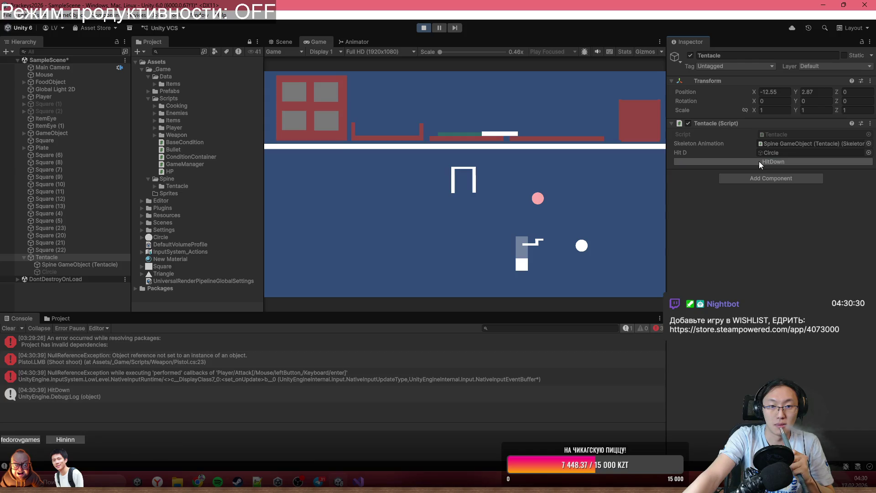
click(761, 163)
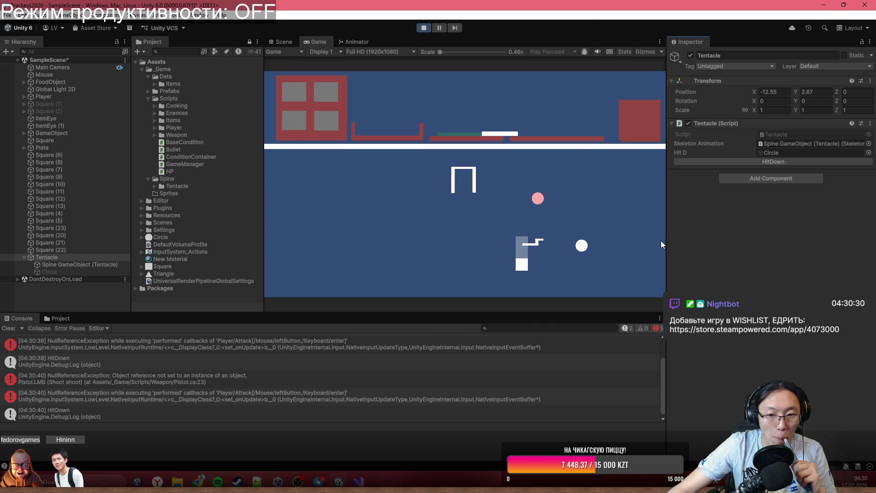
click(424, 28)
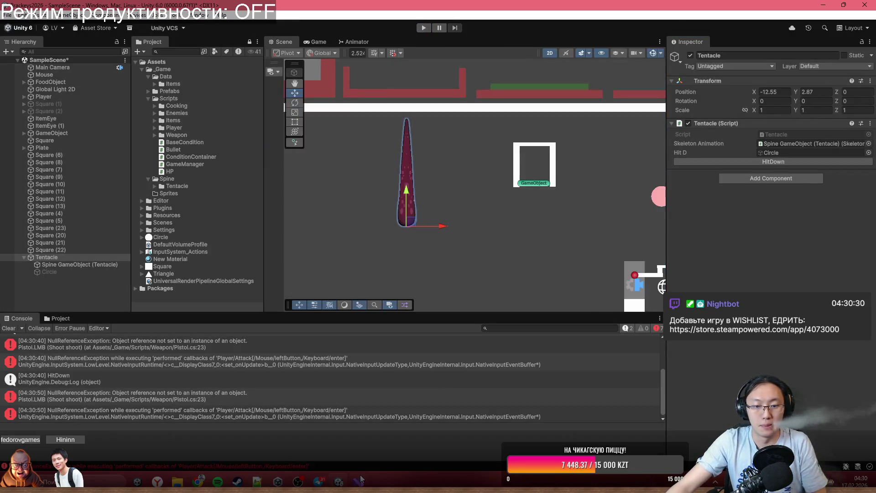
Scroll through Tentacle.cs, then go to the DeepSeek chat and open a new browser tab.
click(358, 481)
scroll(569, 340, down, 2)
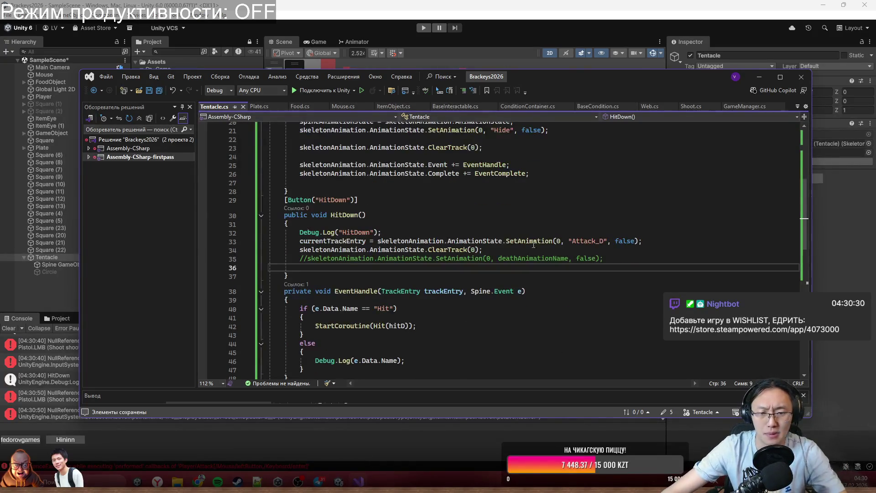
scroll(535, 233, down, 2)
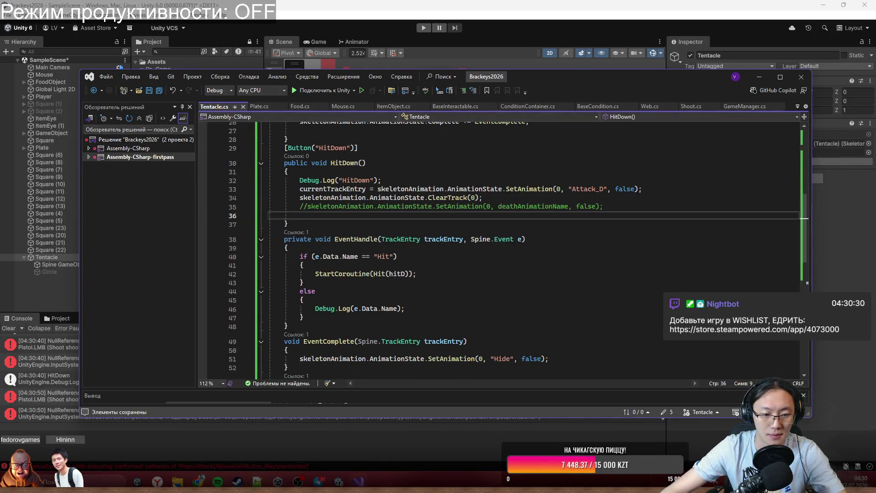
mouse_move(198, 482)
click(305, 440)
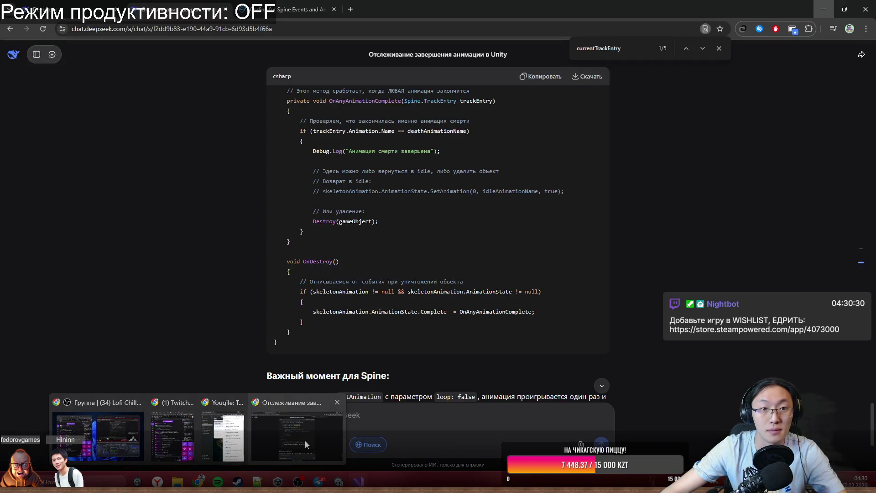
click(350, 14)
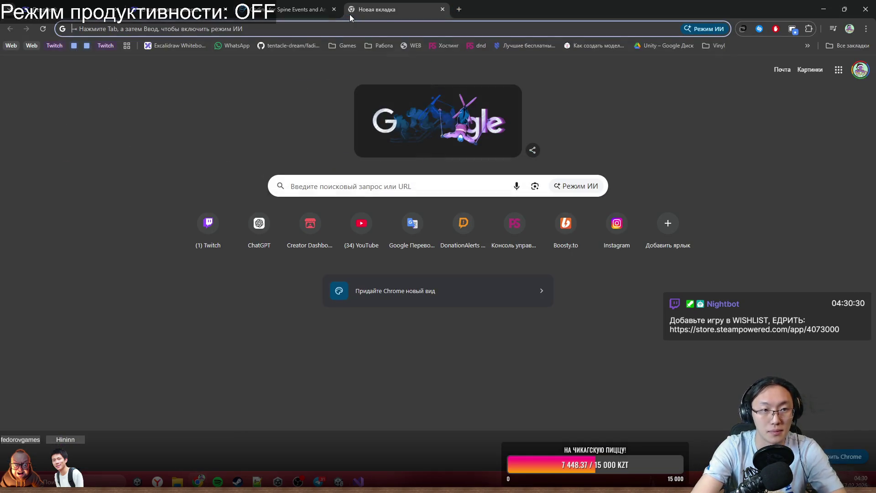
Open YouTube and search for 'unity spine'.
text(y)
key(Return)
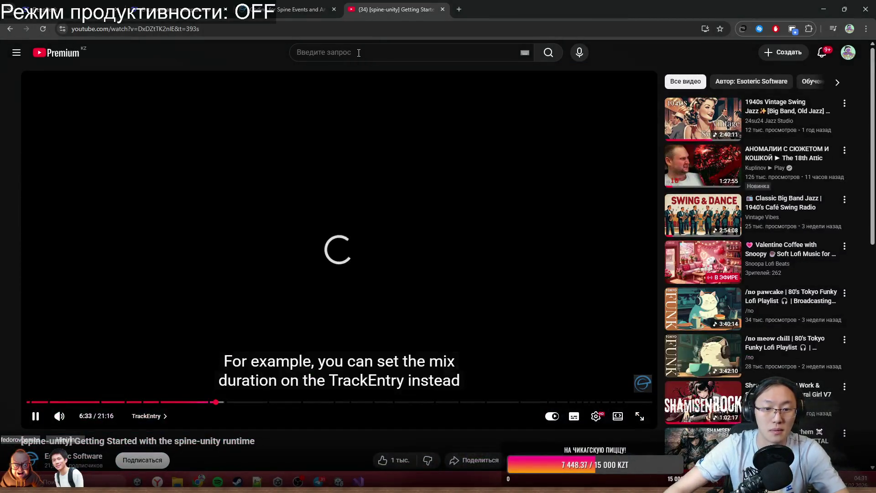
click(359, 53)
text(unity spine)
key(Return)
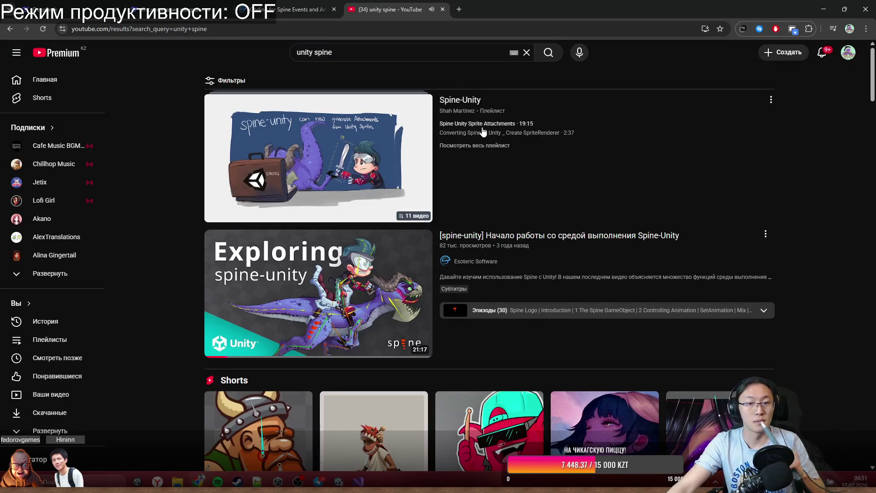
Scroll through the 'unity spine' search results.
scroll(461, 154, down, 9)
scroll(465, 210, down, 3)
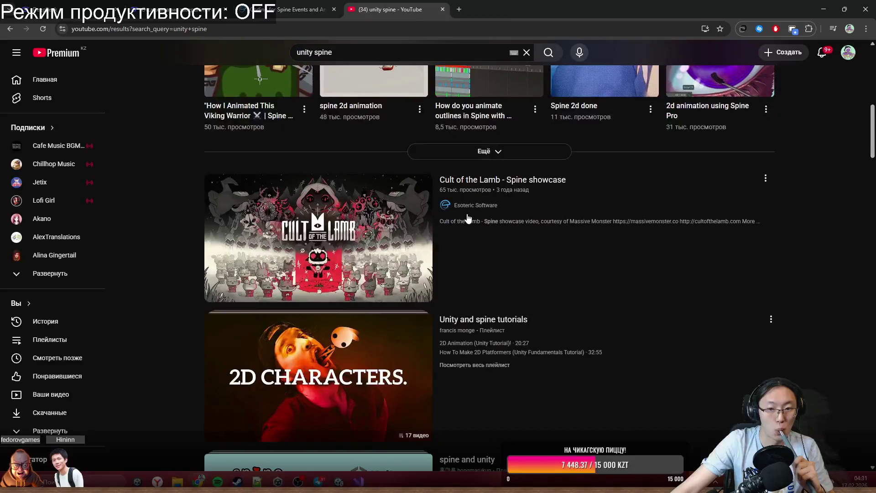
scroll(462, 220, down, 10)
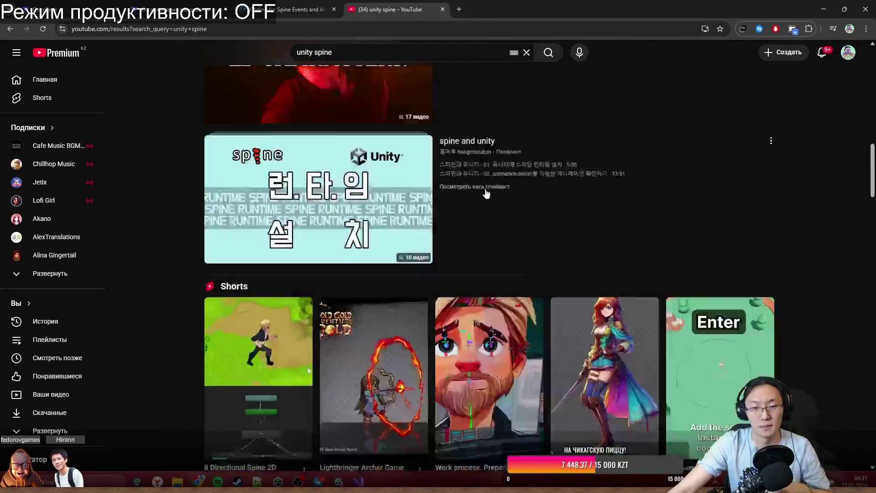
scroll(487, 191, down, 7)
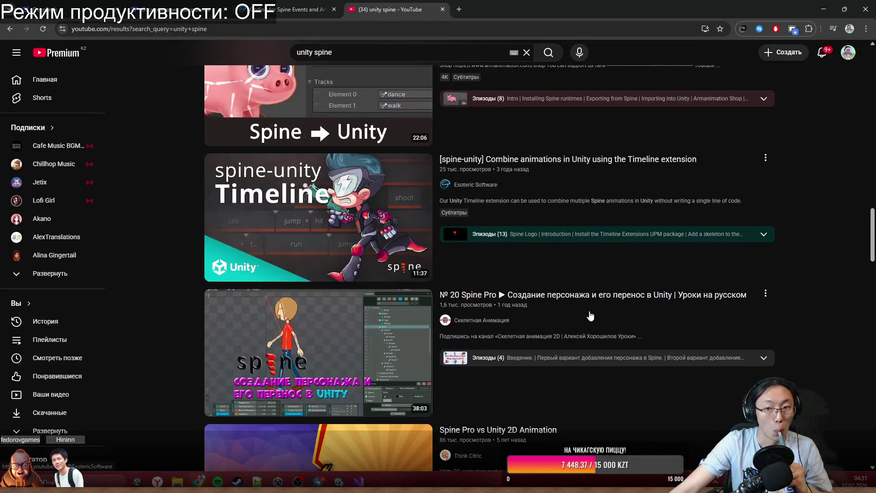
mouse_move(606, 311)
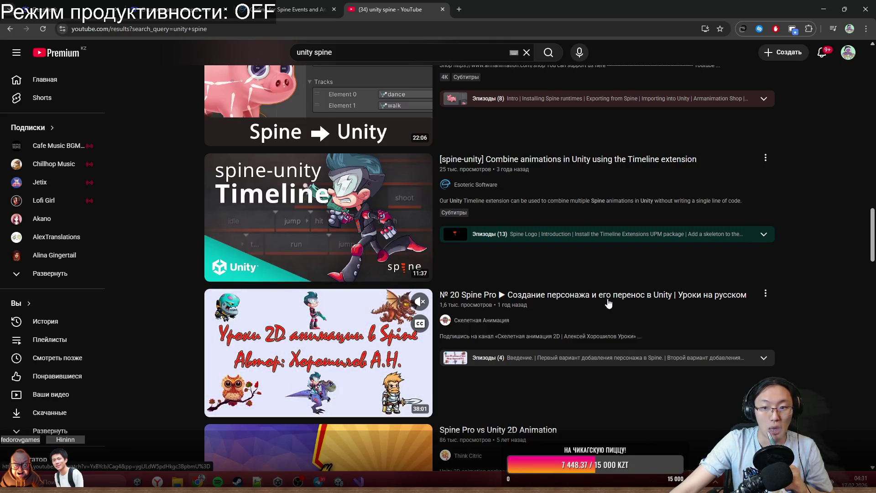
scroll(610, 302, down, 2)
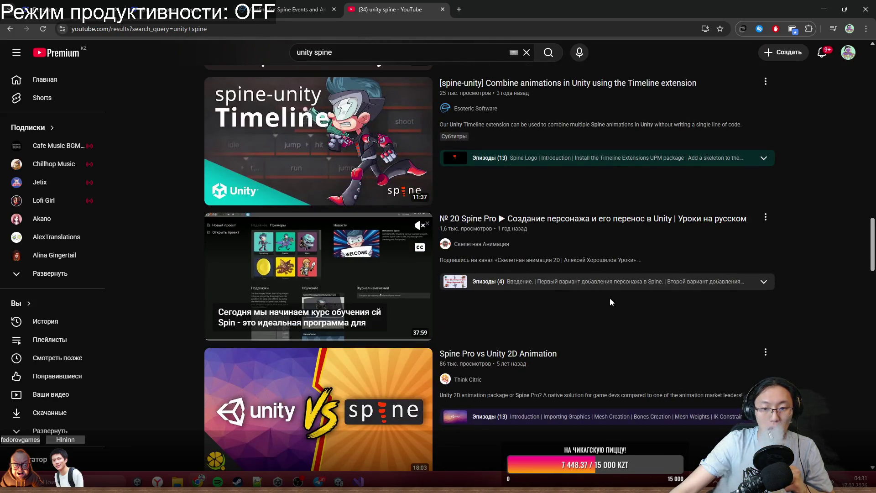
scroll(611, 302, up, 4)
scroll(610, 301, down, 10)
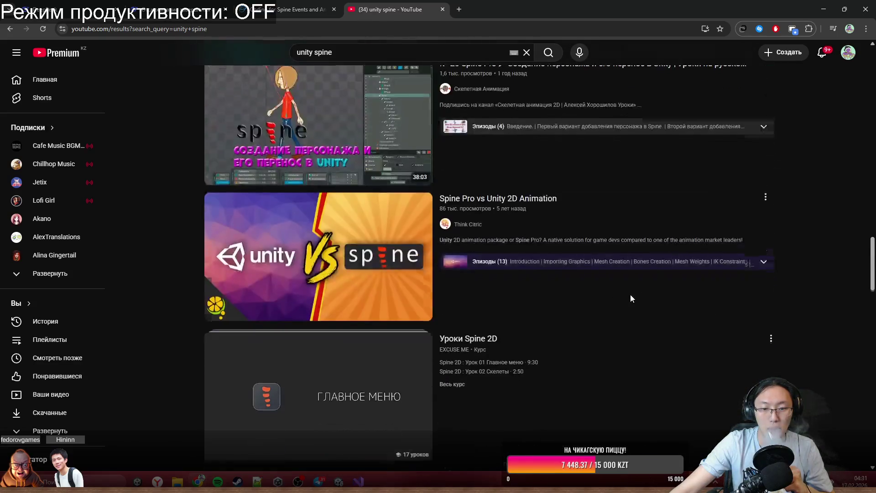
Open the first Уроки Spine 2D lesson, then return to the search results.
click(478, 193)
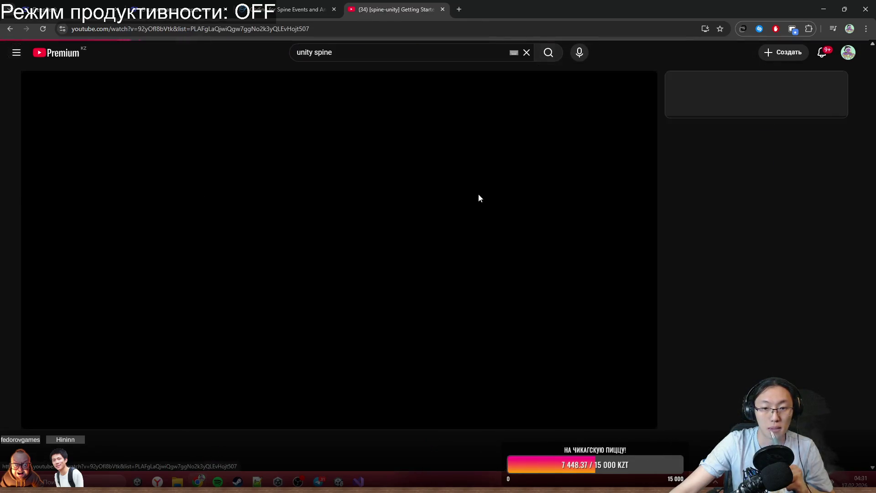
scroll(395, 267, down, 4)
scroll(730, 241, up, 2)
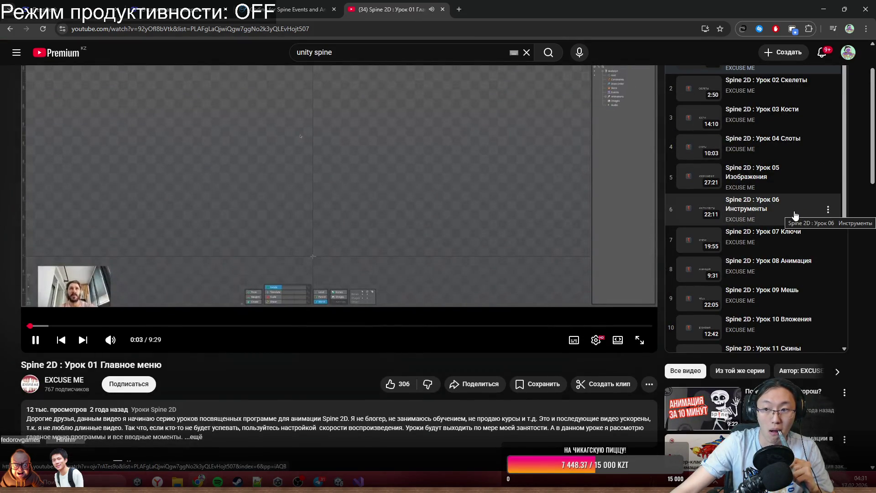
scroll(780, 293, down, 5)
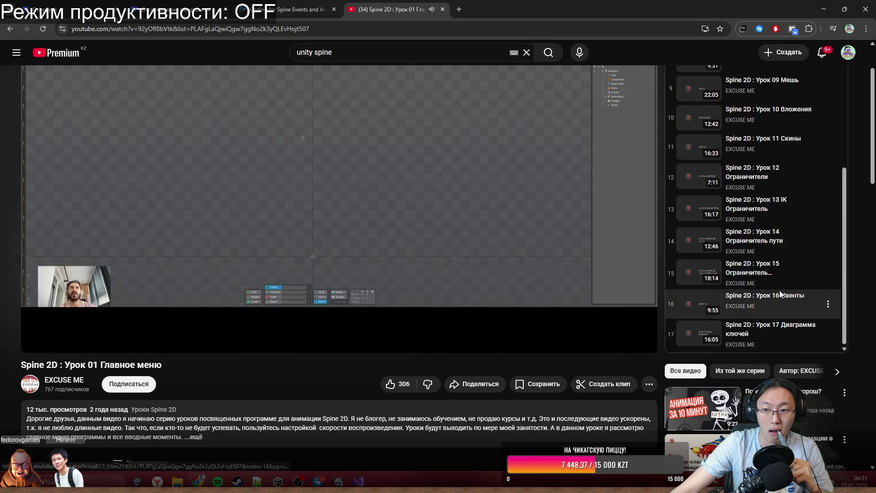
click(10, 29)
Keep scrolling the results for more Spine-to-Unity tutorials.
scroll(415, 258, down, 5)
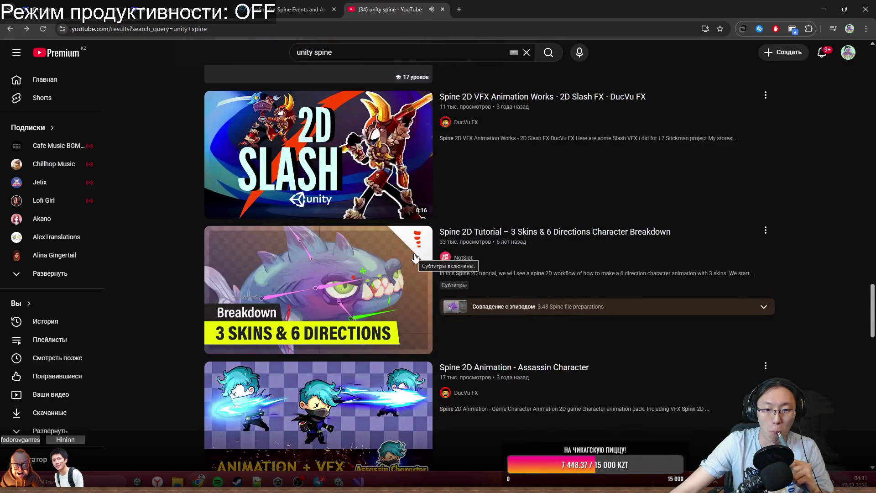
scroll(415, 258, down, 2)
scroll(415, 258, down, 8)
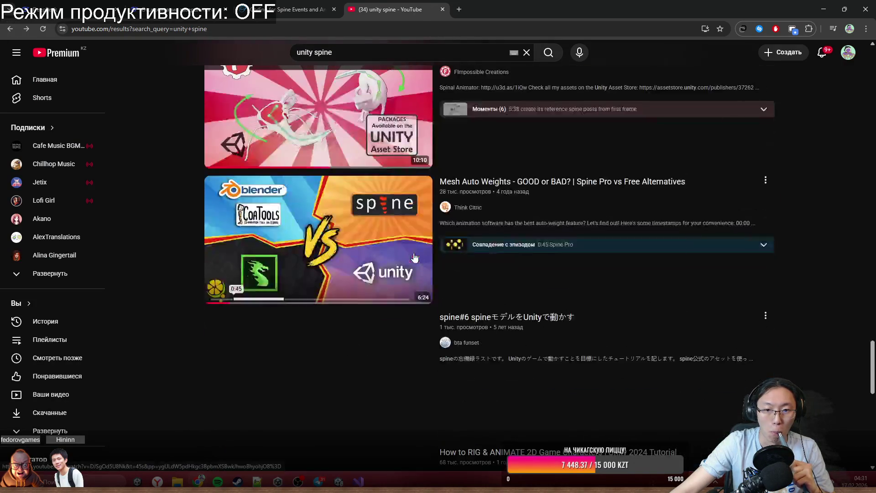
scroll(414, 256, down, 5)
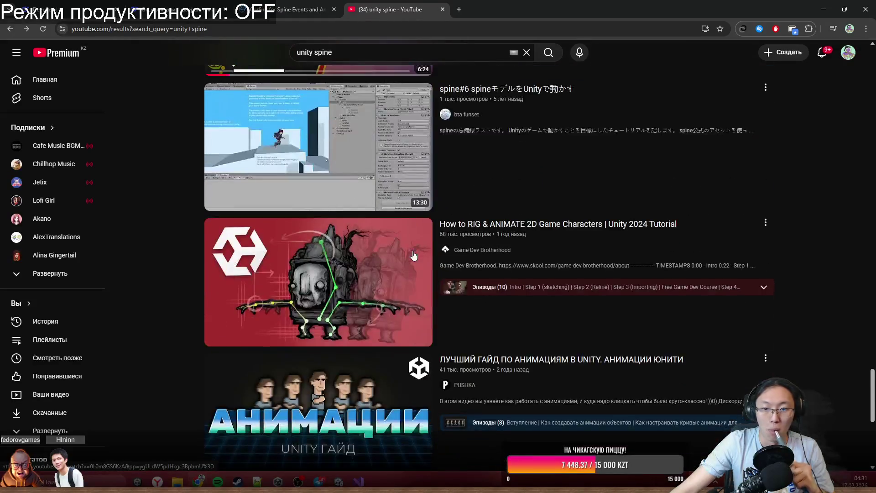
scroll(414, 256, down, 2)
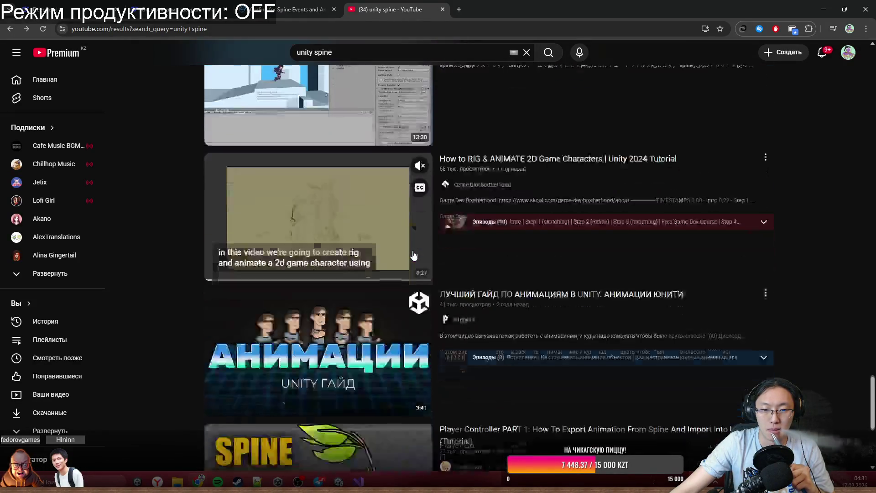
scroll(381, 331, down, 5)
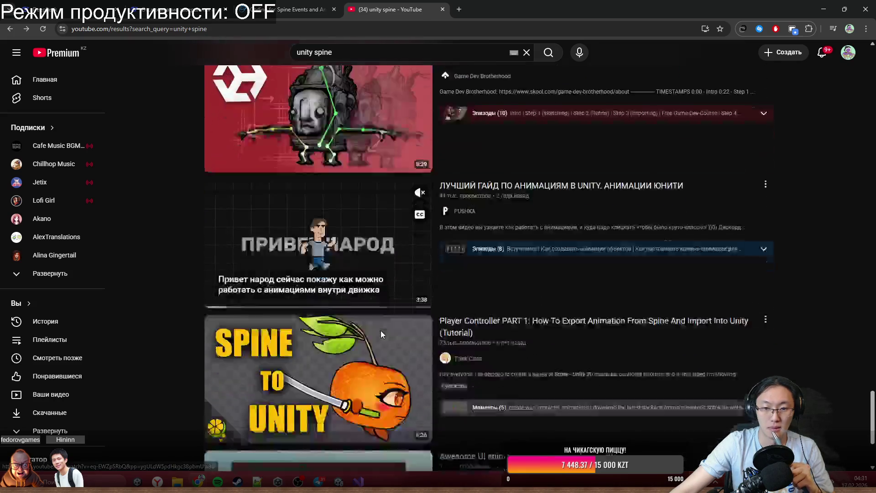
scroll(382, 334, down, 3)
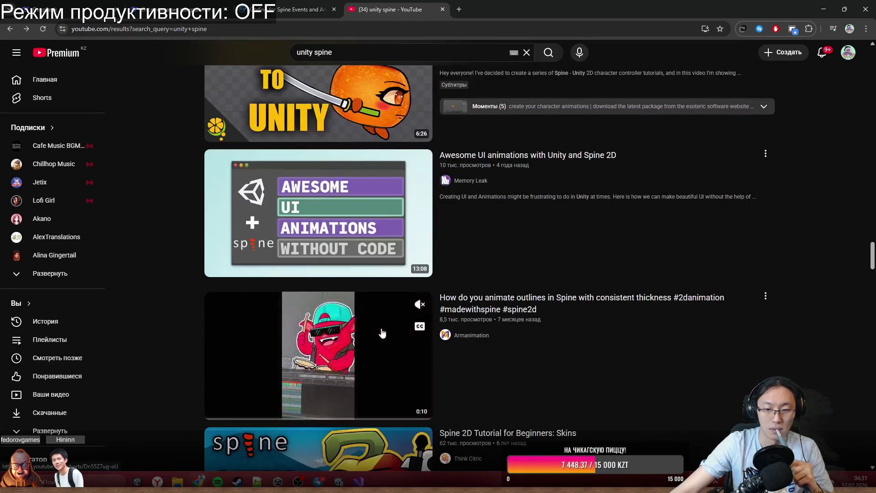
scroll(542, 271, up, 2)
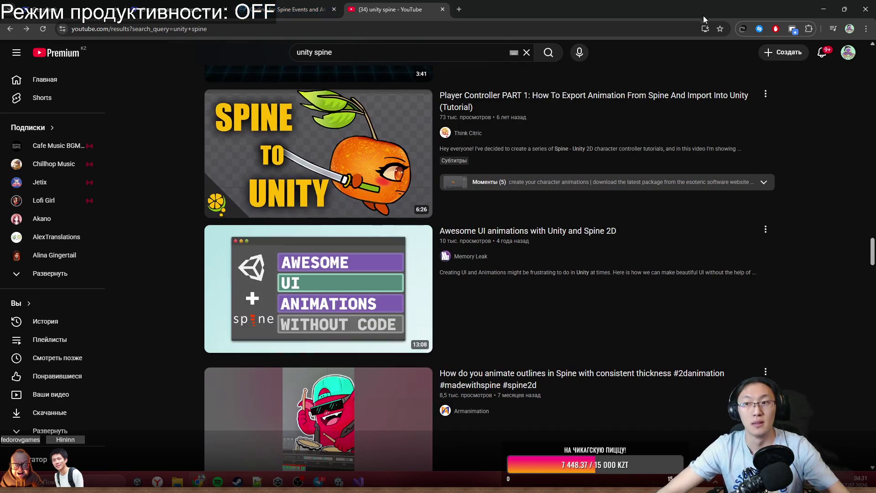
click(332, 4)
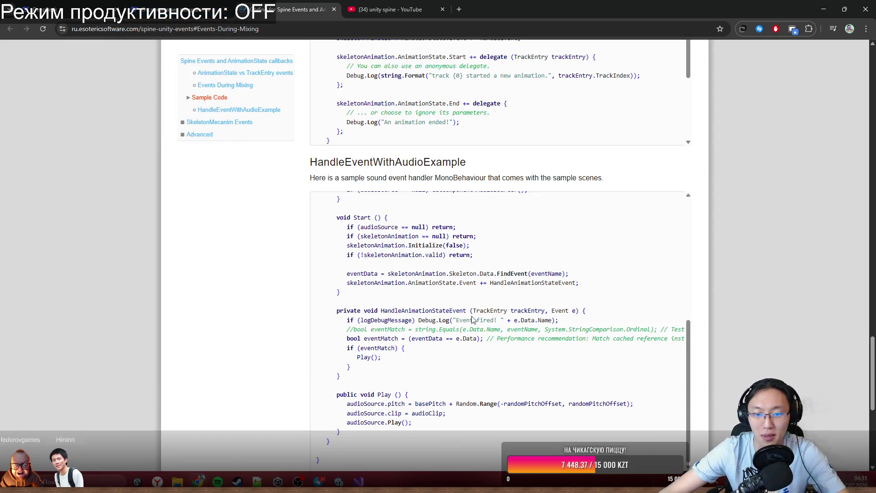
Scroll the Spine events page's sample code down to the Advanced section.
scroll(474, 319, down, 2)
scroll(461, 302, up, 3)
scroll(760, 246, up, 7)
scroll(754, 225, down, 10)
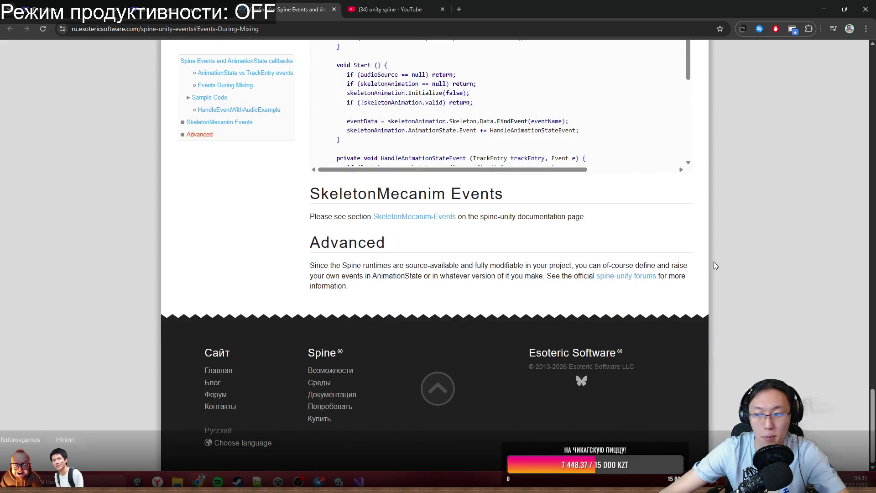
Ask DeepSeek for a simple idle/run switching example and scroll to 'Пример для Spine'.
click(83, 5)
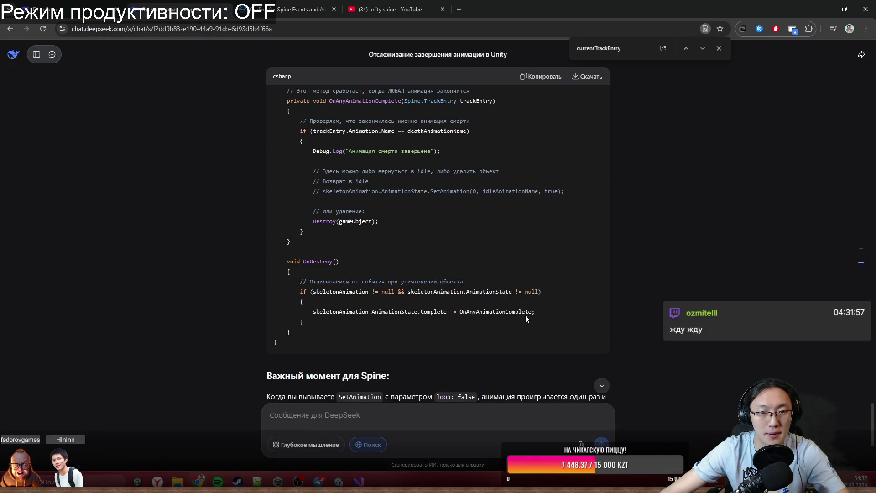
middle_click(515, 336)
text(Сделай теперь простой пример с idle и run изменение анимаций)
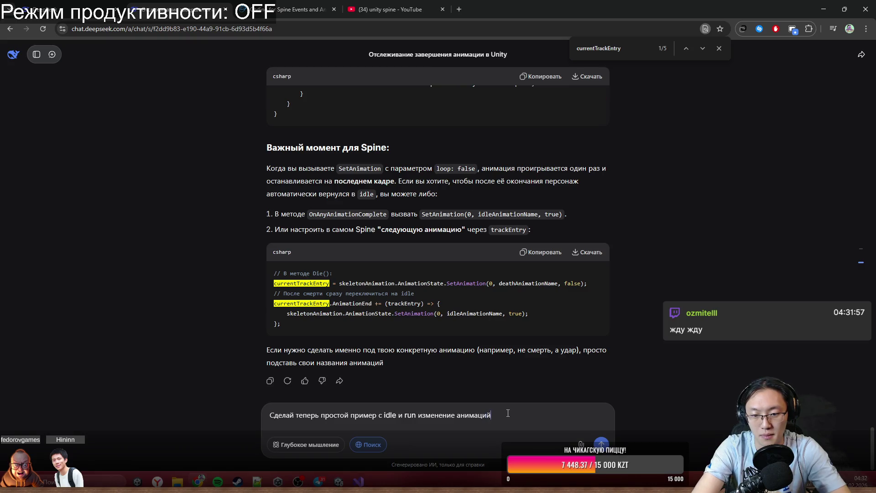
key(Return)
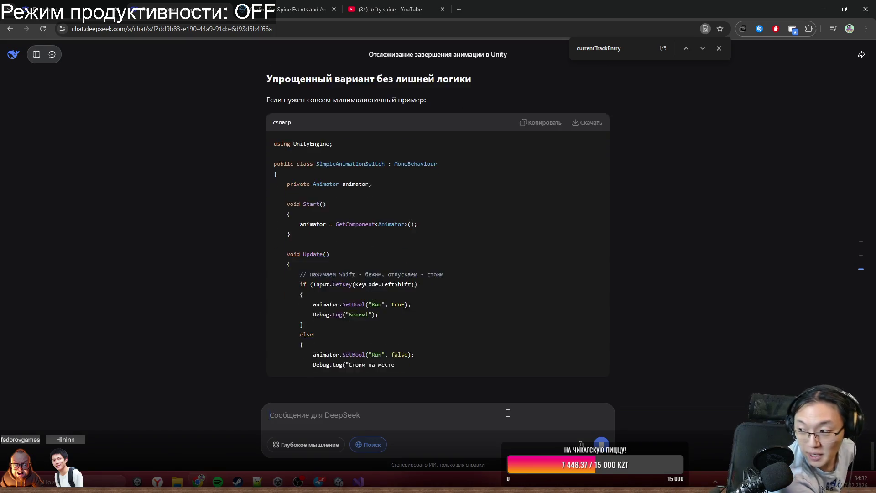
scroll(469, 283, up, 7)
scroll(484, 292, up, 15)
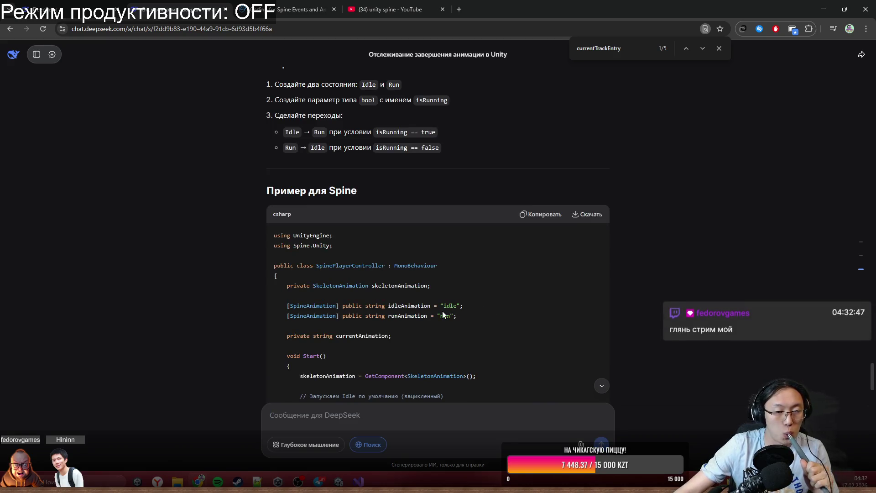
scroll(616, 224, down, 2)
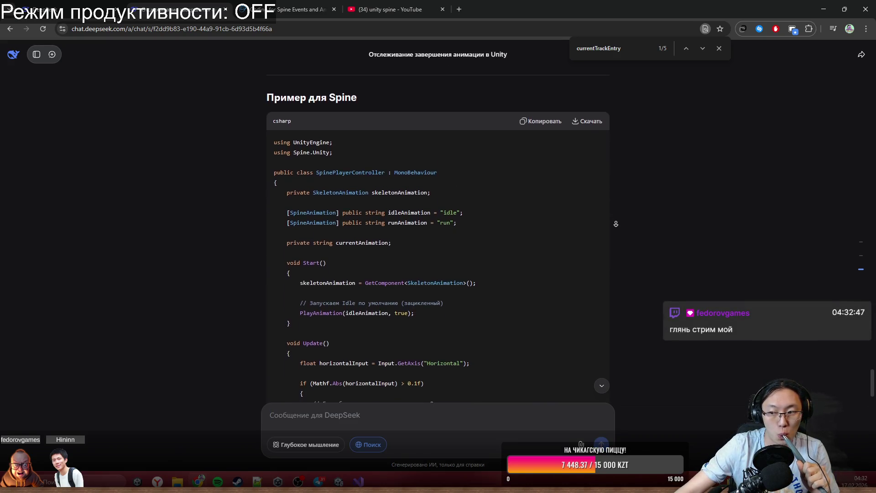
scroll(616, 223, down, 1)
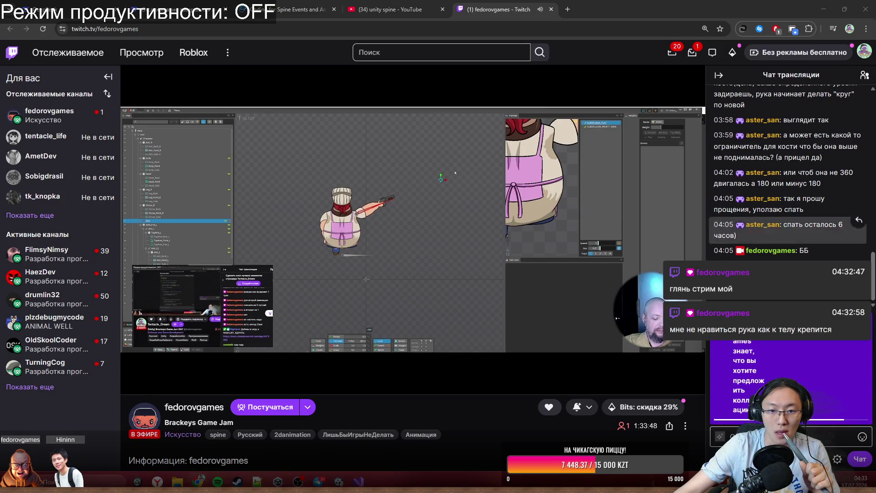
mouse_move(456, 251)
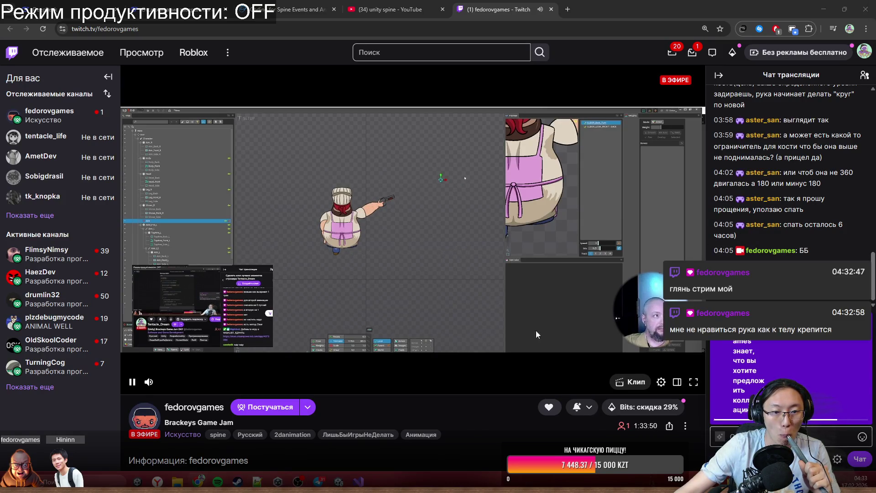
mouse_move(206, 382)
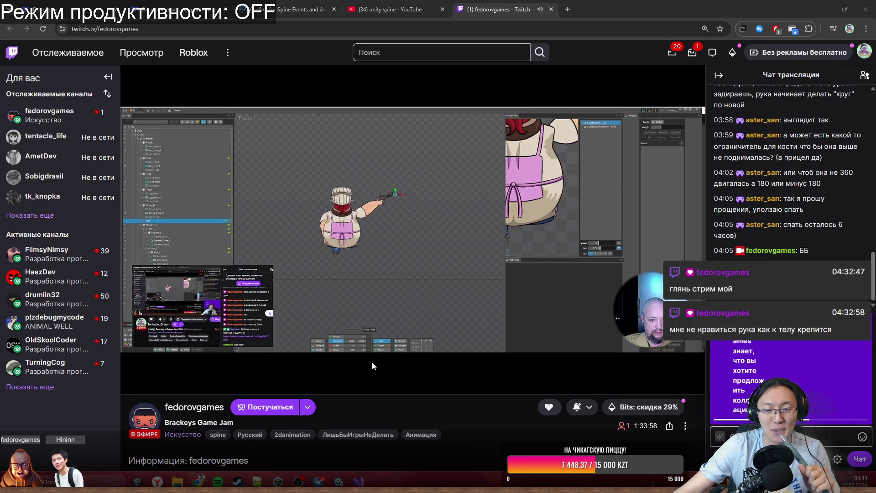
mouse_move(372, 361)
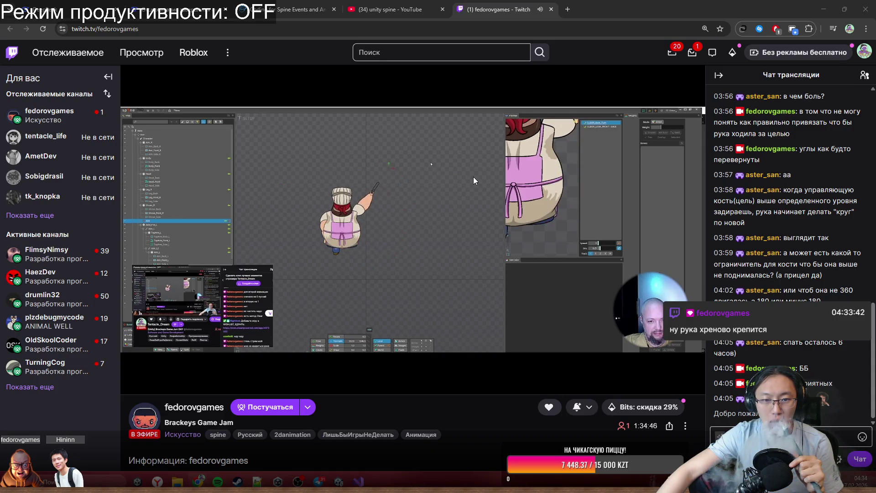
mouse_move(476, 178)
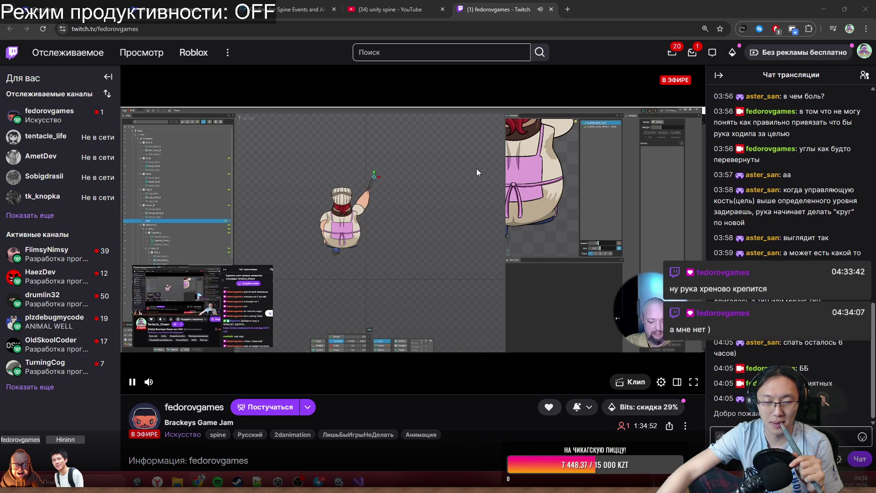
mouse_move(198, 481)
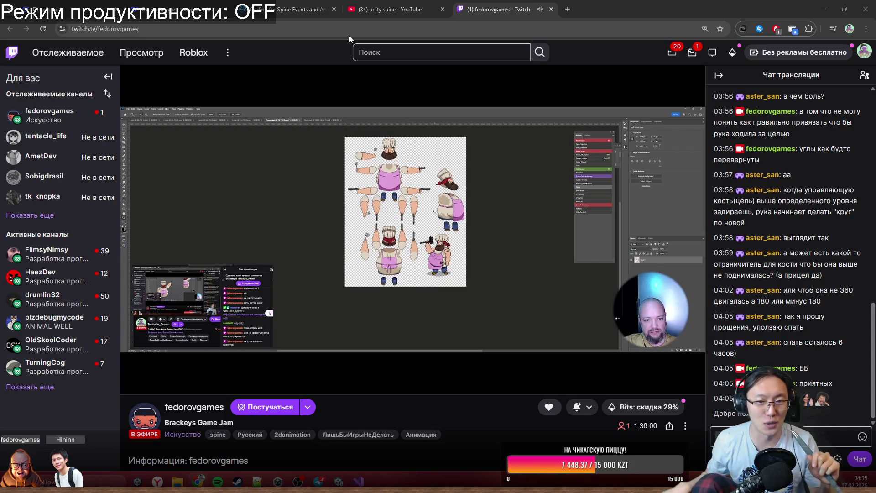
Drag the Steam sign-in window down to the bottom of the screen, off the stream.
mouse_move(431, 178)
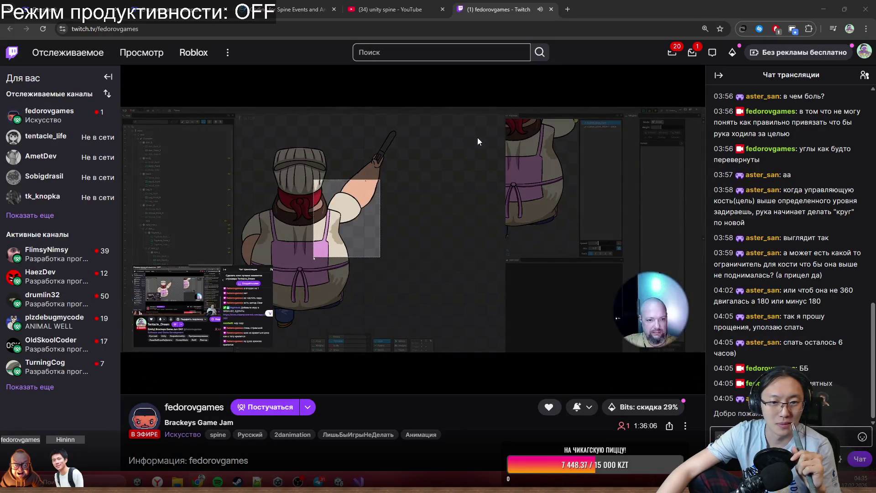
mouse_move(479, 137)
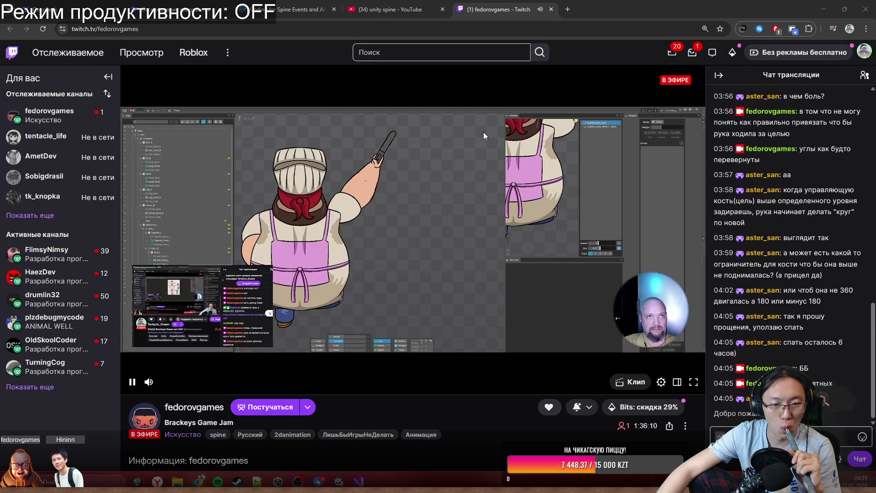
mouse_move(445, 138)
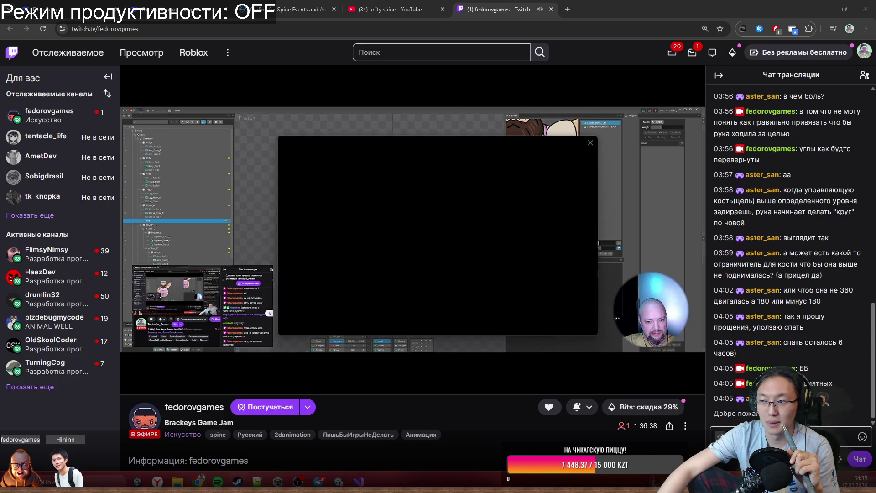
mouse_move(473, 147)
mouse_down()
mouse_move(522, 432)
mouse_move(529, 421)
mouse_up()
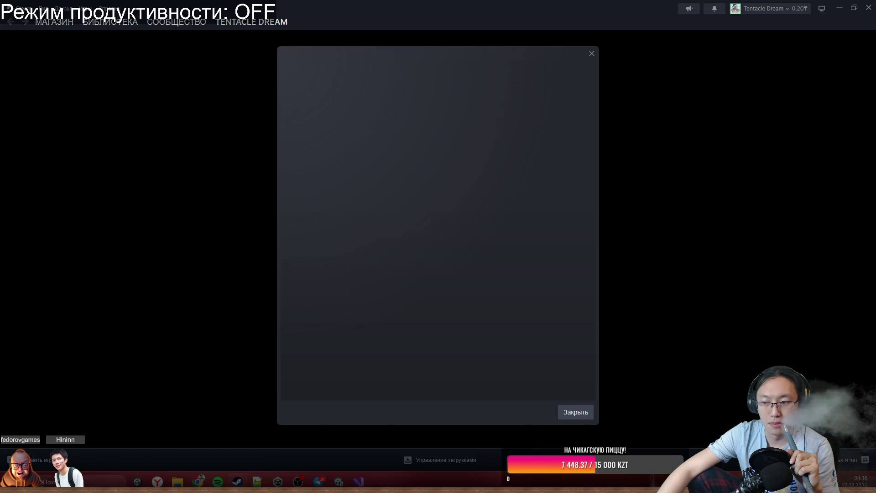
Dismiss the pop-up and reload the Steam store front page.
click(533, 347)
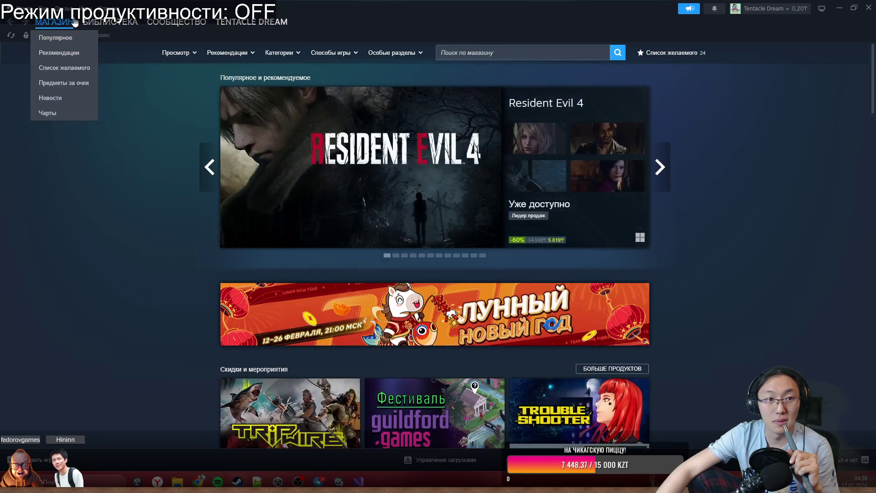
click(71, 24)
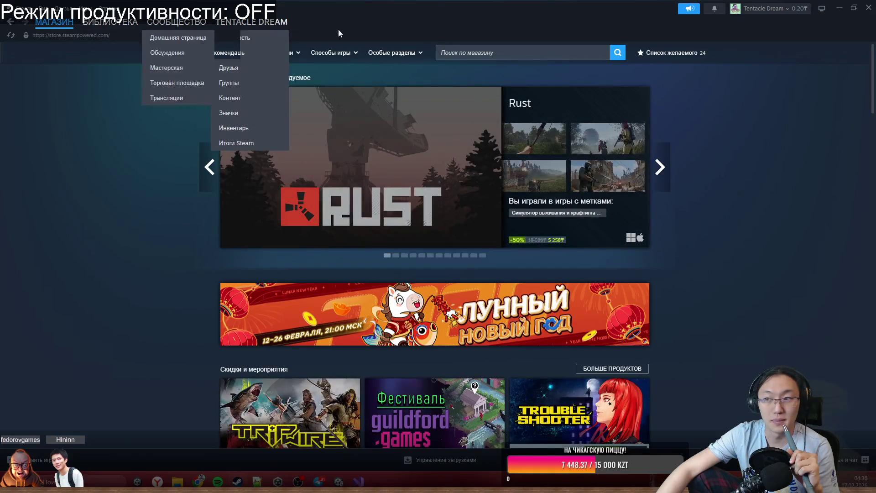
mouse_move(109, 25)
Search the store for 'reaper hunt' and open the Reaper Hunt: Survivor Demo page.
click(462, 52)
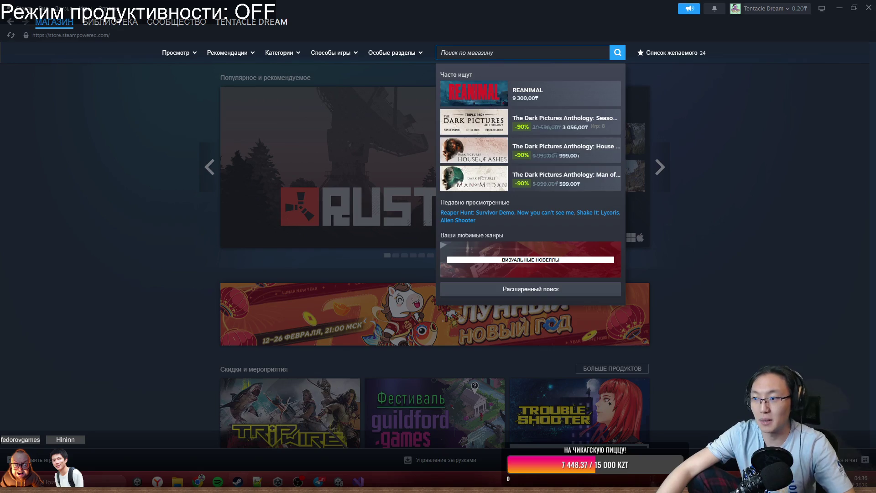
text(куфзук)
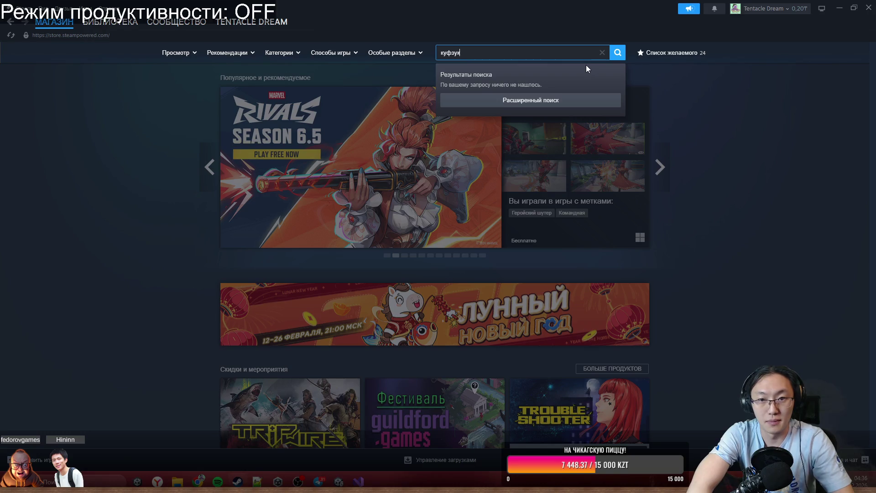
key(ctrl+a)
key(BackSpace)
text(rea)
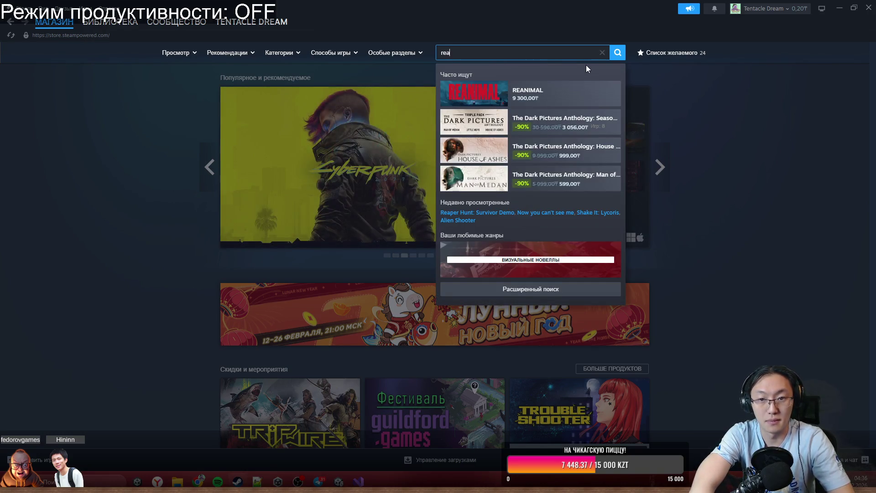
text(per hun)
text(t)
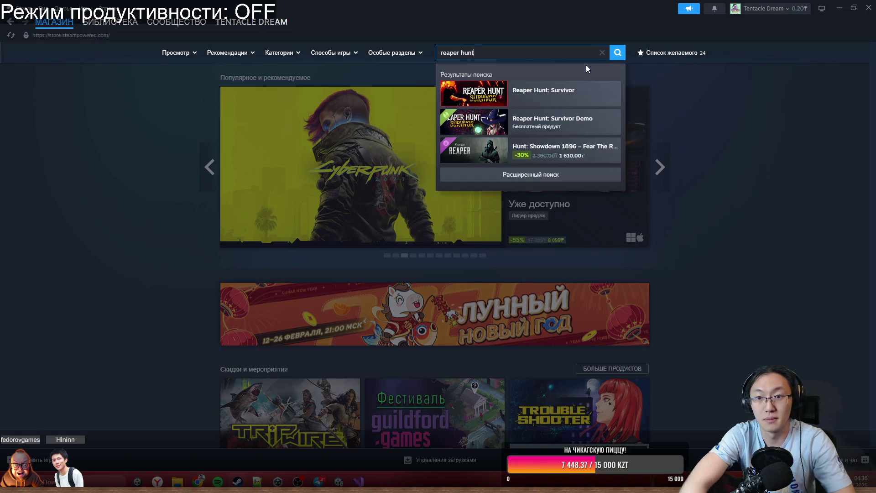
click(576, 123)
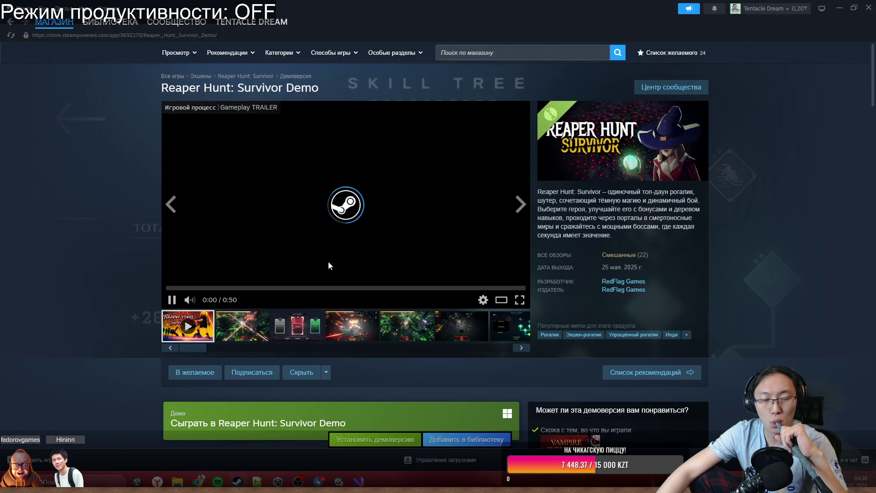
Scroll the store page and pause the gameplay trailer.
scroll(387, 308, down, 2)
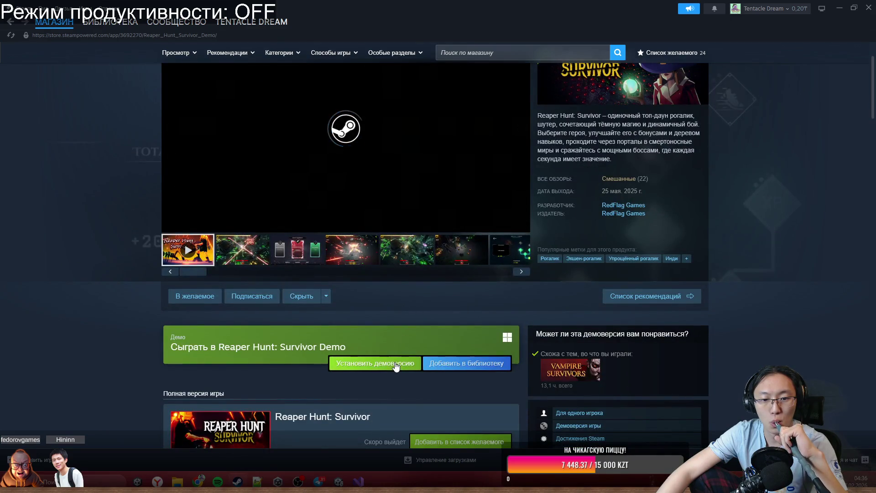
scroll(397, 366, down, 1)
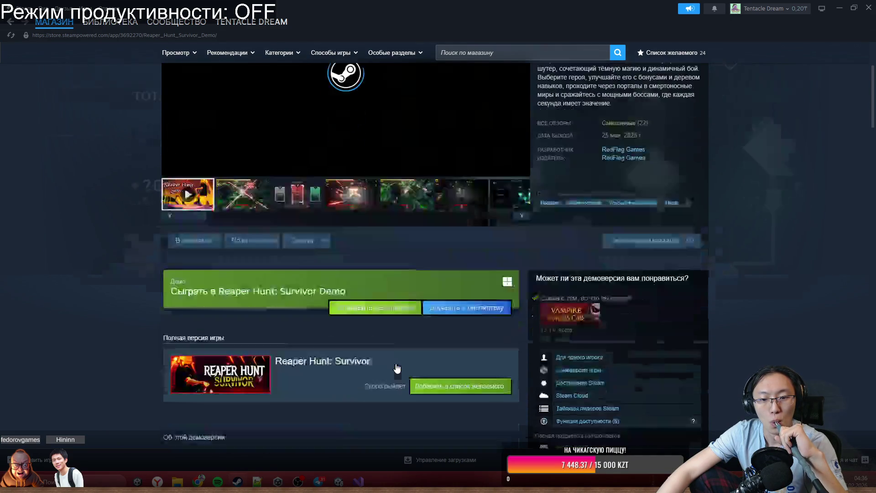
scroll(395, 363, up, 3)
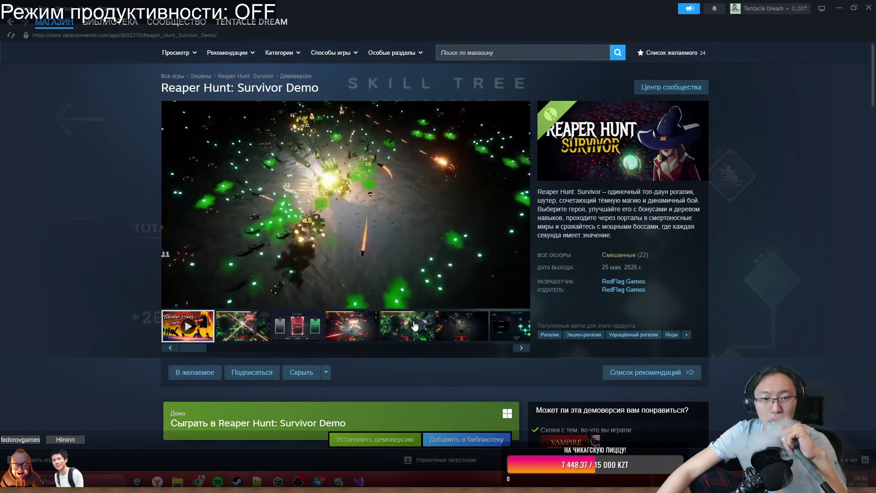
mouse_move(387, 240)
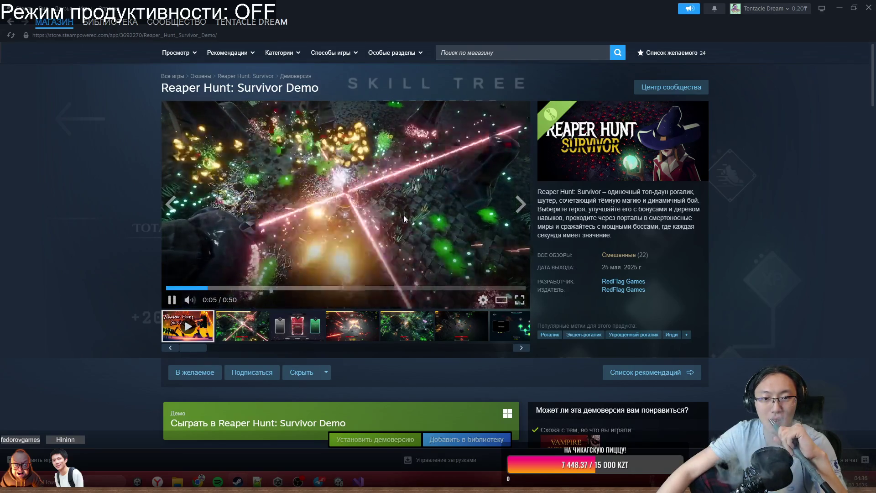
click(382, 185)
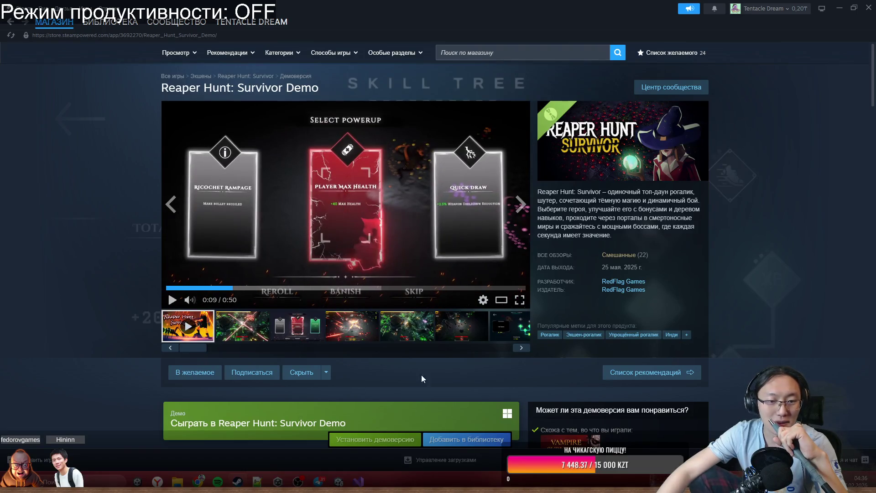
Install the Reaper Hunt: Survivor demo, confirming with 'Установить'.
scroll(418, 379, down, 2)
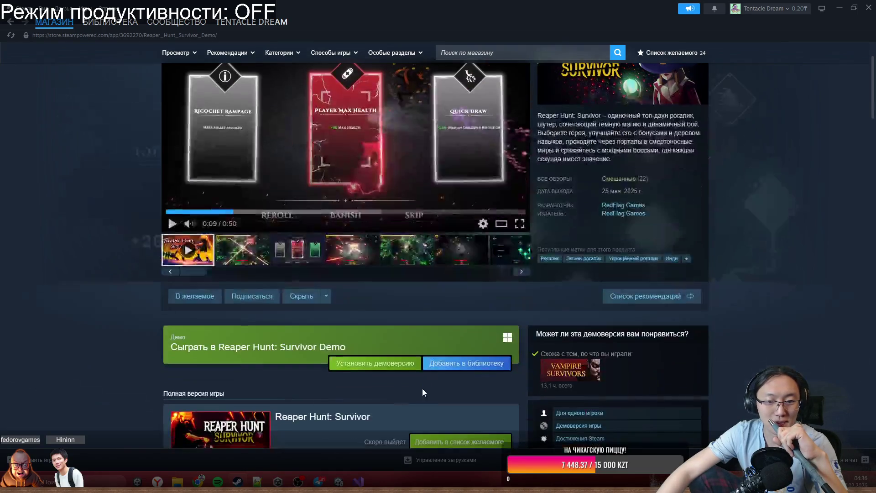
click(410, 362)
click(441, 320)
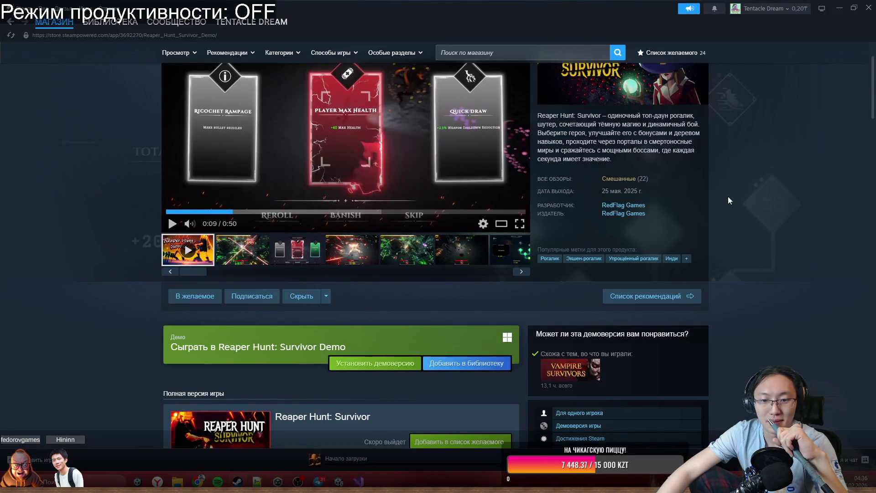
scroll(742, 230, down, 3)
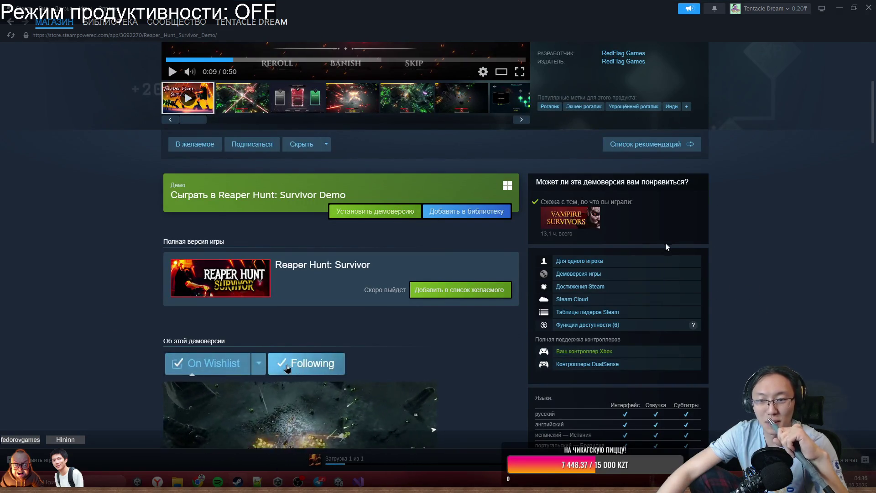
scroll(661, 246, up, 5)
key(alt+Tab)
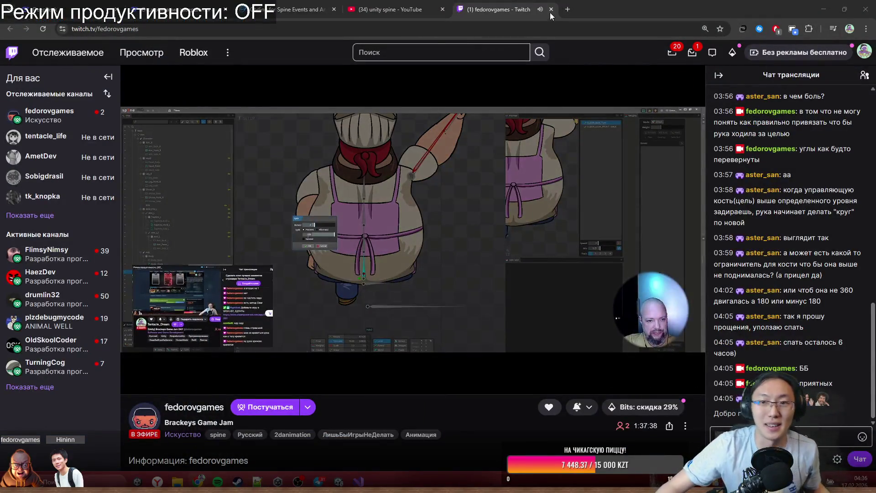
Close the Twitch tab and glance at the Spine events docs before moving to DeepSeek.
click(552, 9)
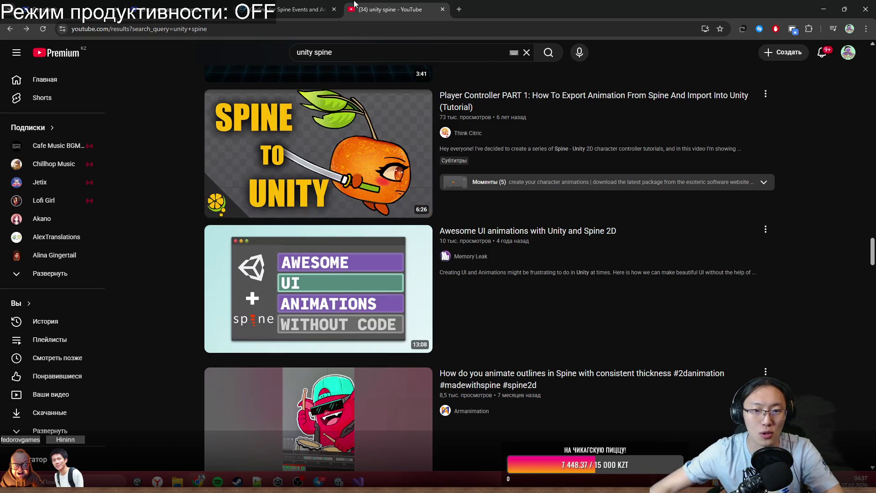
click(284, 4)
scroll(438, 228, up, 3)
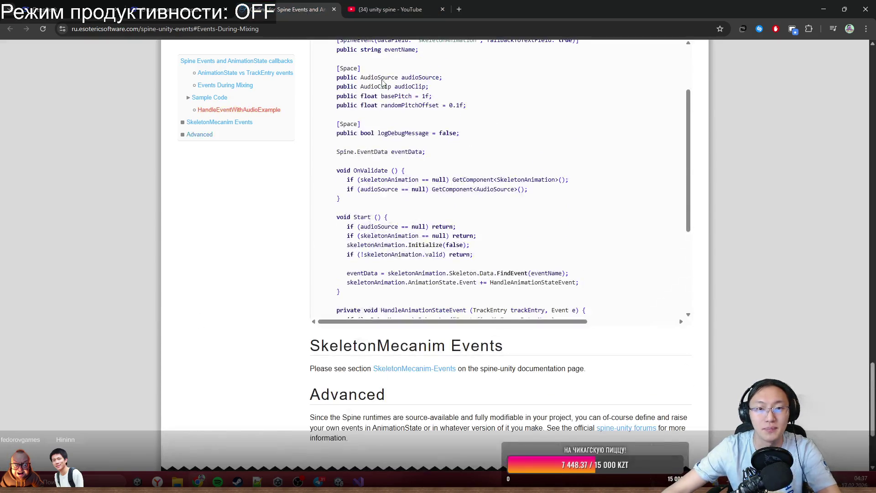
click(134, 4)
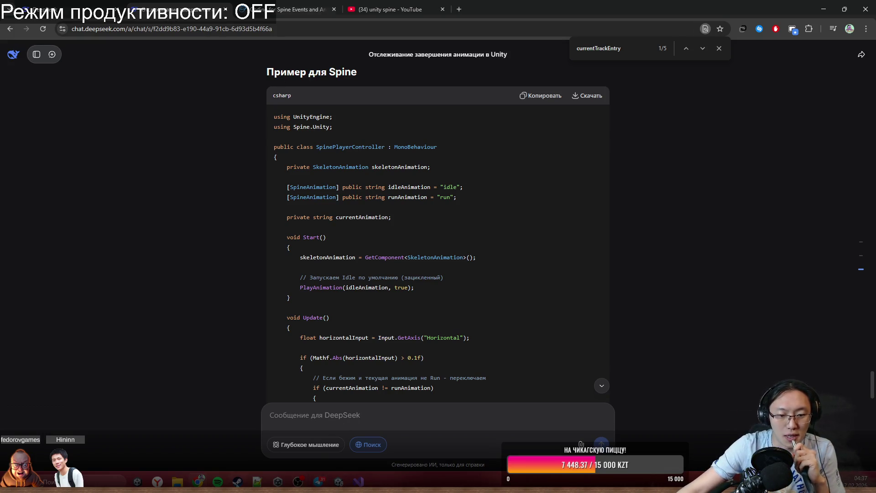
Minimise Steam and autoscroll through the SpinePlayerController code in the DeepSeek chat.
key(alt+Tab)
click(245, 481)
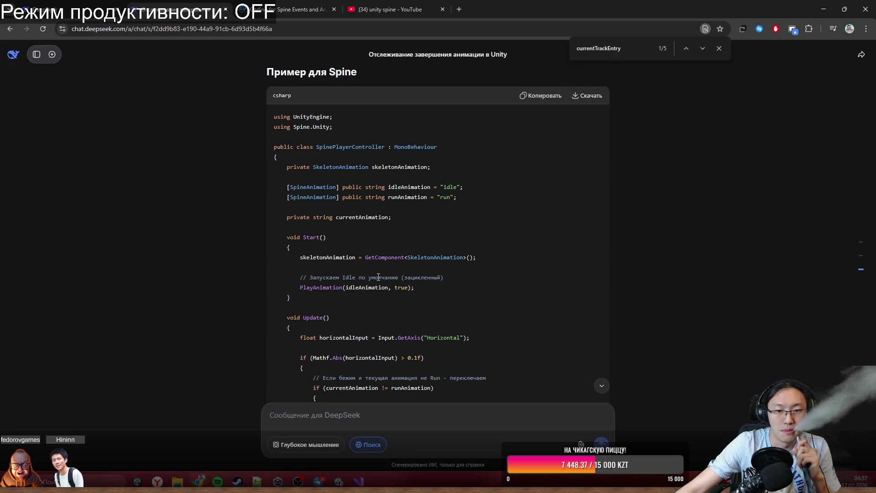
middle_click(405, 215)
middle_click(409, 218)
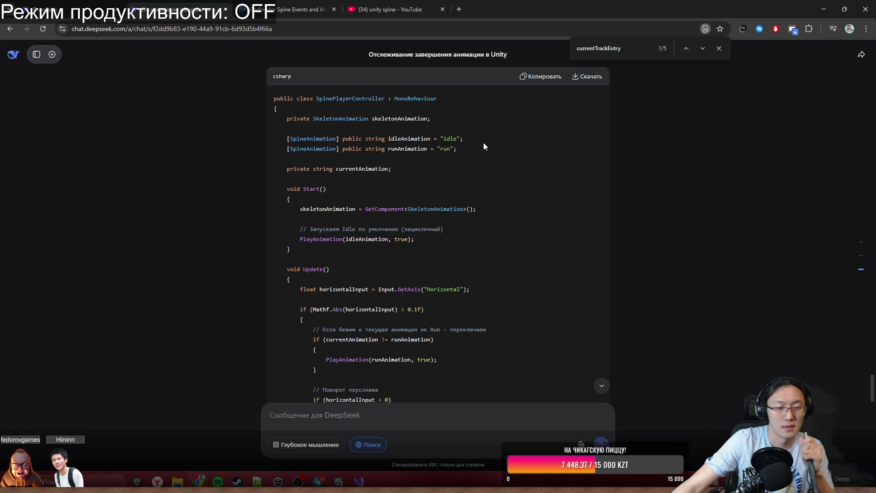
middle_click(338, 219)
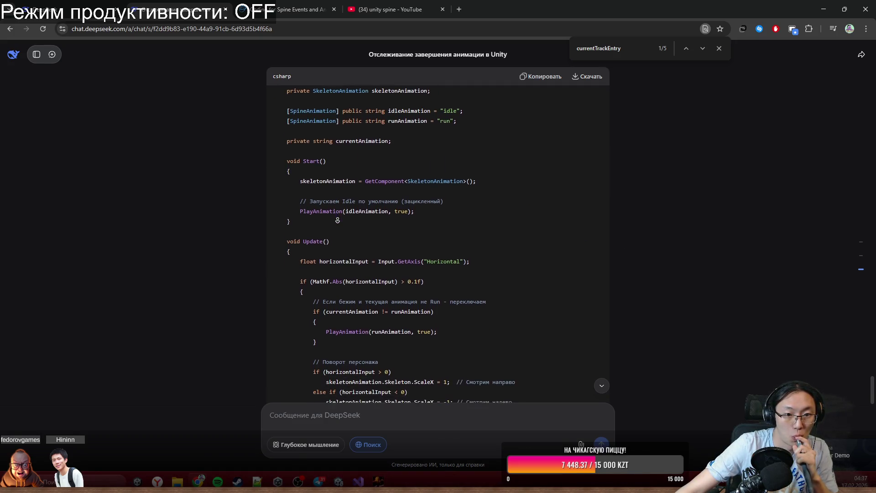
scroll(332, 205, down, 10)
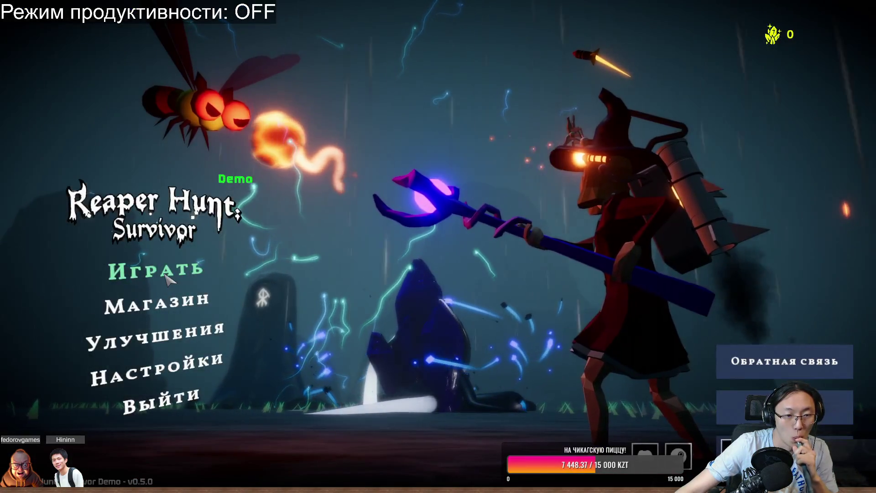
Start a new run on the Shattered Pillars map.
click(172, 274)
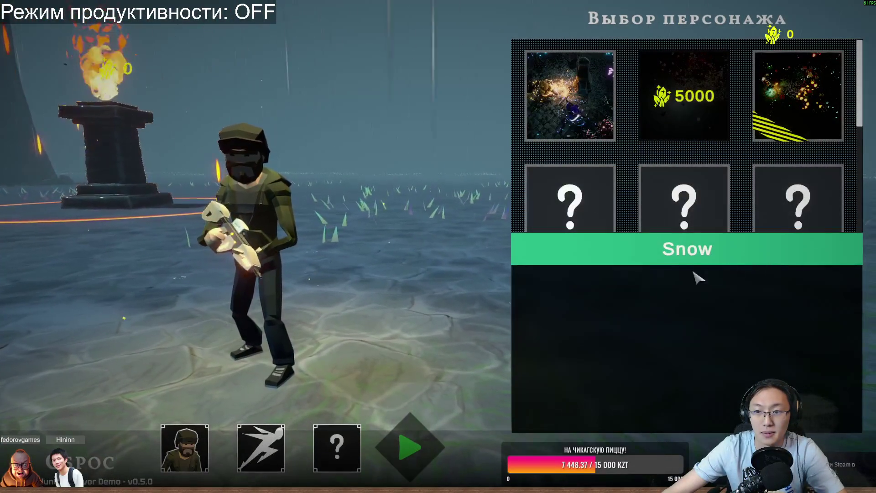
click(613, 120)
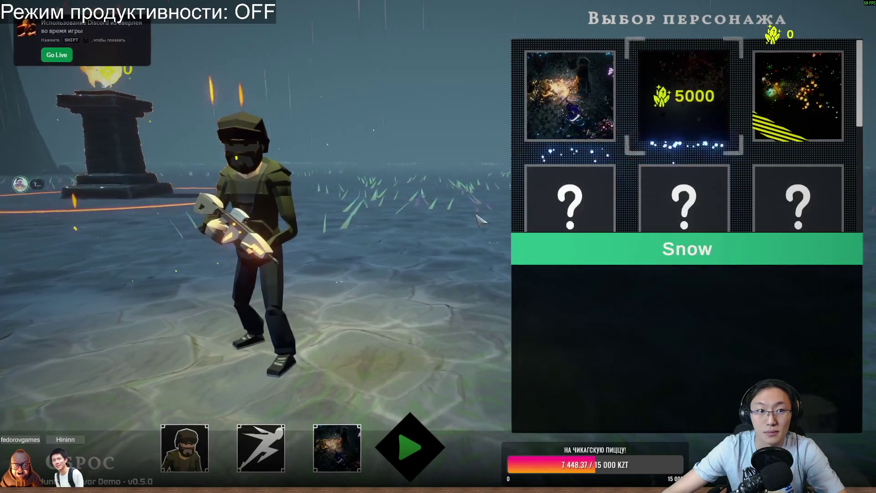
click(430, 453)
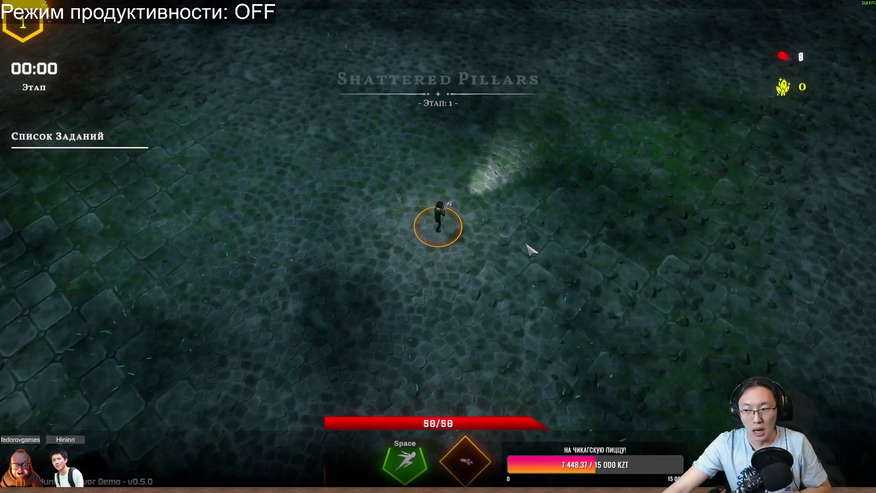
Walk the character up and left through the opening seconds of stage 1.
key(w)
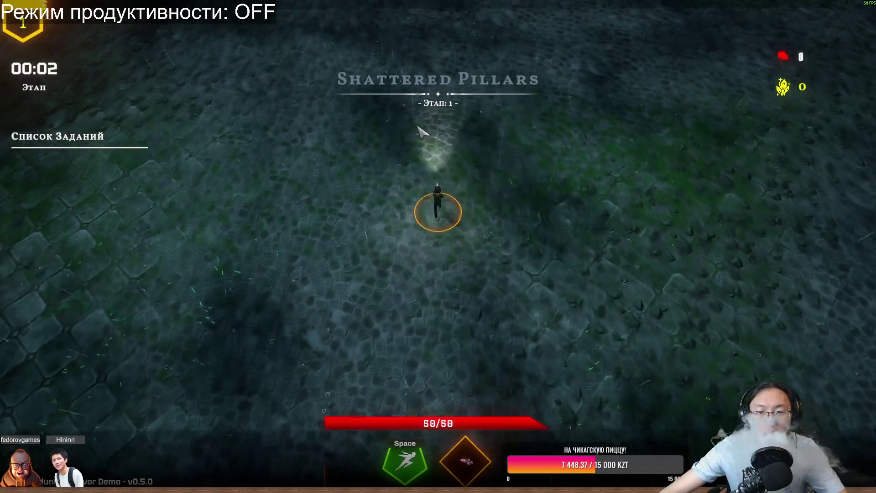
key(a)
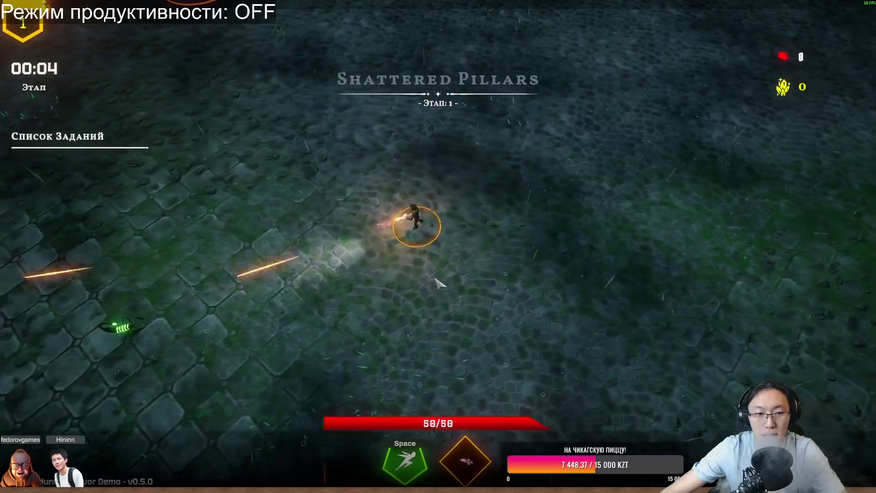
key(a)
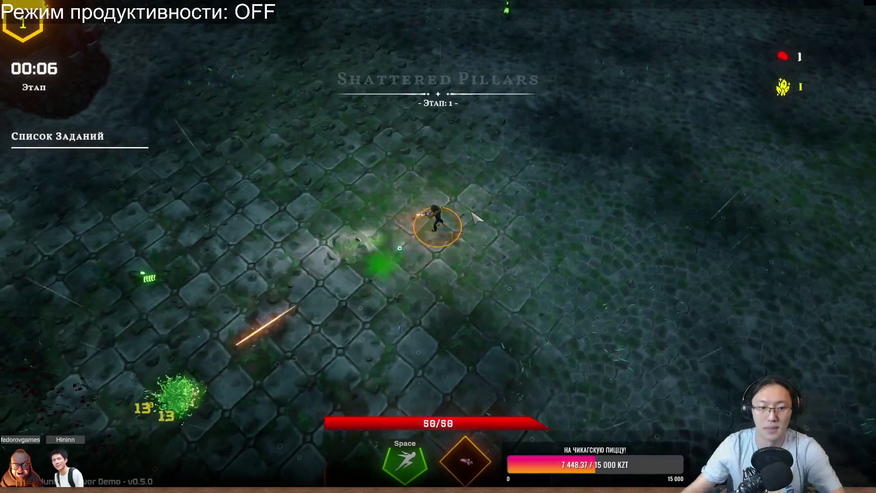
key(w)
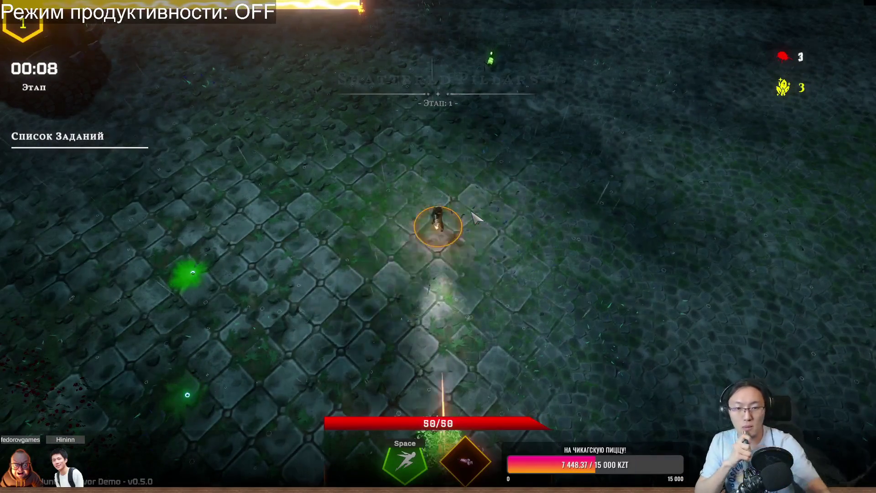
key(a)
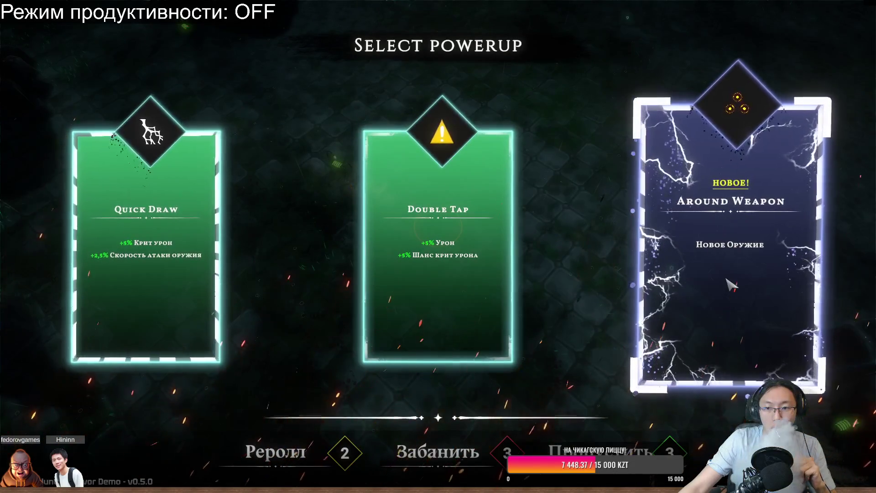
Take the new weapon powerup, keep moving, then pause at 00:19 to view upgrades.
click(722, 296)
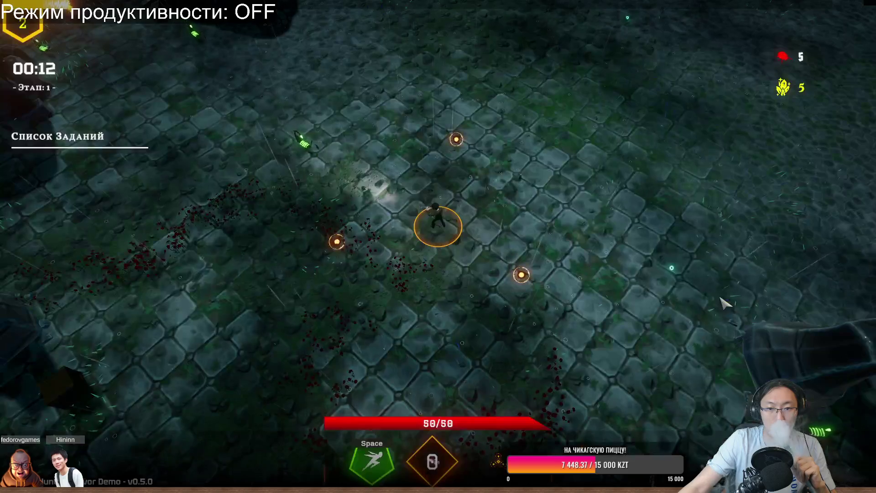
key(a)
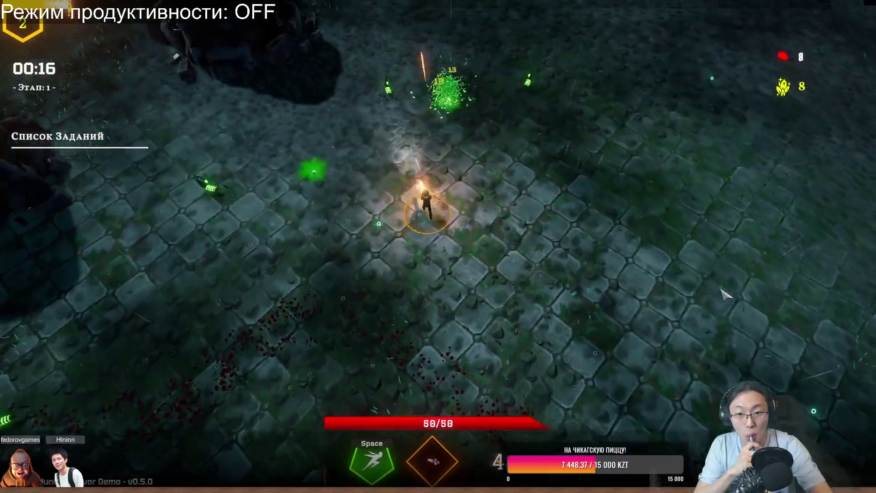
key(w)
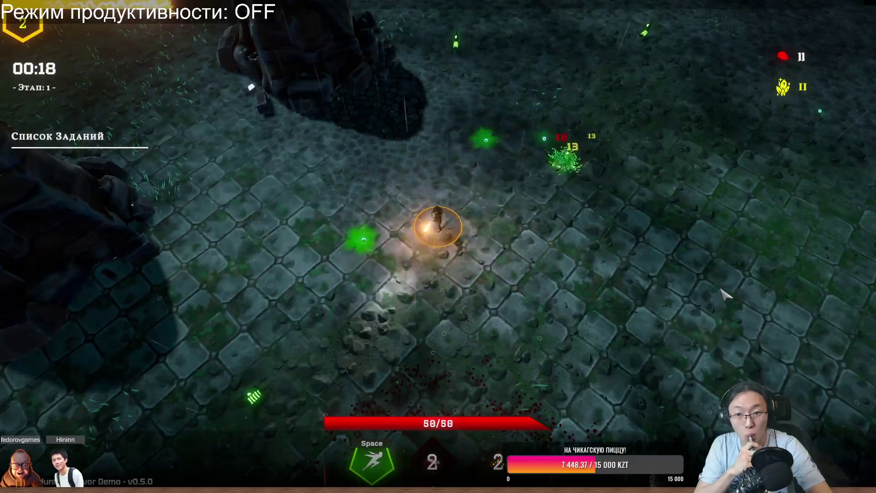
key(d)
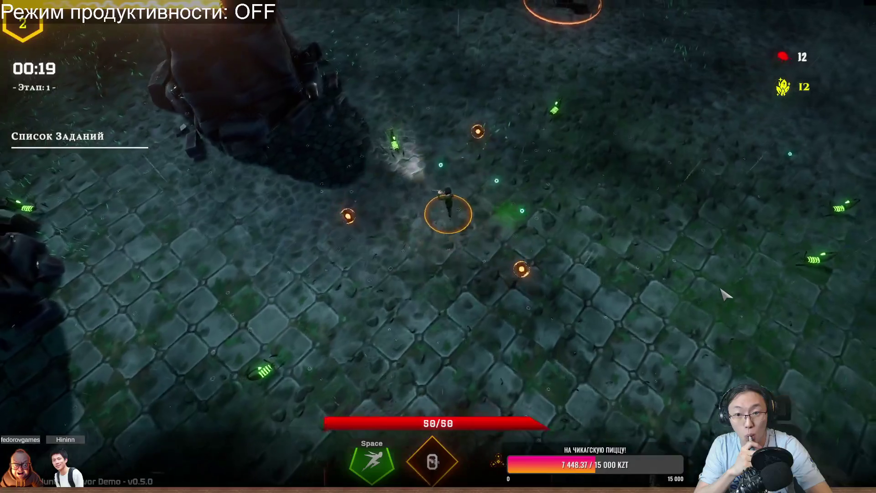
key(Escape)
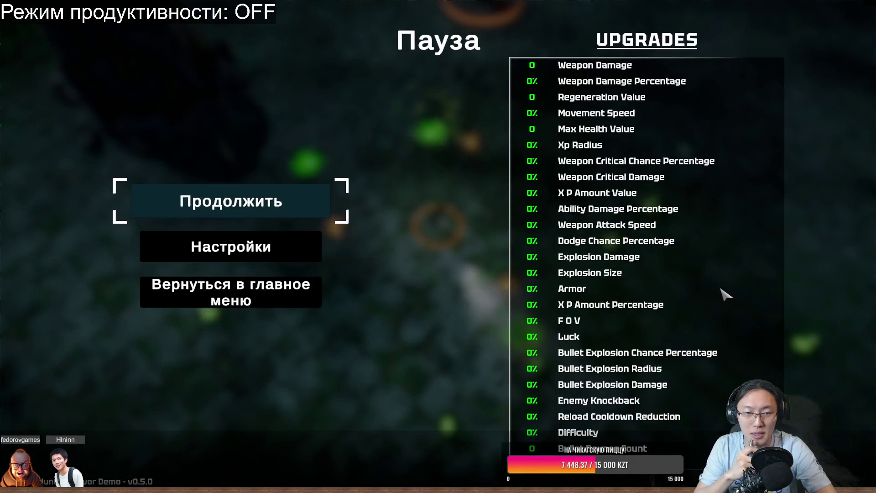
Resume the run, pick a powerup, then briefly pause and unpause the game.
key(Escape)
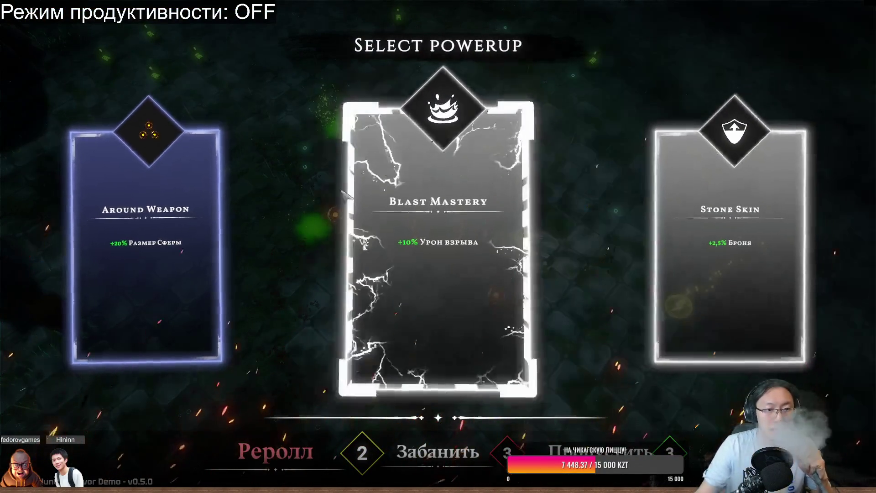
click(508, 310)
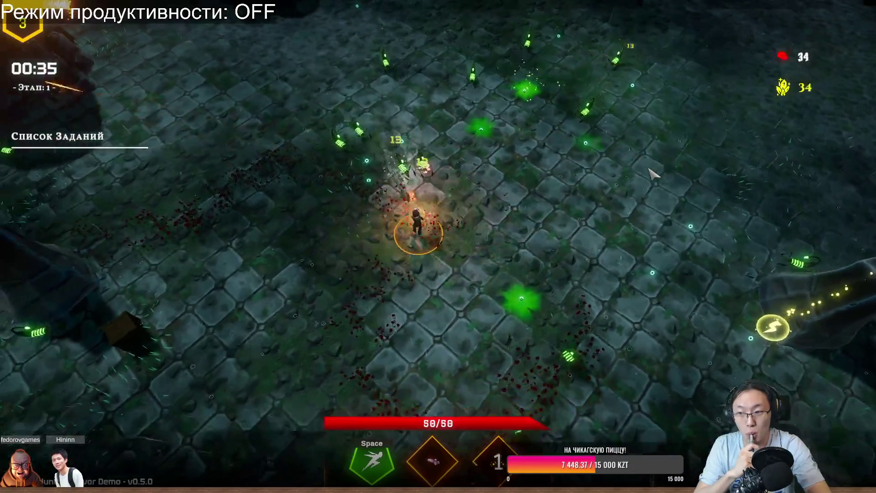
key(Escape)
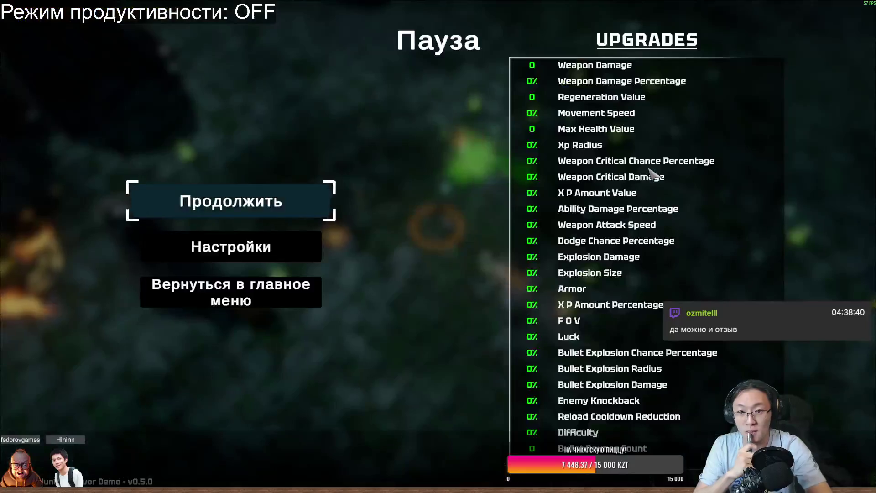
key(Escape)
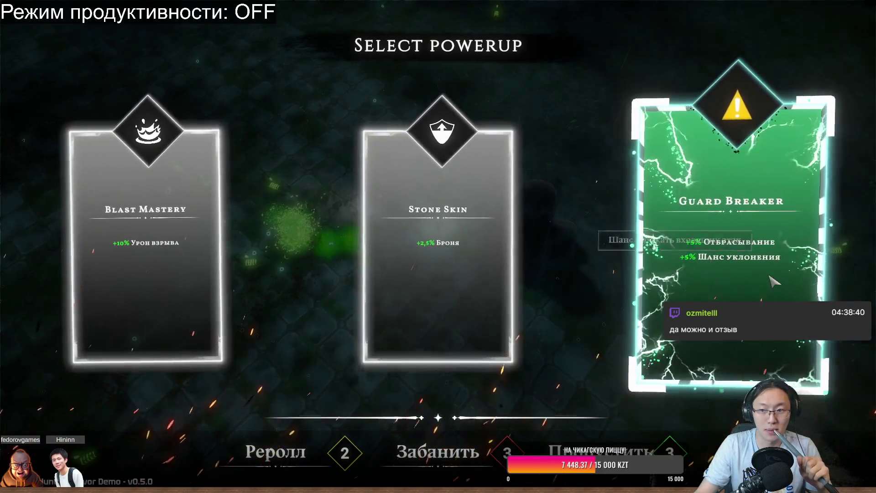
Take Guard Breaker and move the character up and to the right.
click(775, 282)
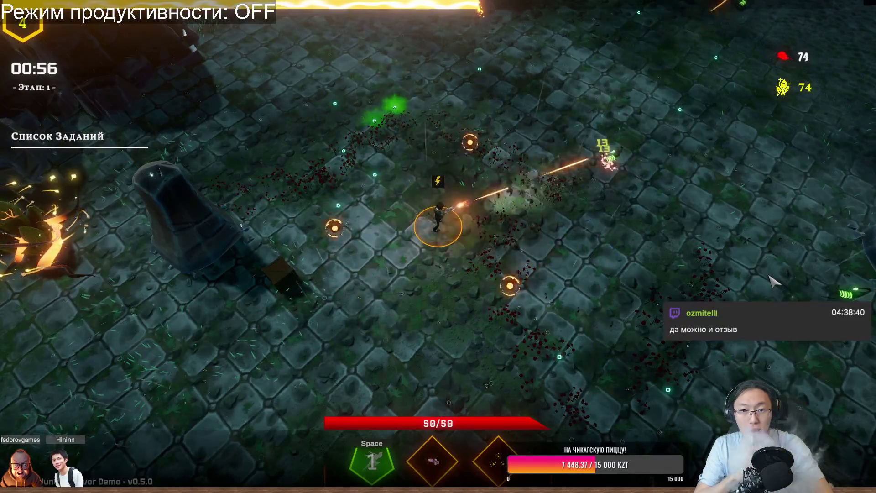
key(w)
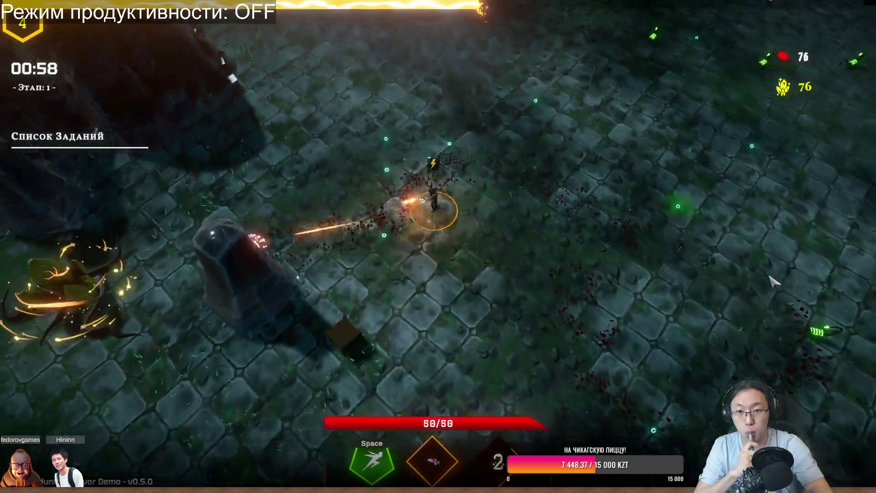
key(w)
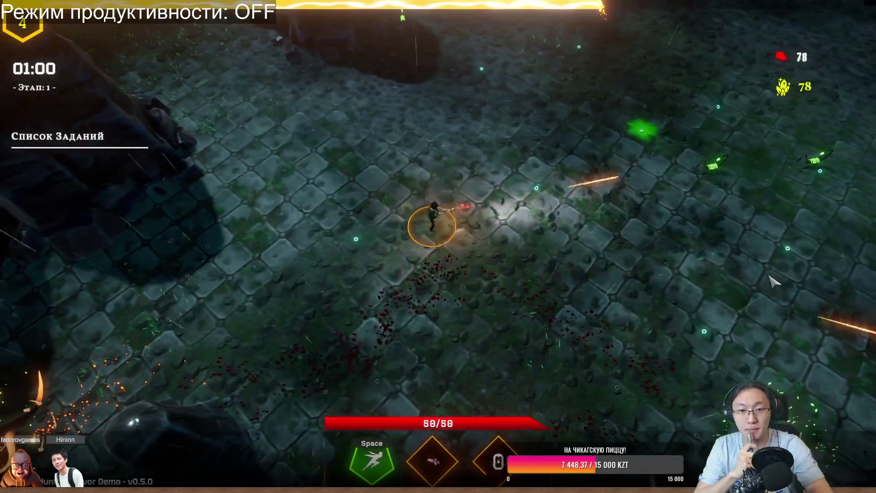
key(d)
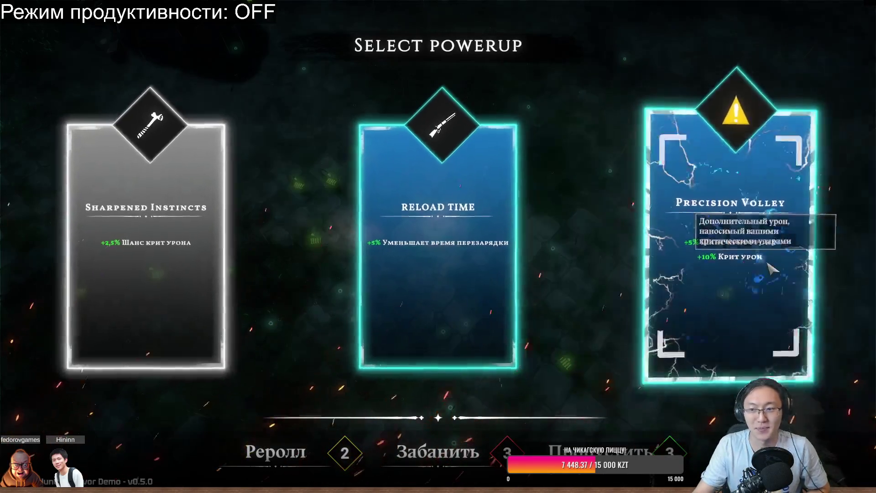
Take Precision Volley and keep dodging around the arena until the next powerup choice.
click(771, 269)
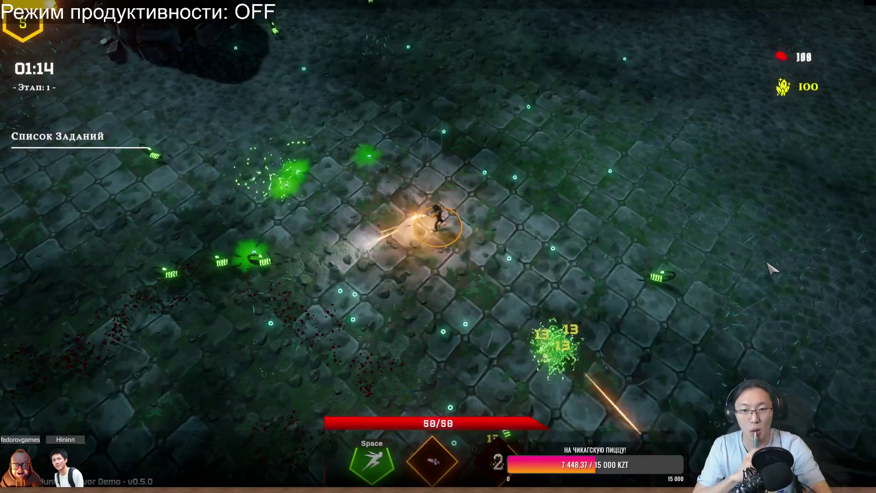
key(w)
key(d)
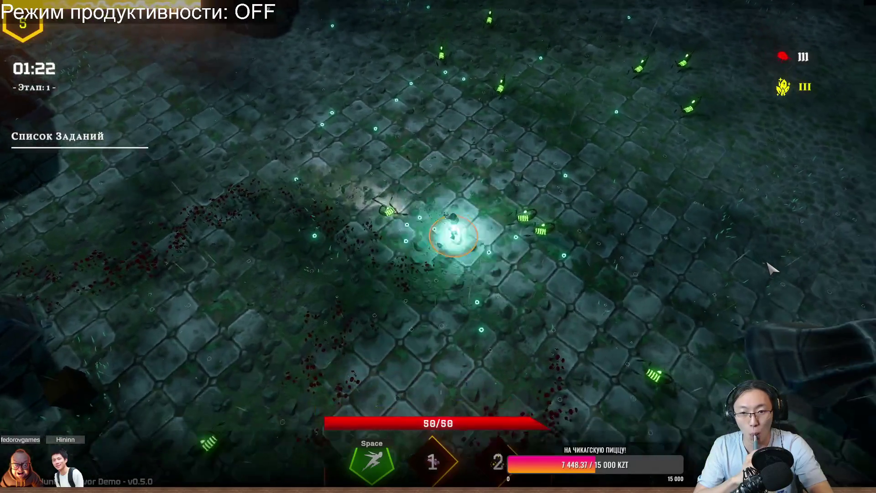
key(a)
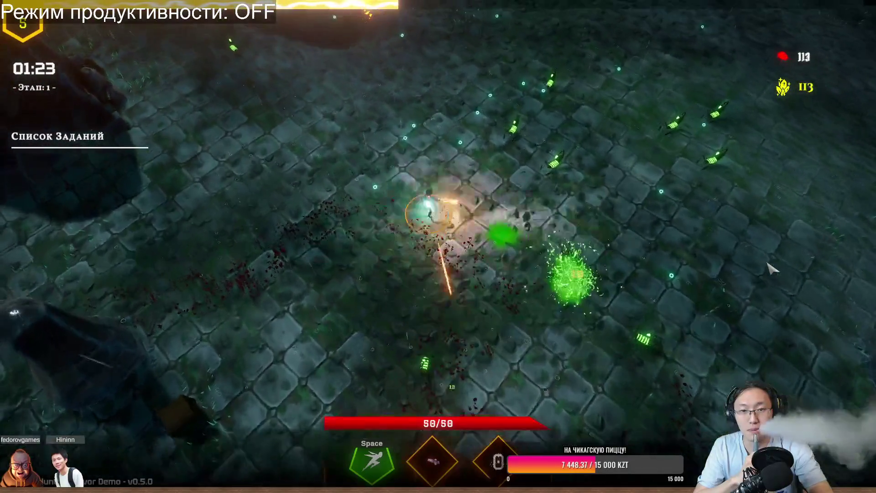
key(d)
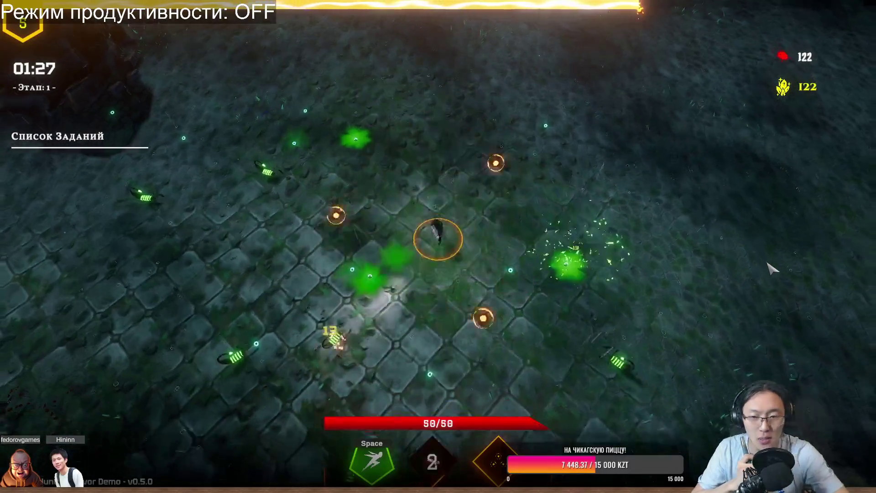
key(w)
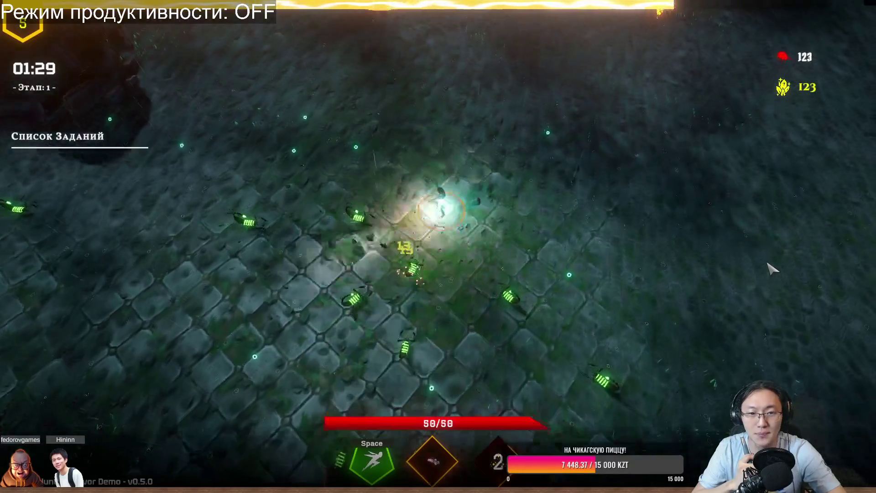
key(a)
key(s)
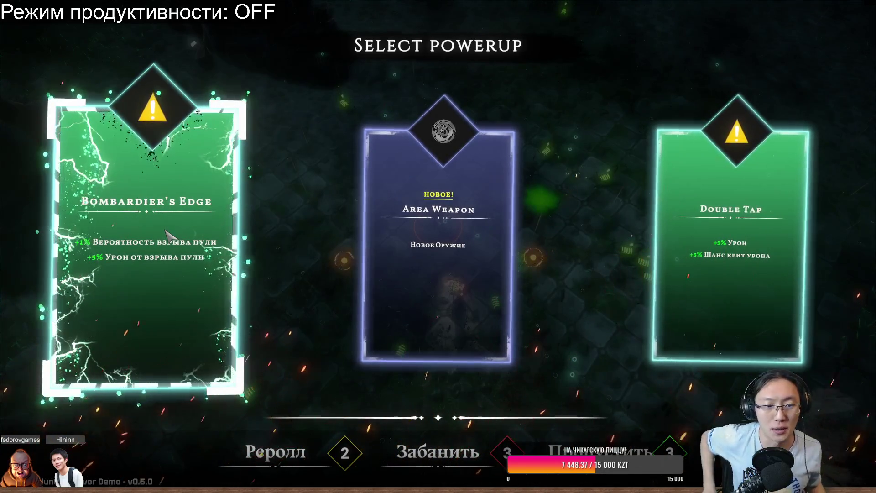
Take Area Weapon and steer the character left, then right across the arena.
click(436, 303)
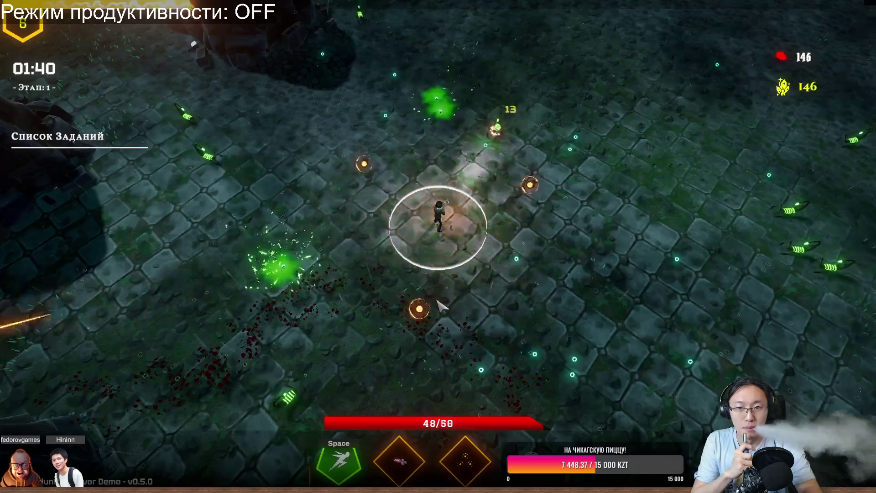
key(a)
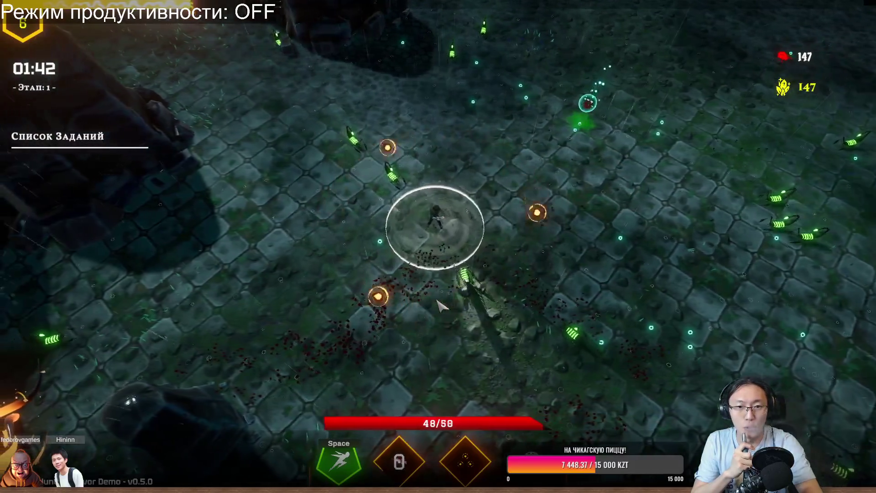
key(w)
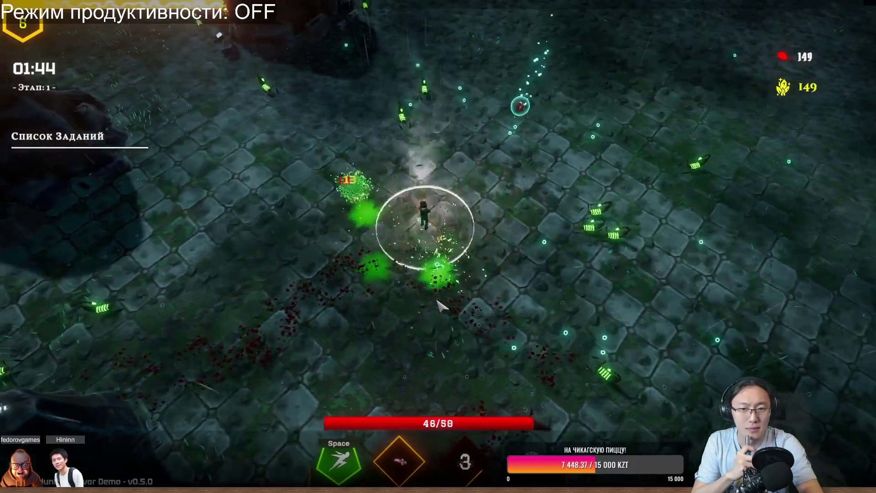
key(d)
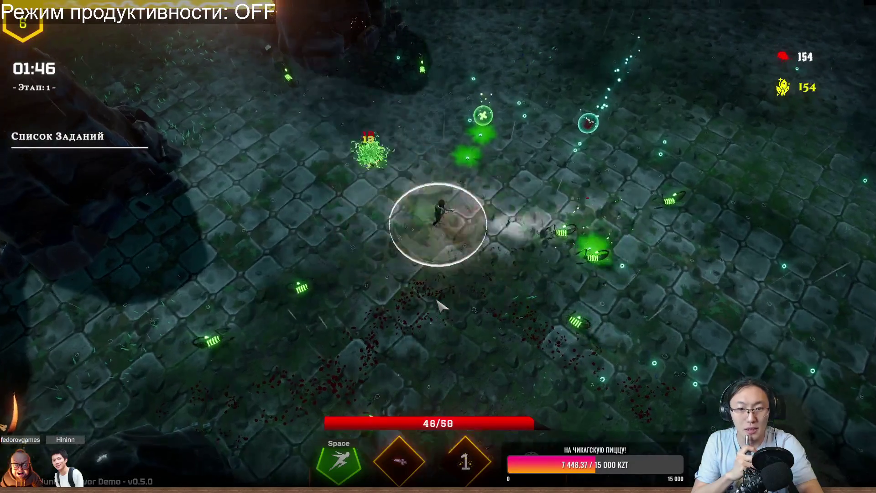
key(d)
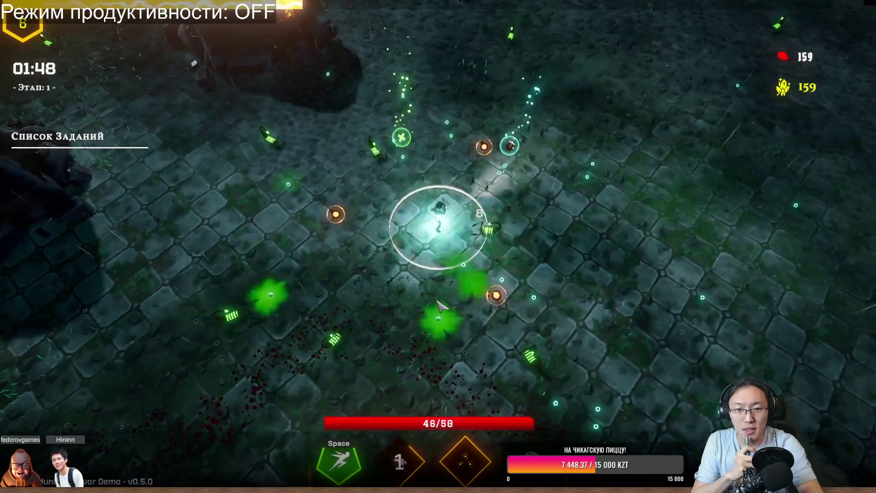
key(d)
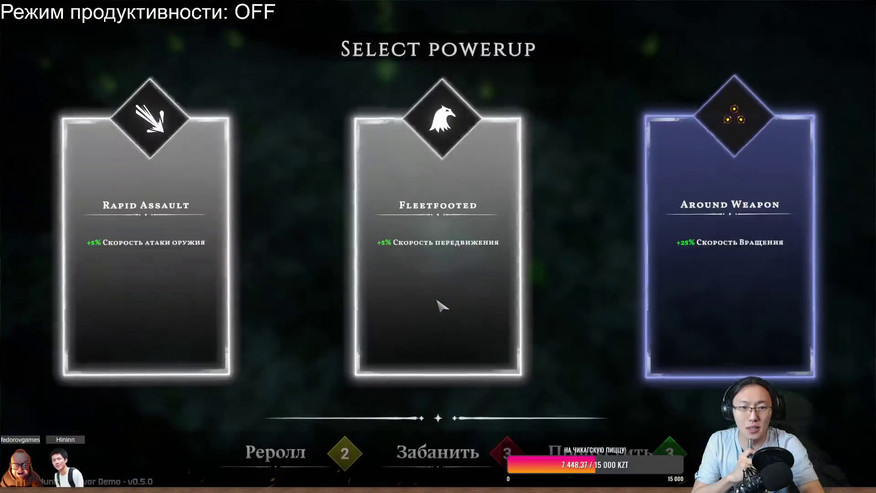
Take Around Weapon, then pause at 02:00 to review the crit chance and damage bonuses.
click(437, 302)
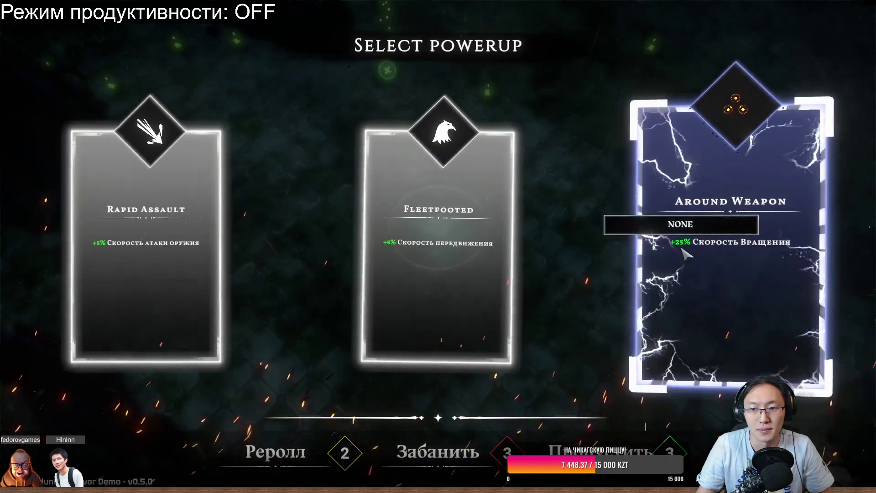
click(693, 249)
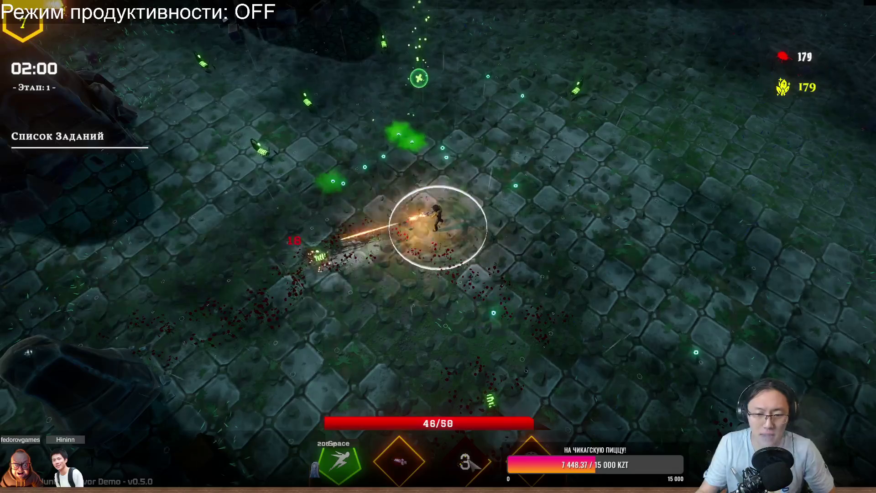
key(Escape)
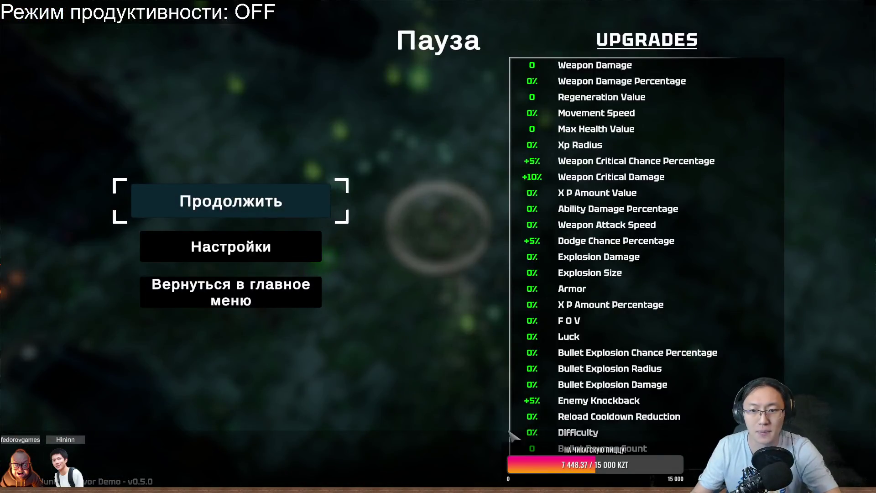
Resume the paused run and take the Quick Draw powerup.
key(Escape)
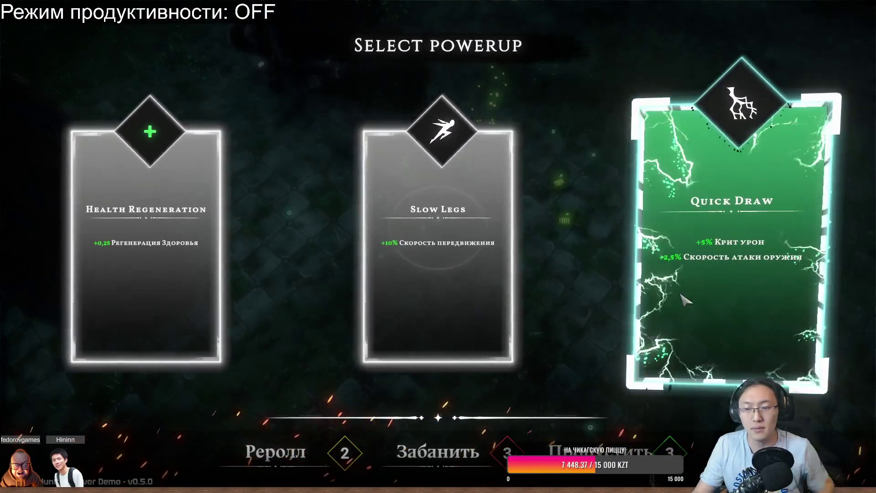
click(669, 277)
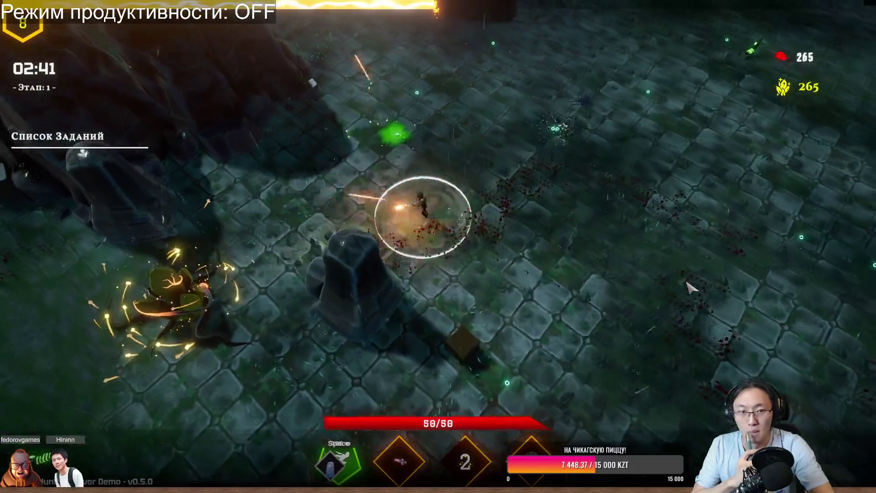
Move the hero up across the map and pick Quick Draw.
key(w)
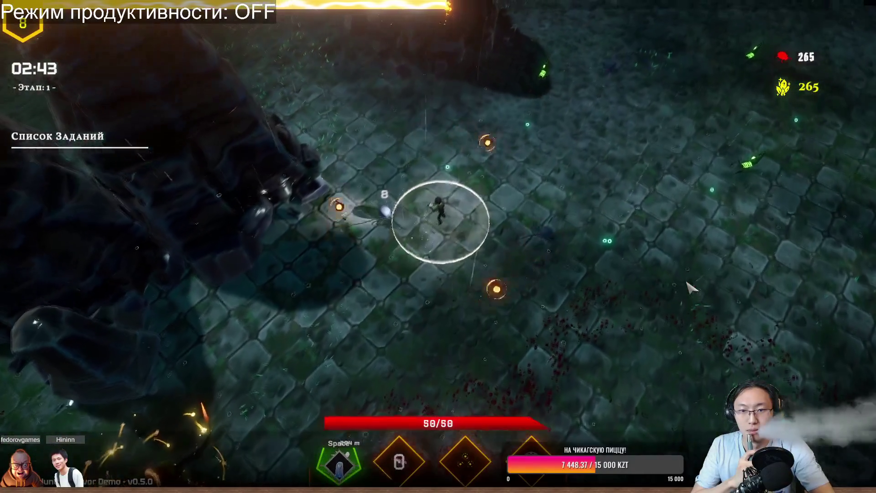
key(w)
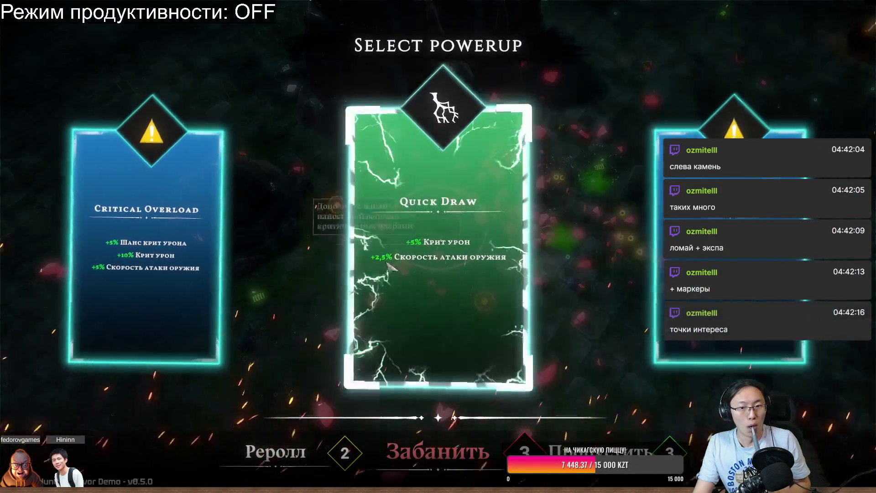
click(406, 269)
Dodge the hero left and right away from the spiders while it fights.
key(d)
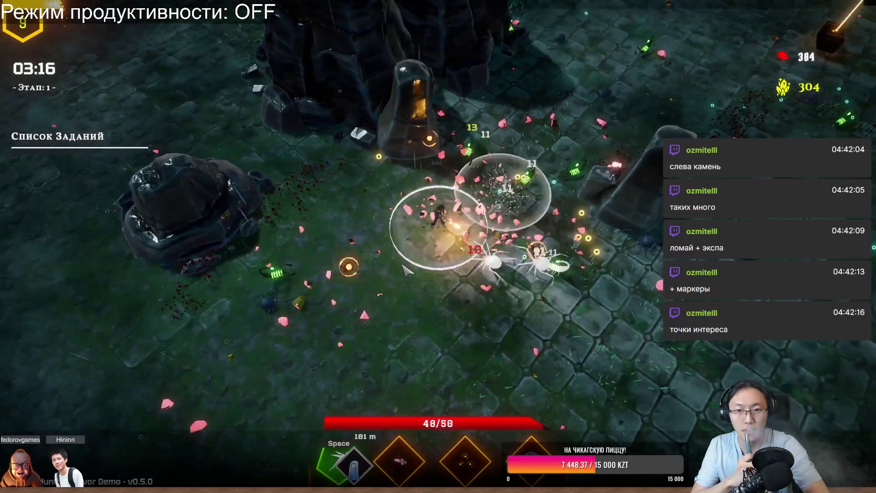
key(a)
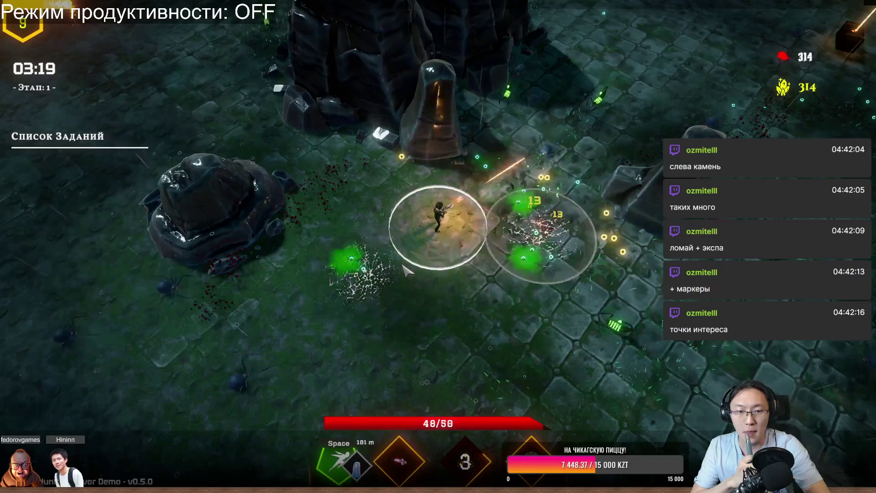
key(d)
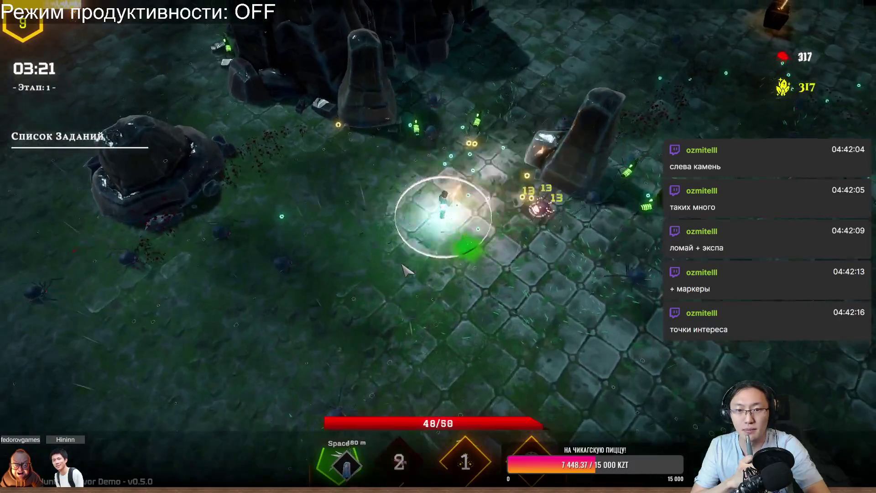
key(a)
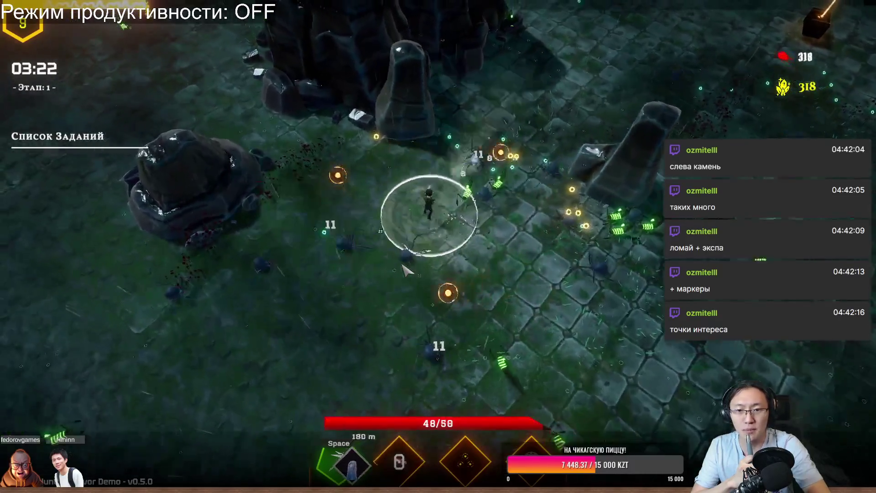
key(w)
key(a)
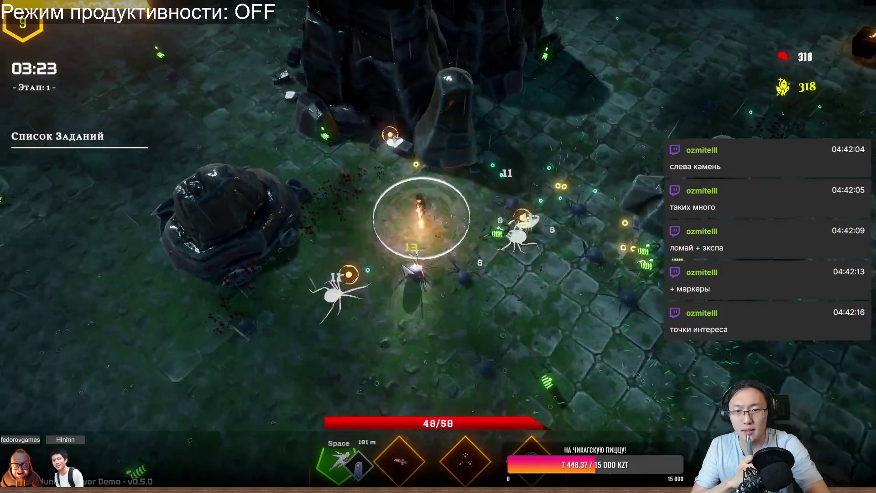
key(s)
key(a)
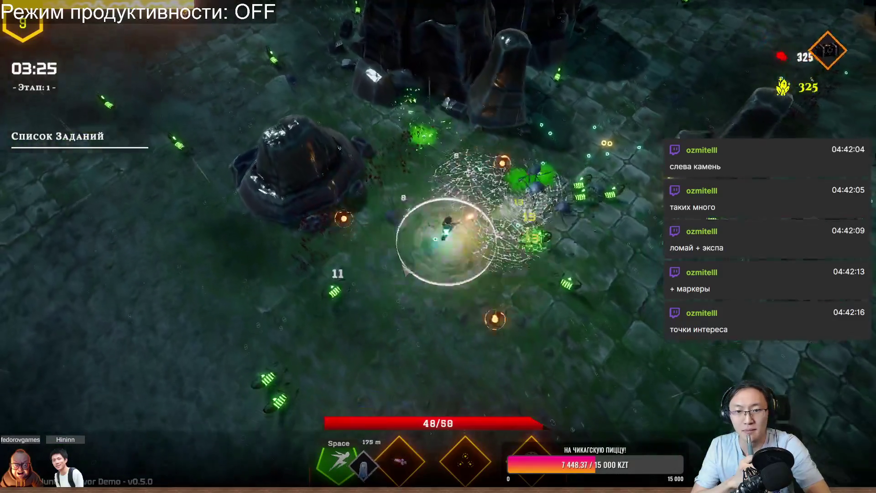
key(d)
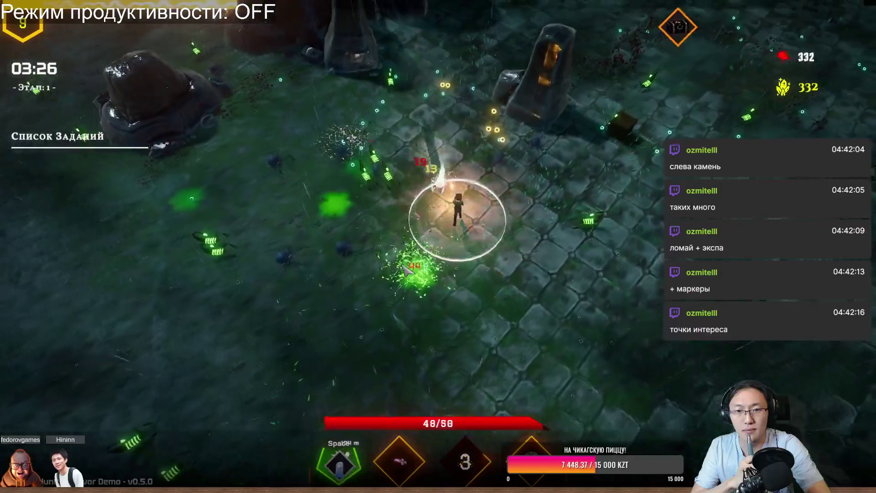
Keep steering up and left until Blast Mastery, Lucky Reload or Number of Crystals is offered.
key(w)
key(a)
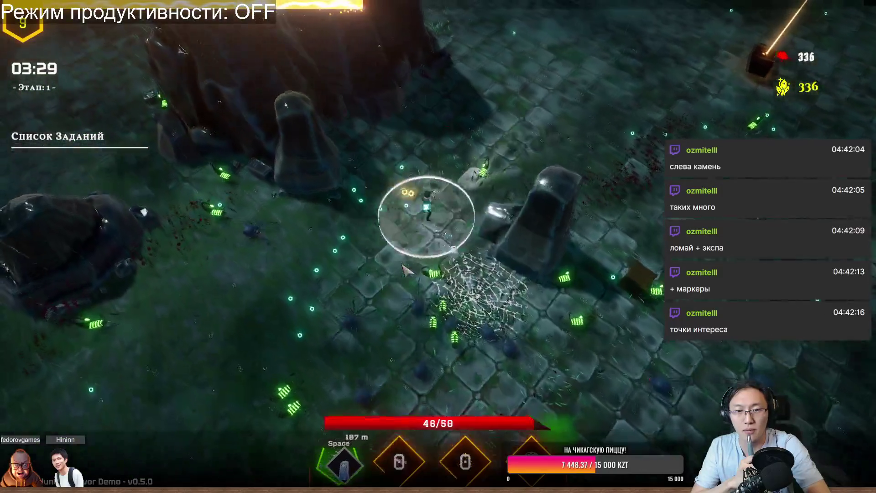
key(a)
key(s)
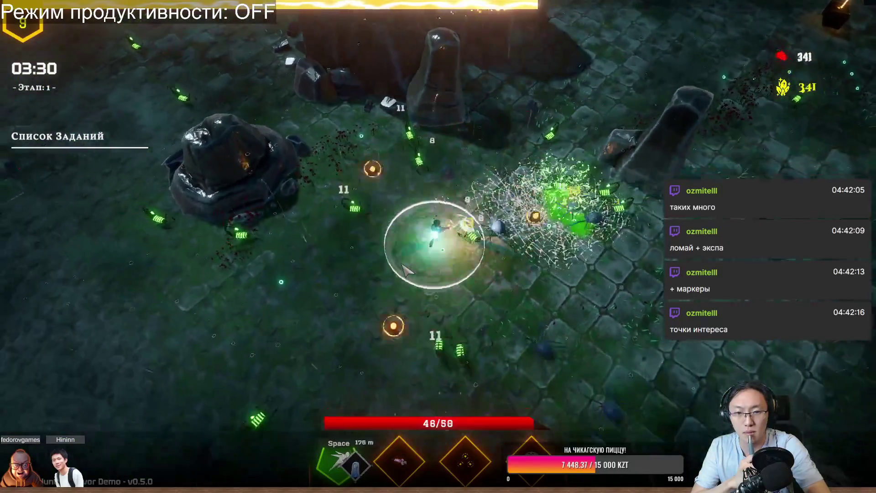
key(d)
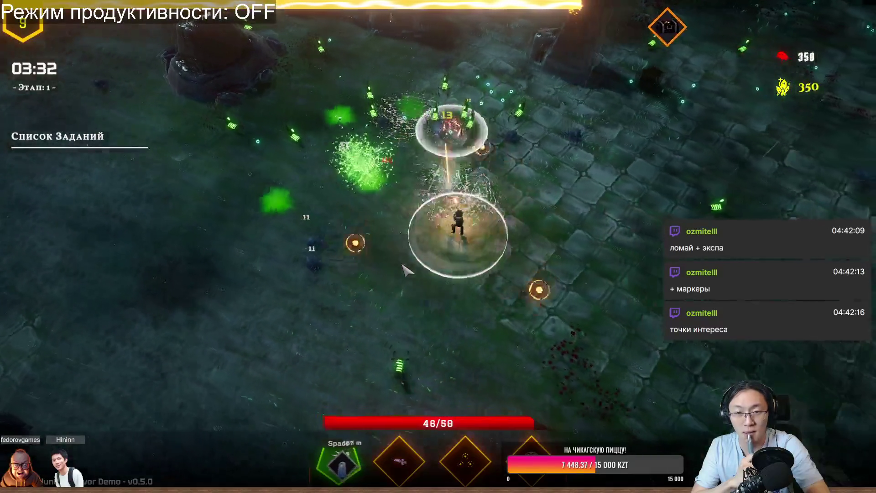
key(w)
key(a)
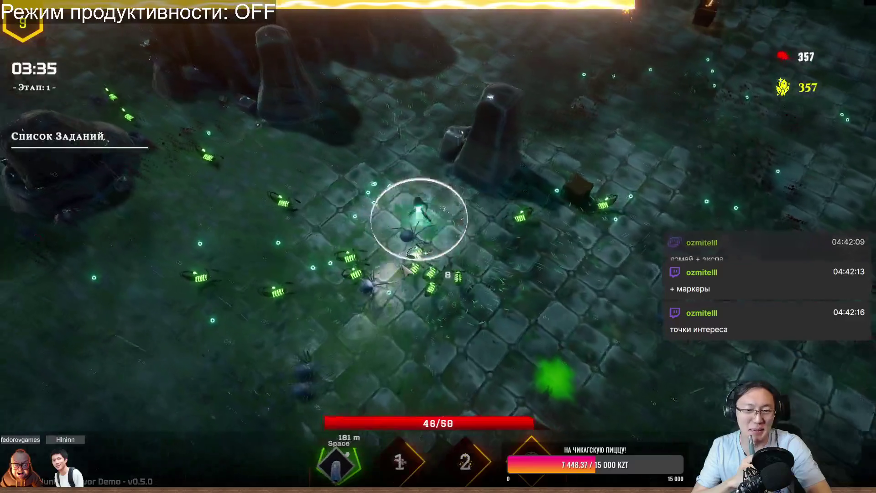
key(w)
key(a)
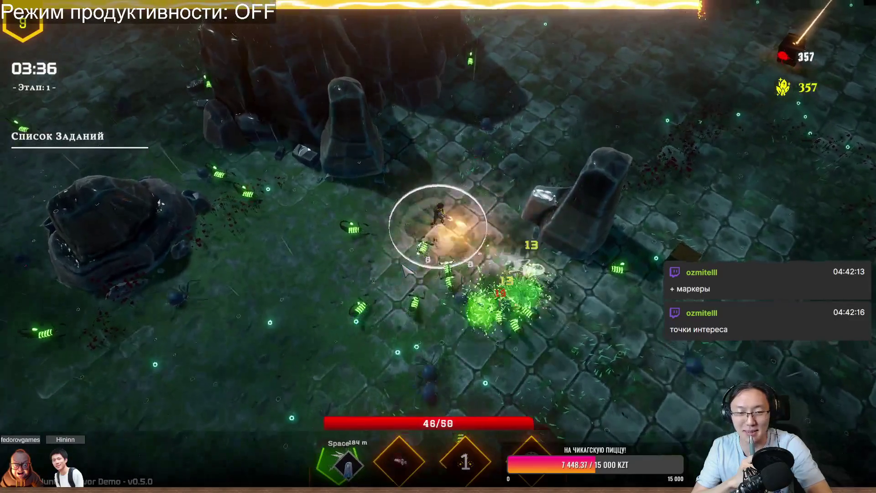
key(d)
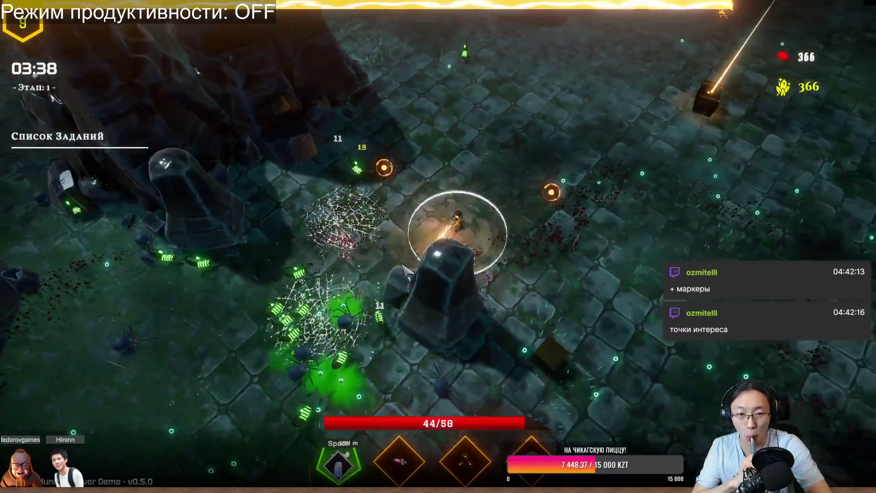
key(w)
key(a)
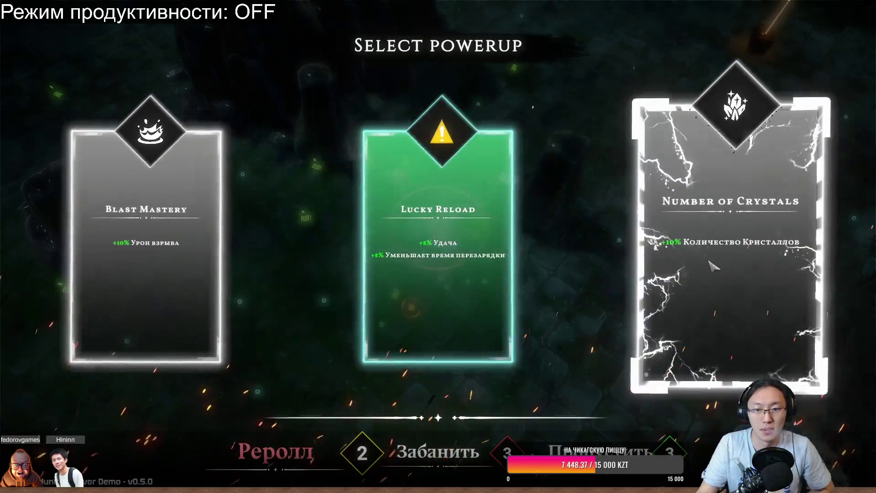
Take Number of Crystals and move the hero south, west, then north-east.
click(751, 253)
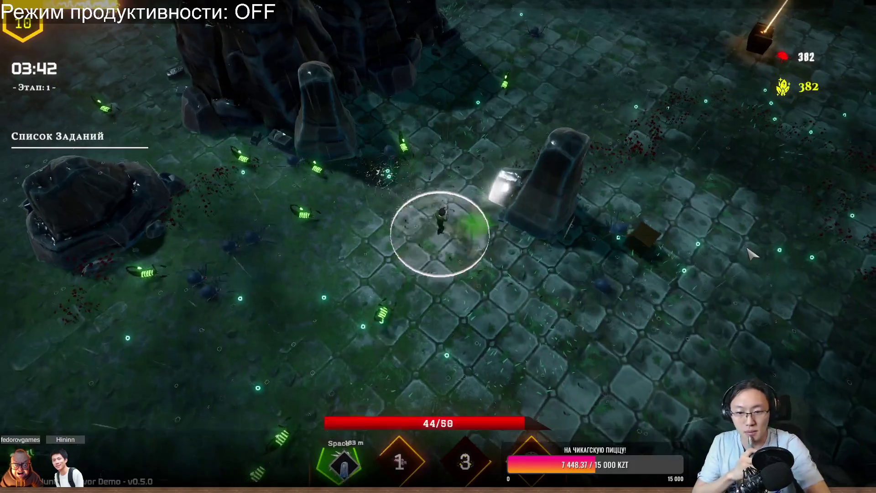
key(s)
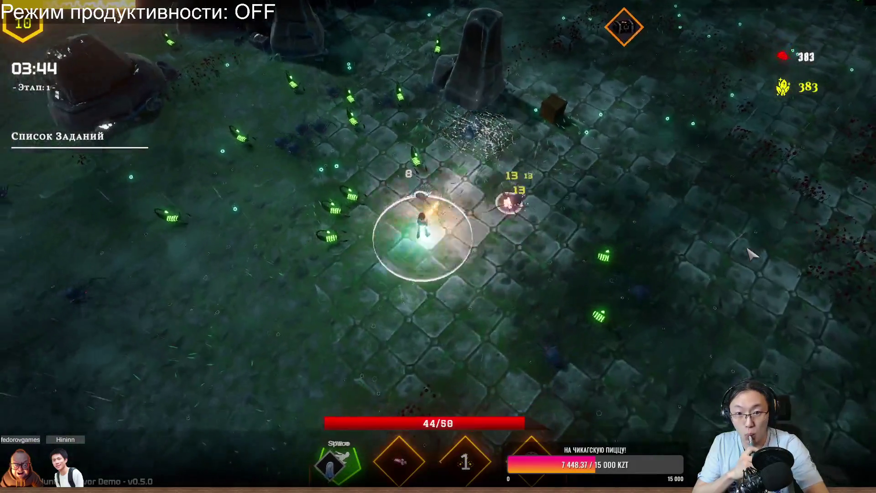
key(w)
key(a)
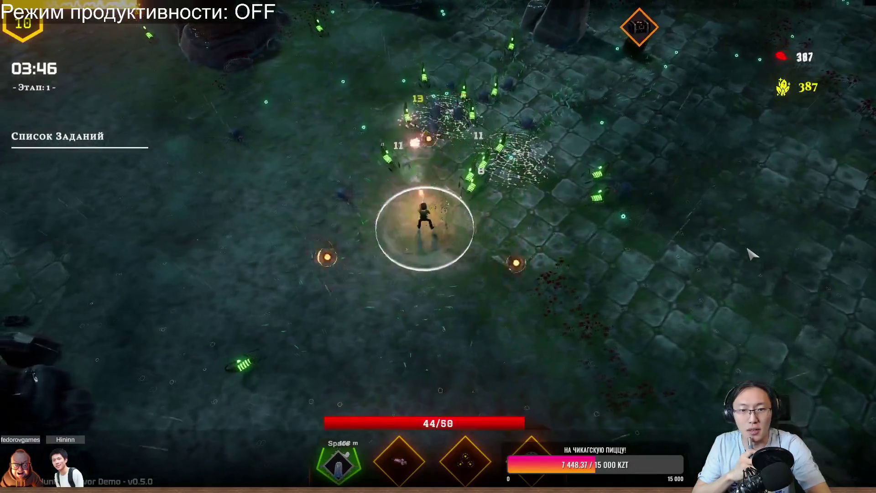
key(a)
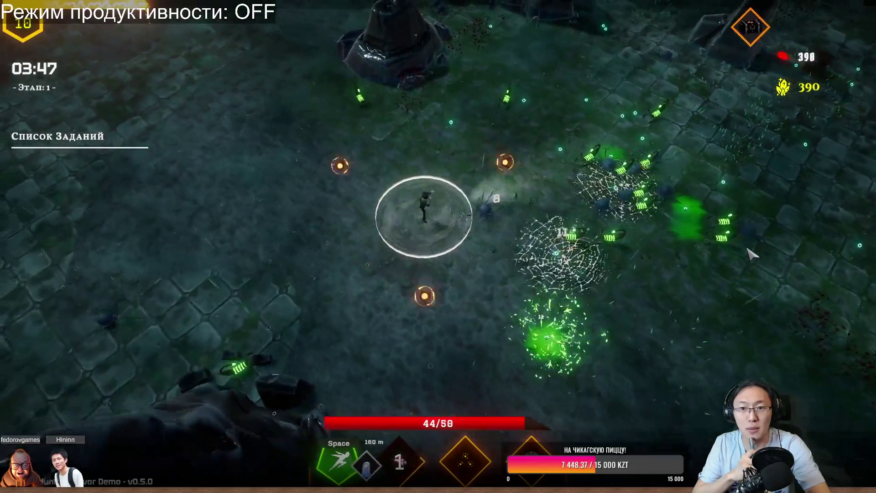
key(d)
key(w)
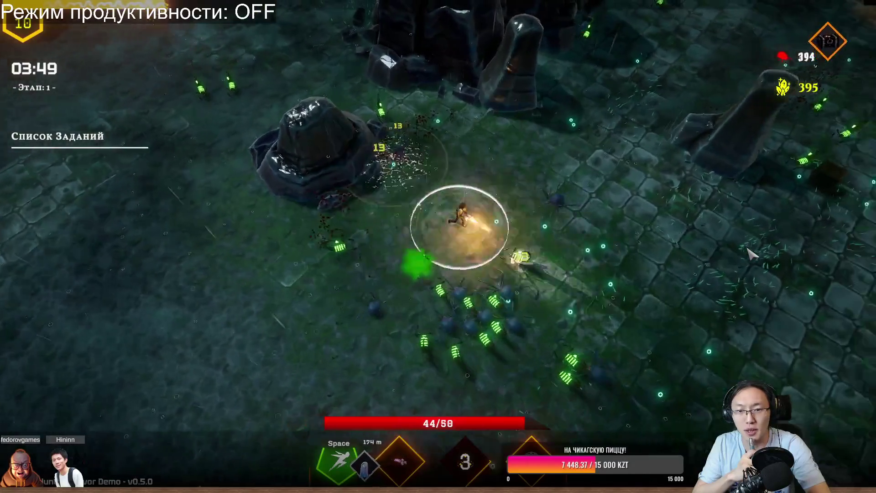
key(d)
key(w)
Move the hero up-right onto the beacon chest.
key(s+d)
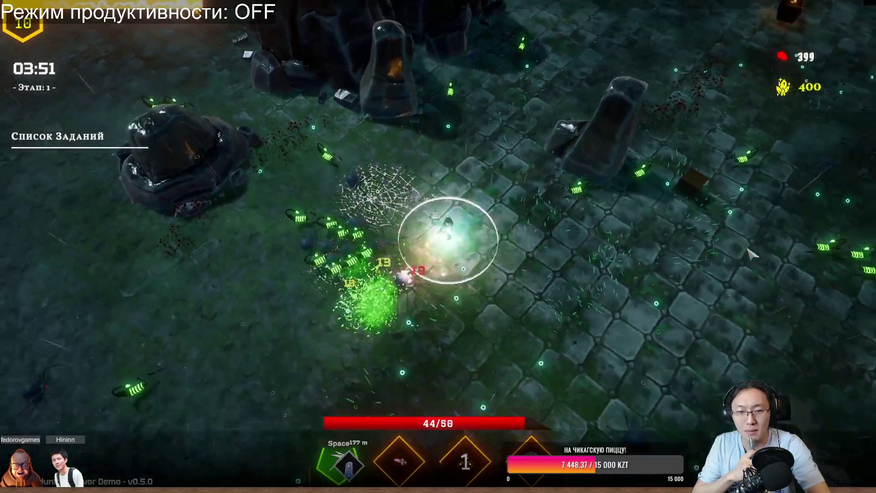
key(w+a)
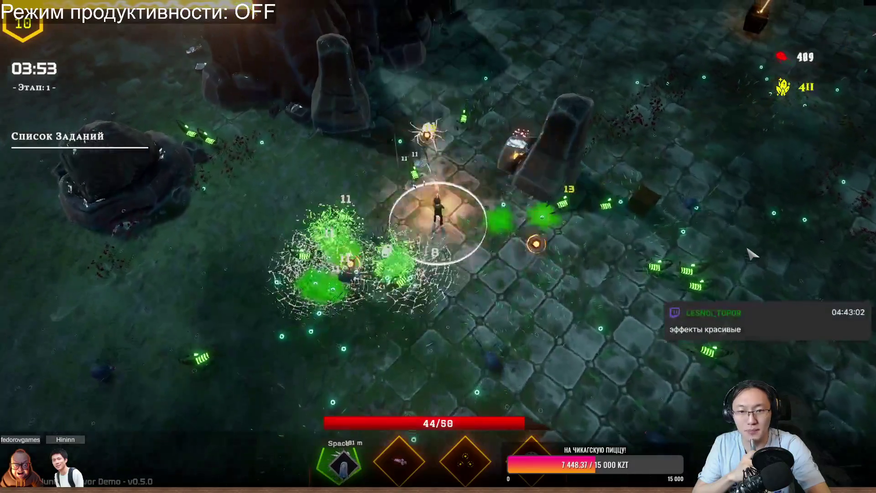
key(w+d)
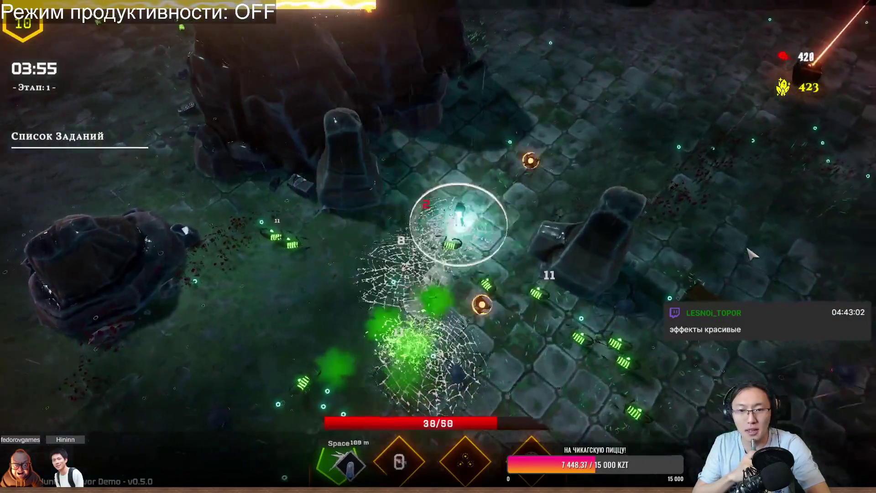
key(w+d)
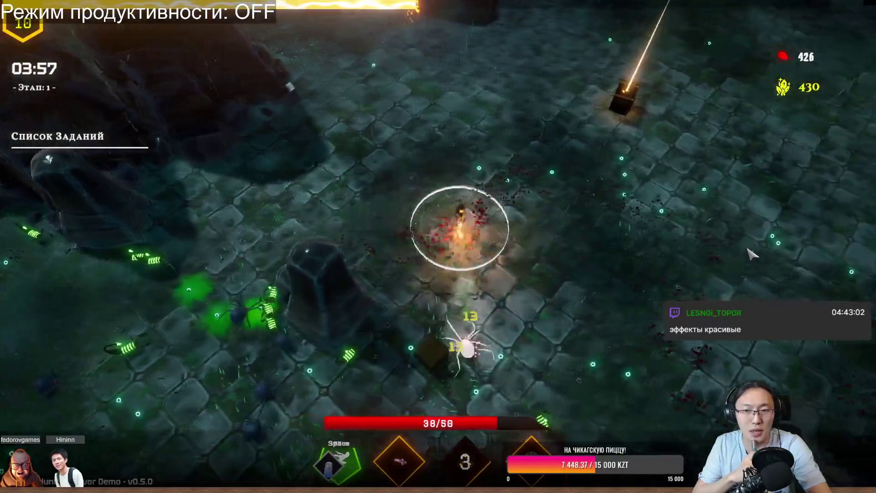
key(w+d)
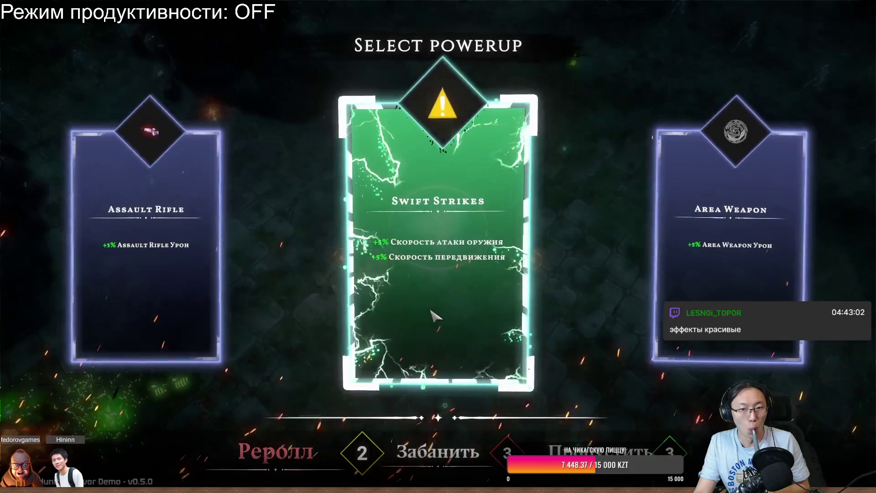
Pick Swift Strikes, fight on, then pick Agile Maneuvering to reach level 12.
click(449, 303)
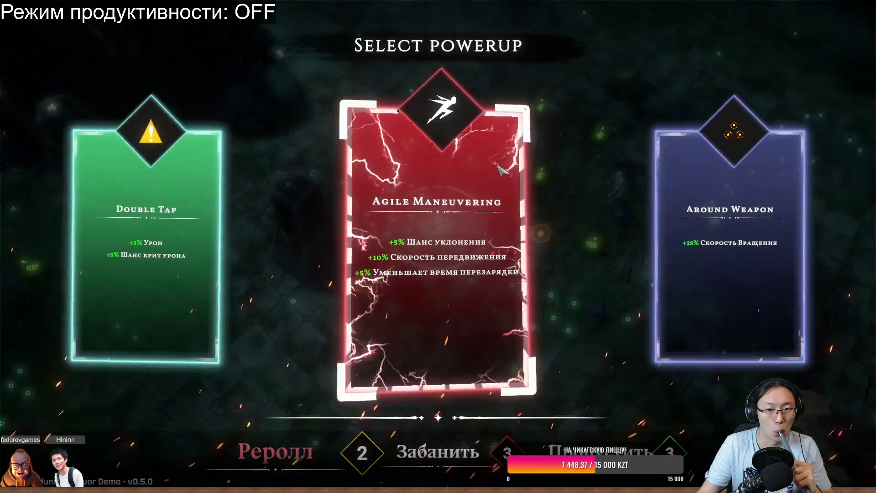
click(476, 228)
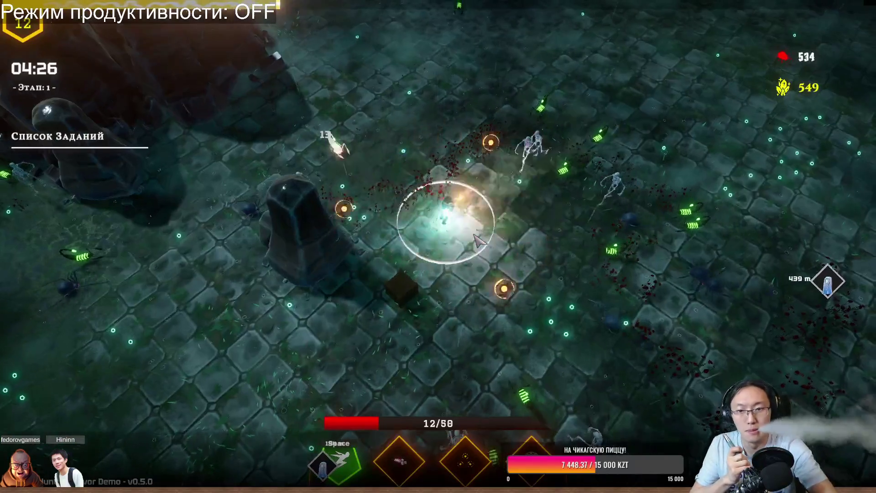
Walk to the flaming shrine, activate it with E and take its powerup.
key(d)
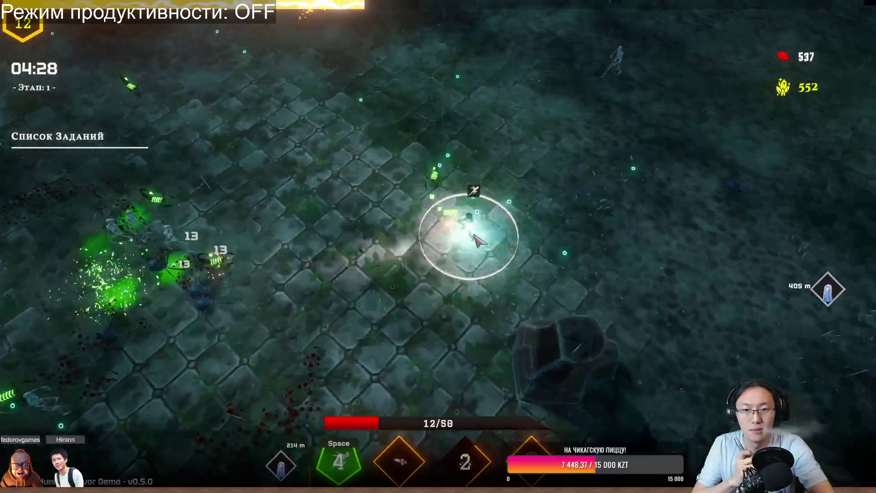
key(a)
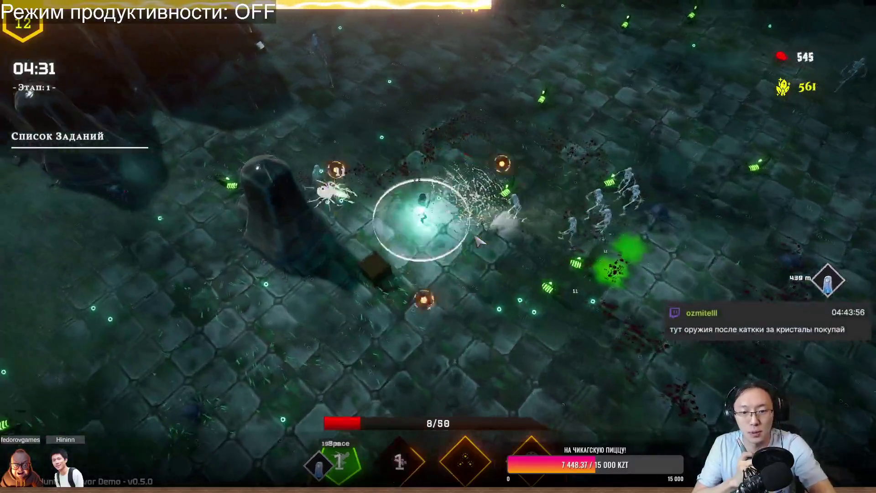
key(a)
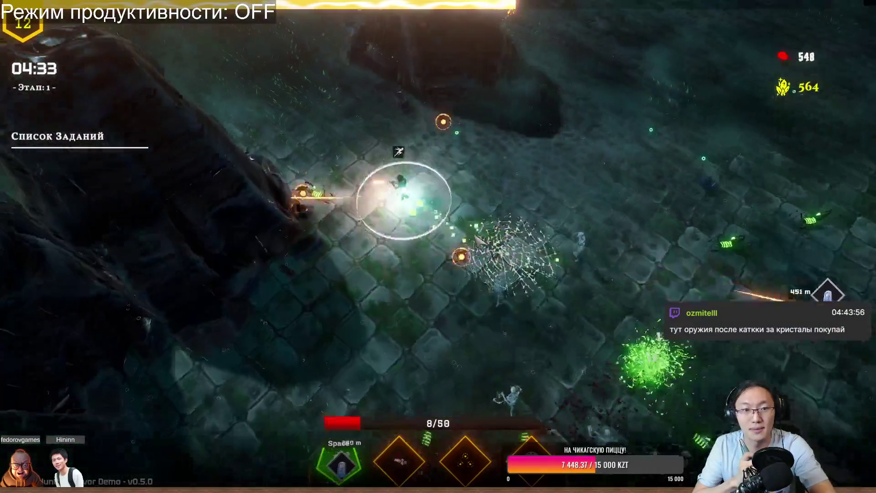
key(w)
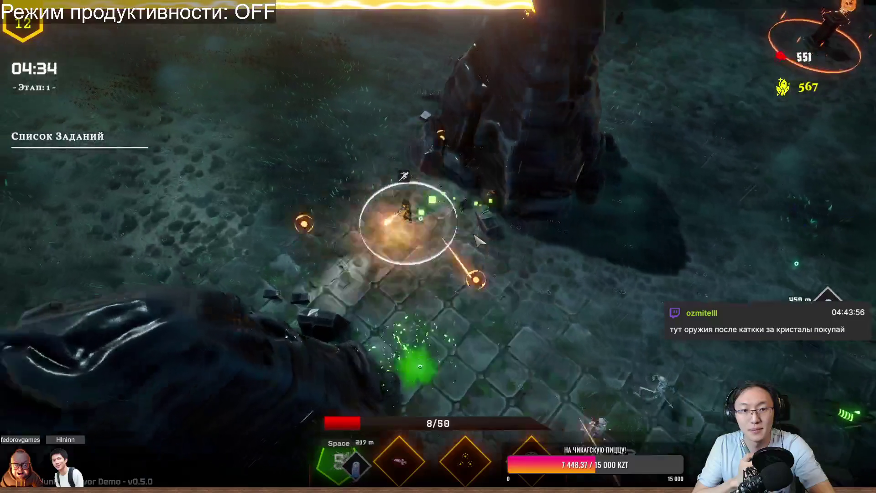
key(d)
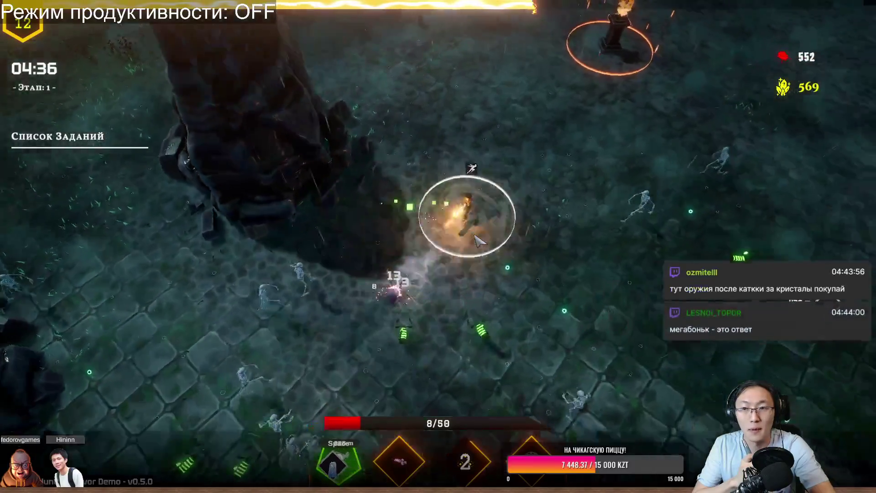
key(w)
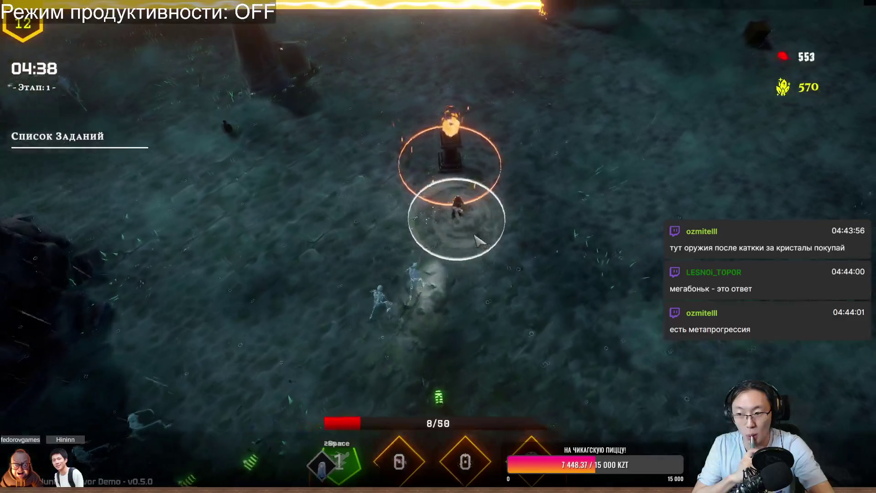
key(w)
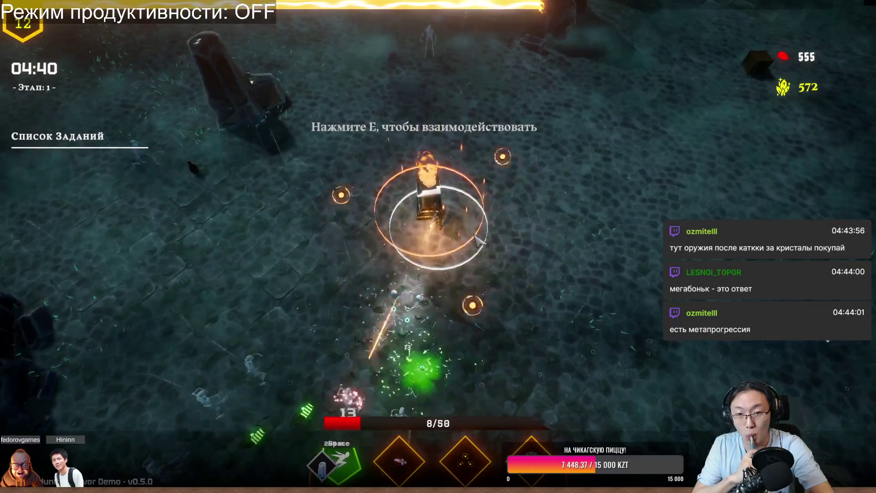
key(e)
click(478, 249)
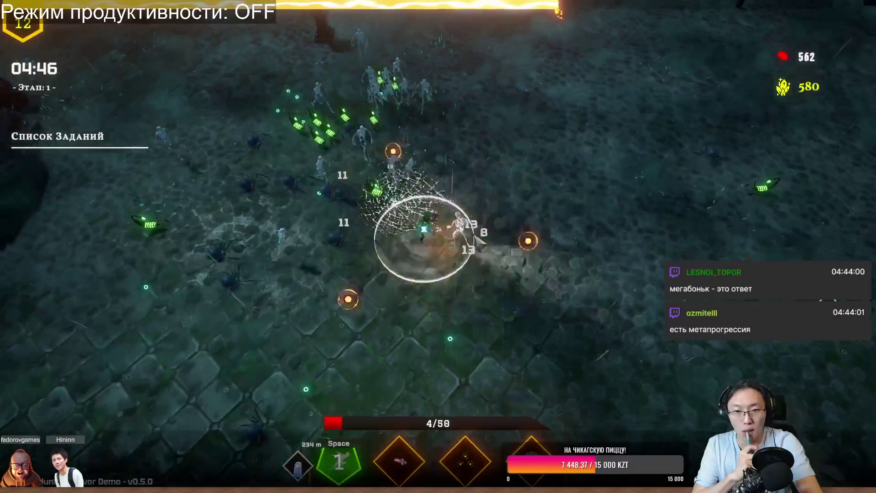
Fight the skeleton horde heading east and north-east until the next powerup choice appears.
key(a)
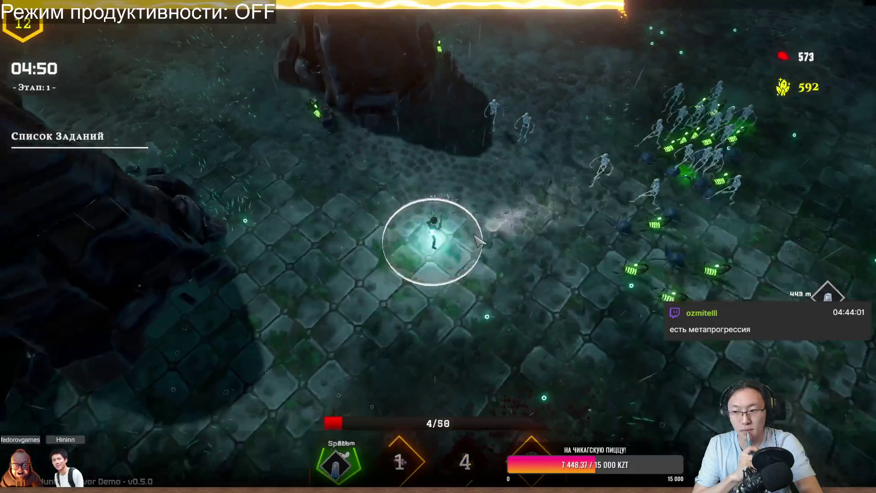
key(d)
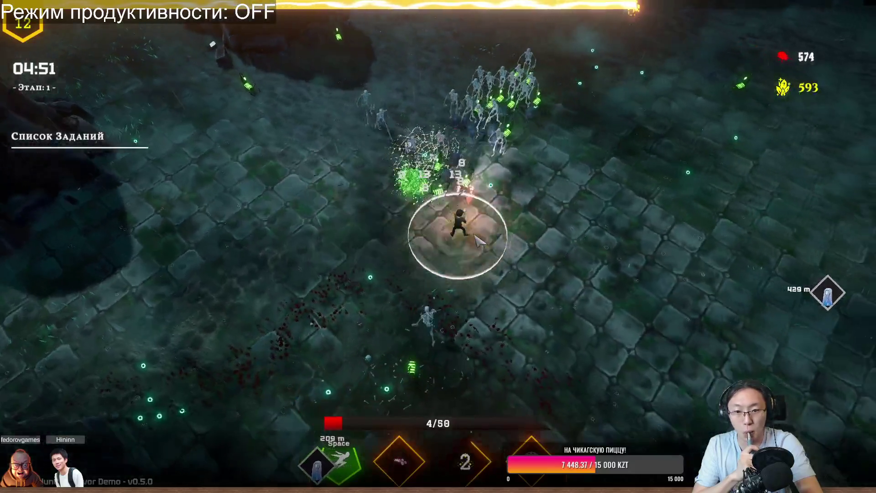
key(s)
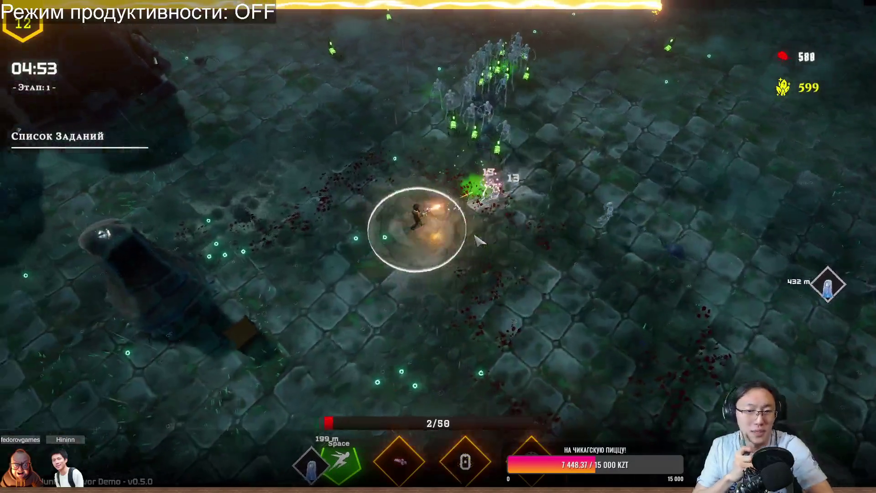
key(a)
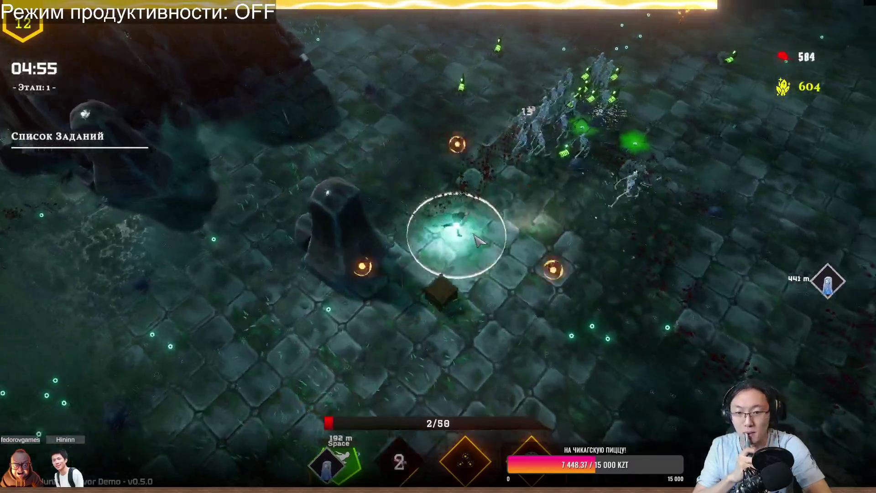
key(d)
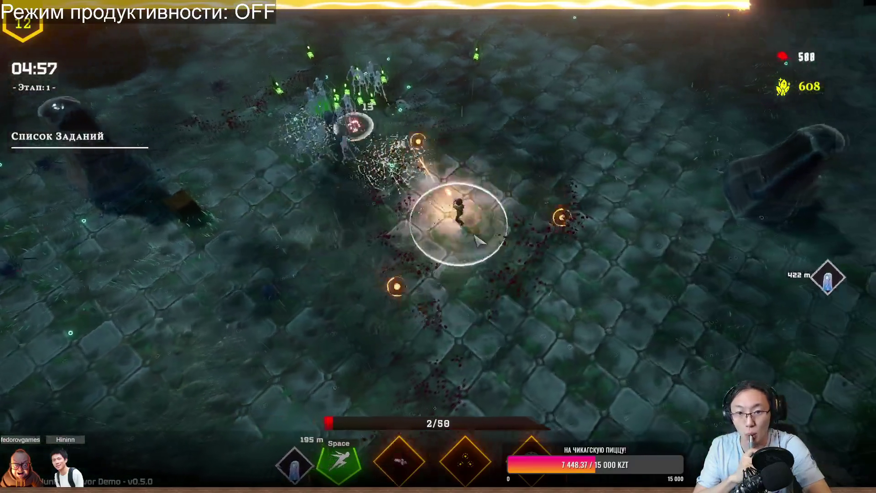
key(w)
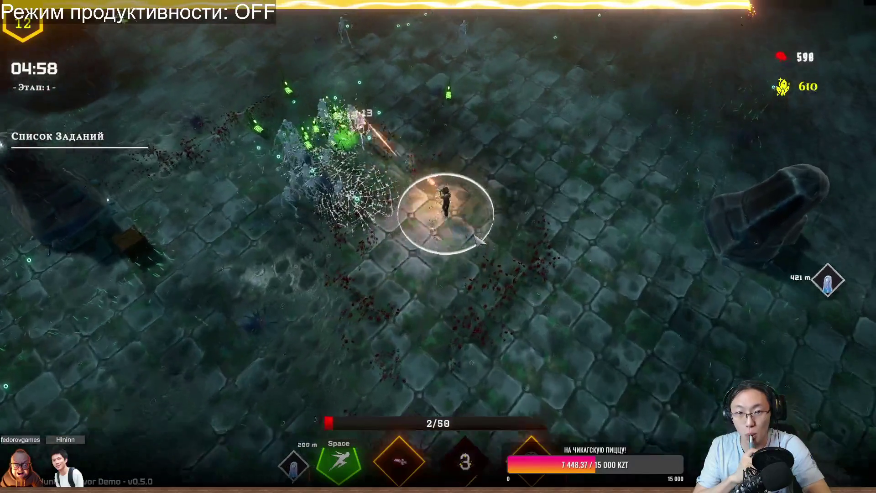
key(d)
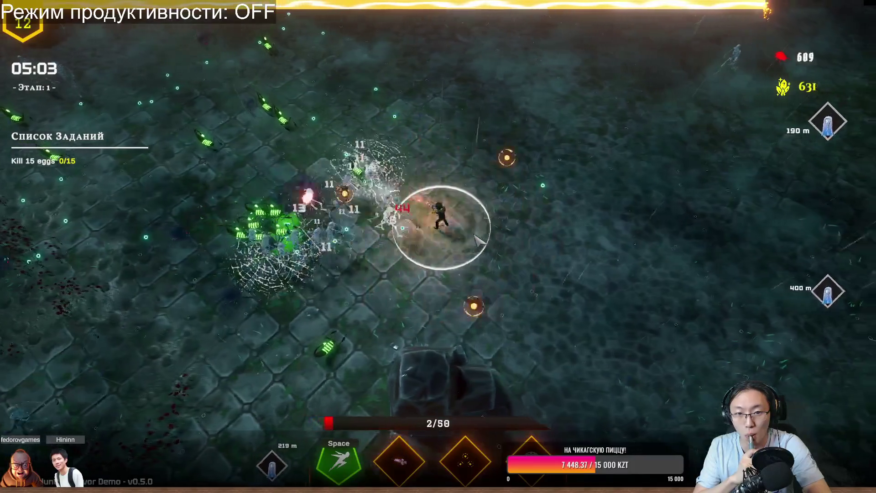
key(w)
key(d)
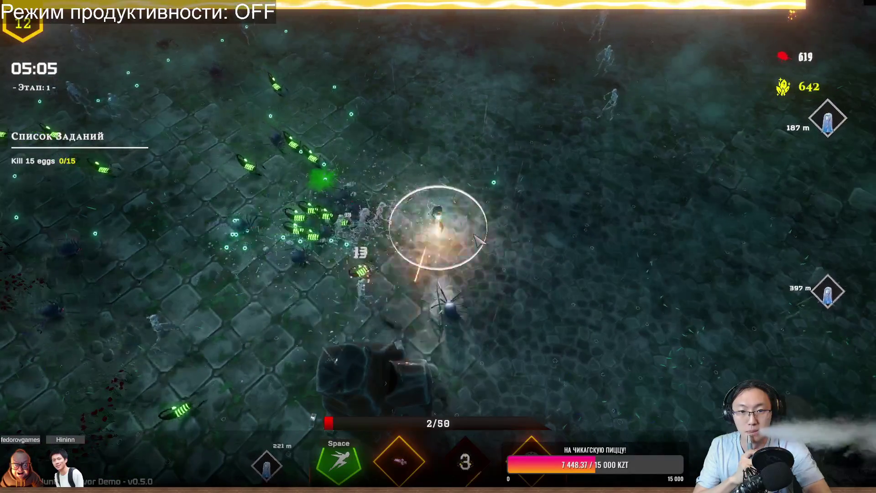
key(d)
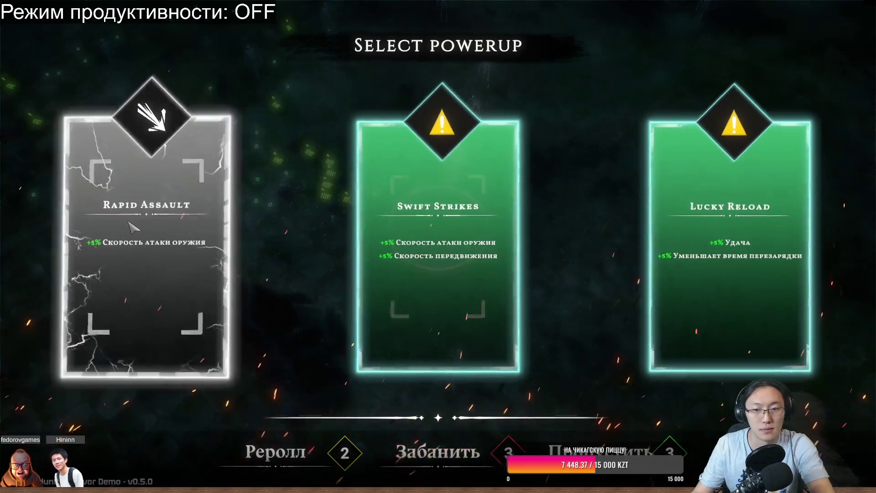
Take Rapid Assault, head east, then dash left away from the enemies.
click(75, 236)
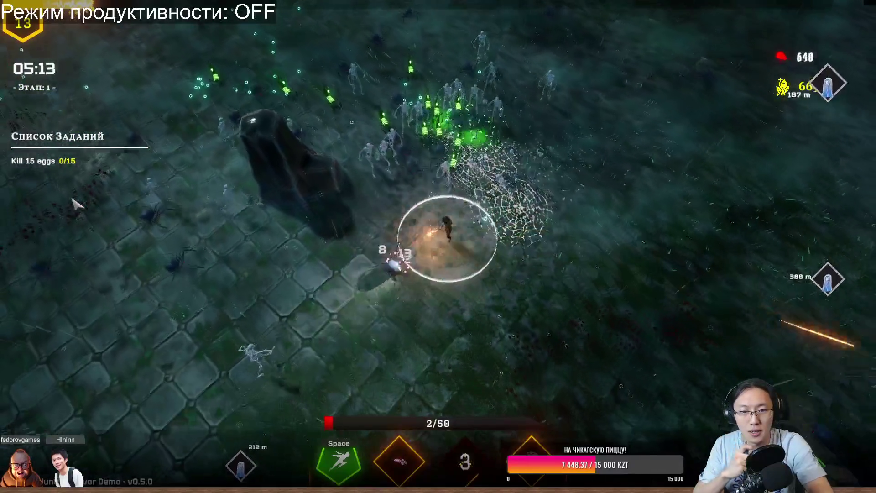
key(d)
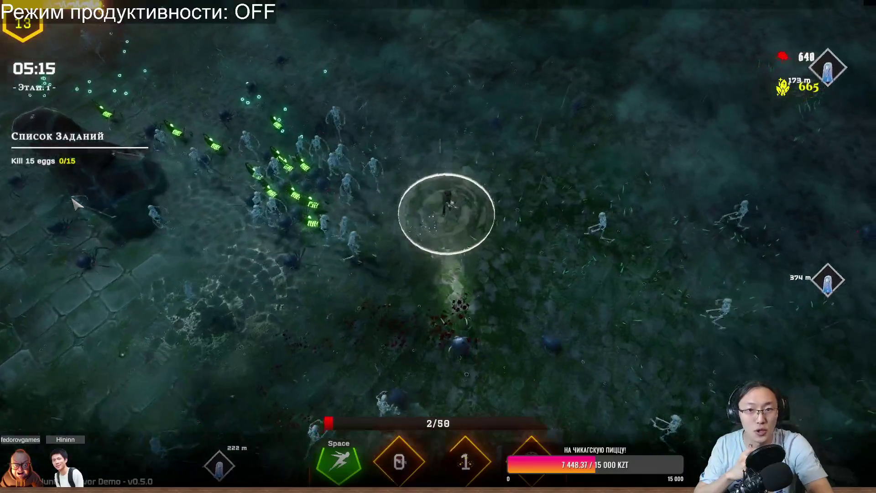
key(w)
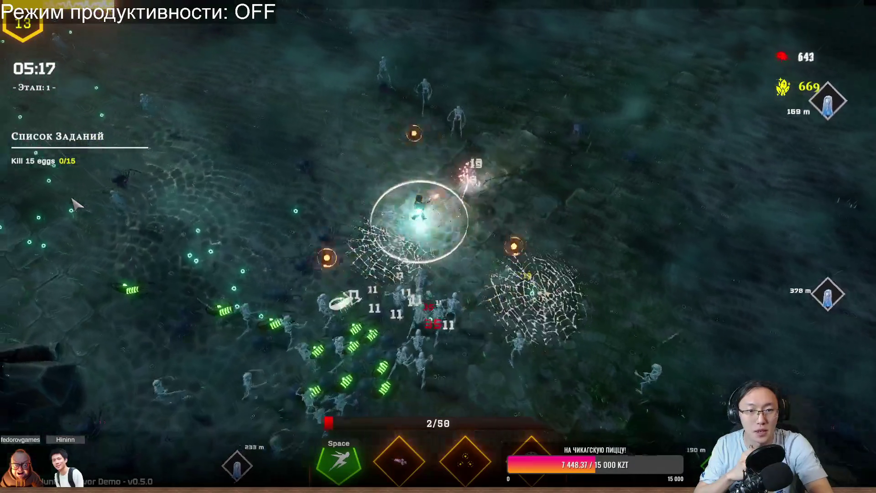
key(a)
key(space)
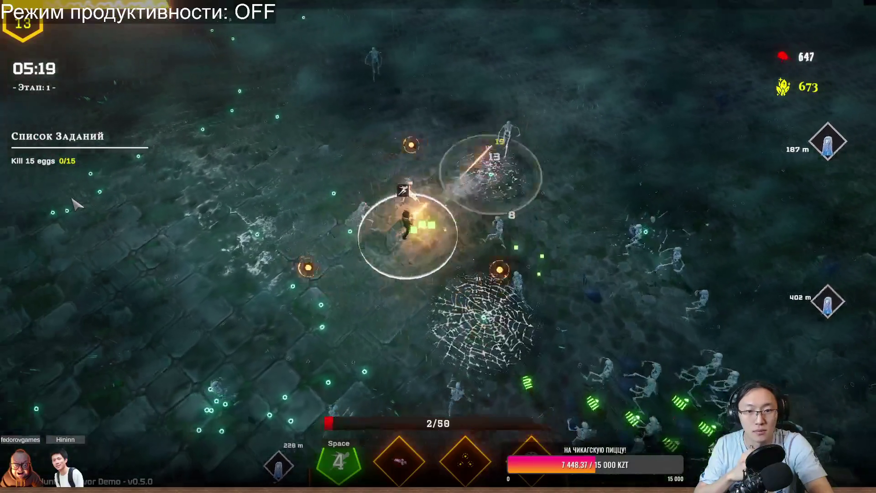
key(s)
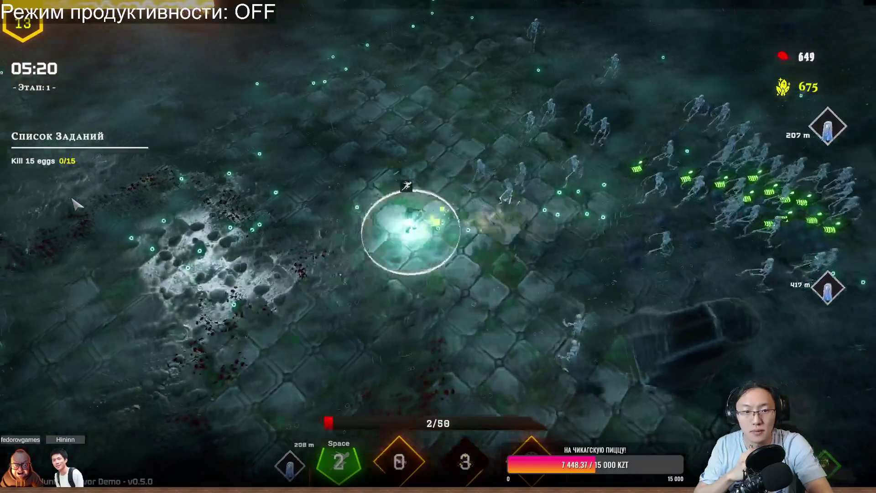
key(a)
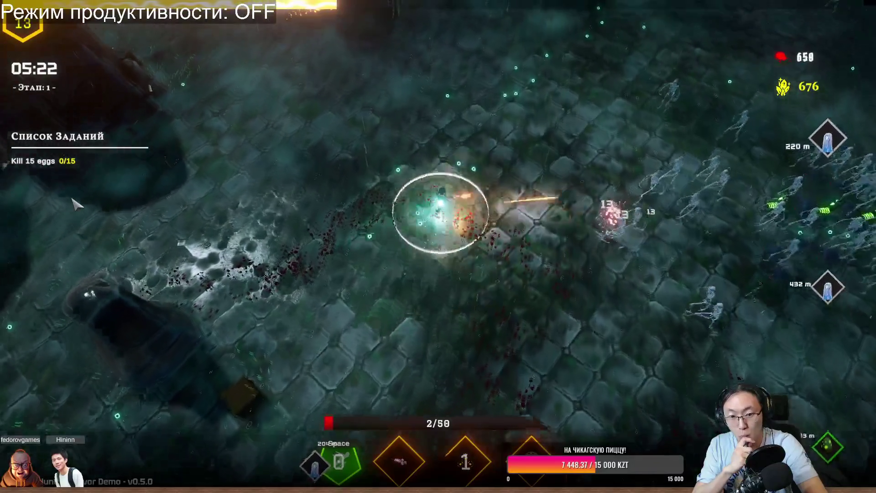
key(w)
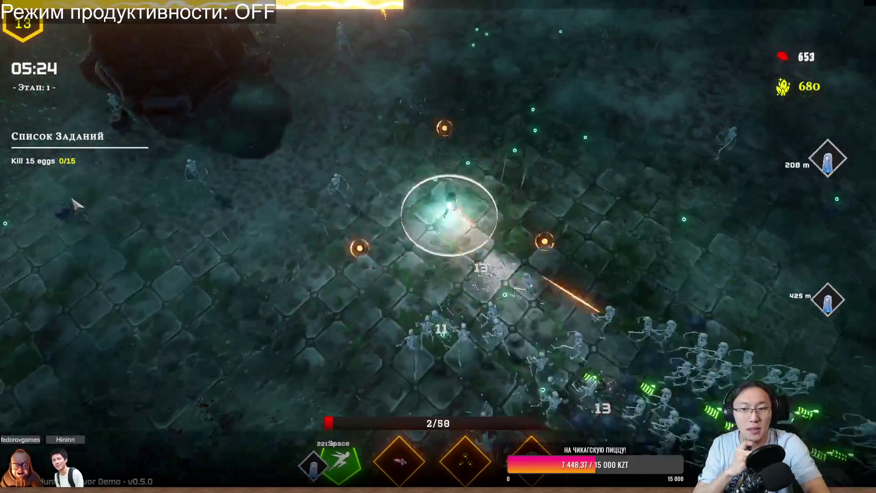
key(d)
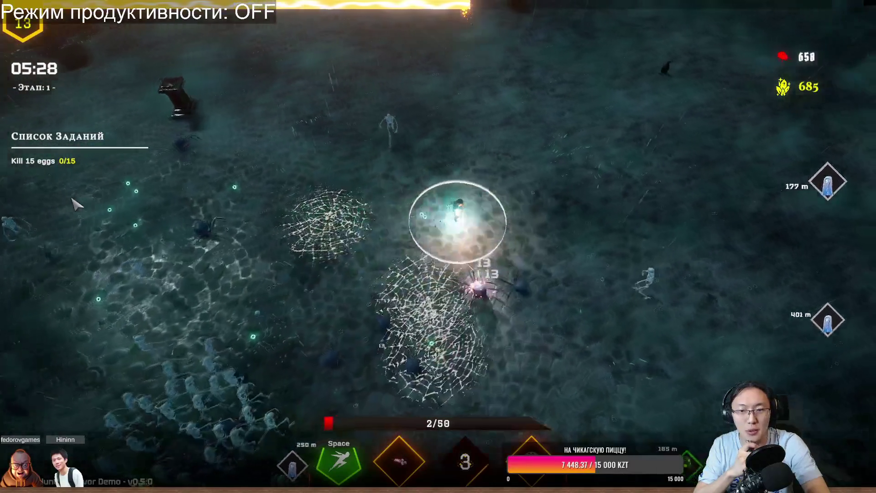
Run south-west, dash past the skeleton horde, then circle back north and up-right.
key(s)
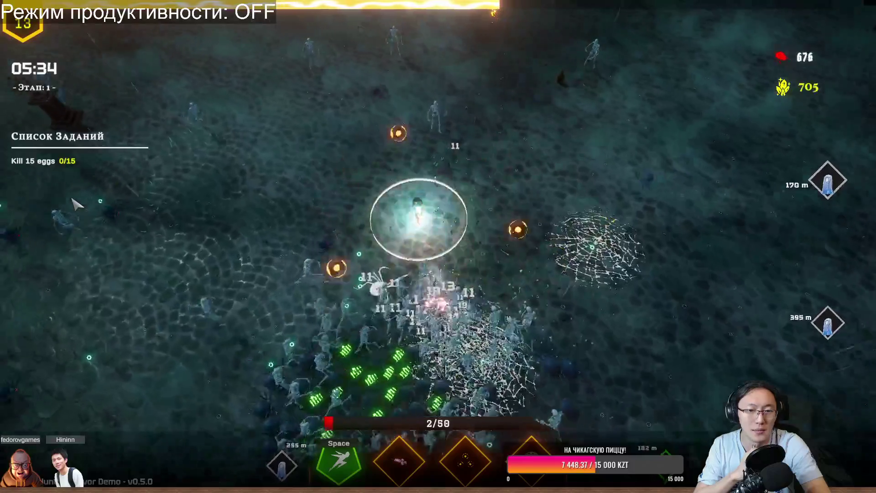
key(s)
key(a)
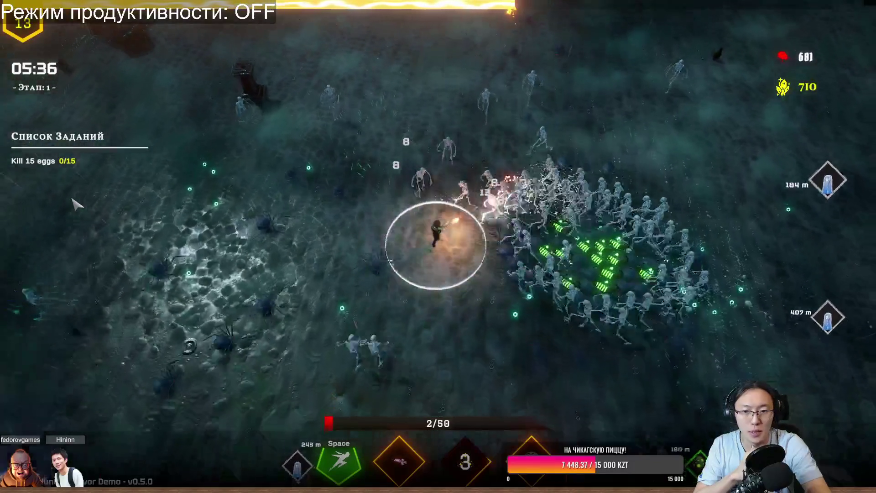
key(space)
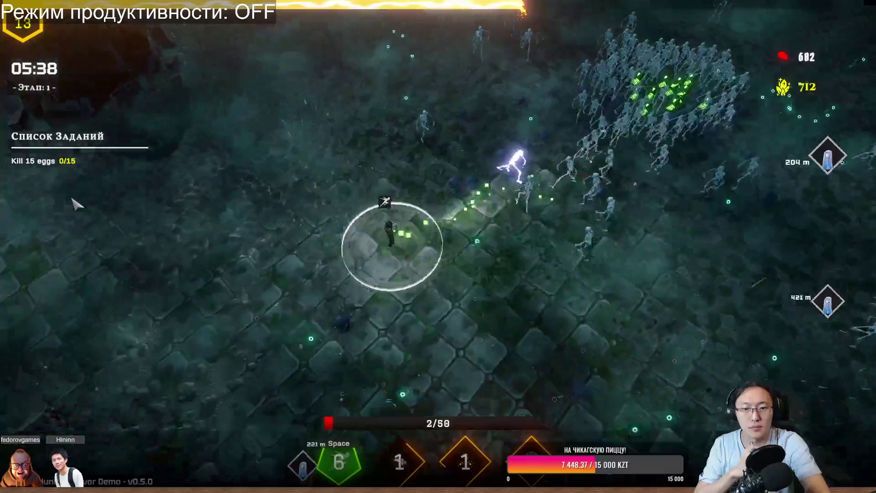
key(d)
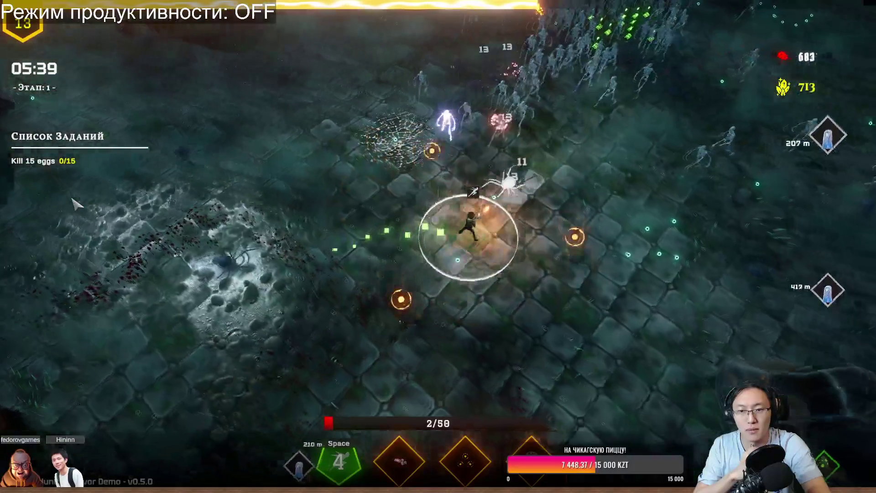
key(a)
key(w)
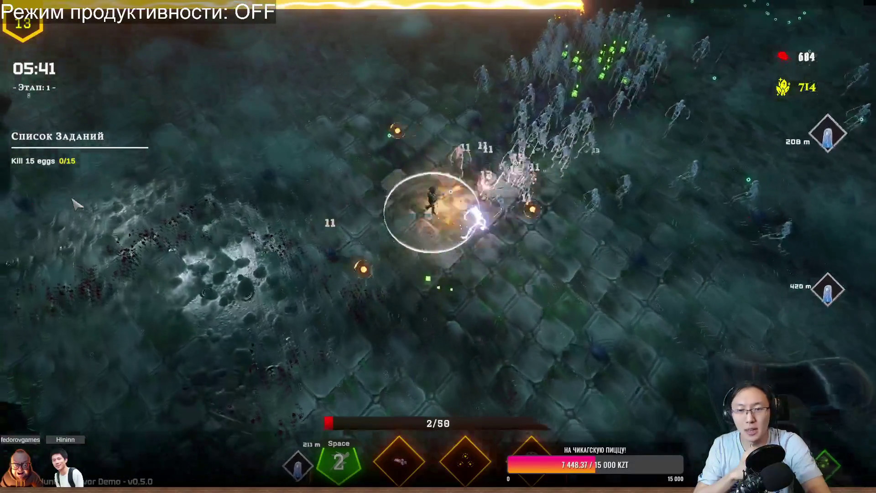
key(w)
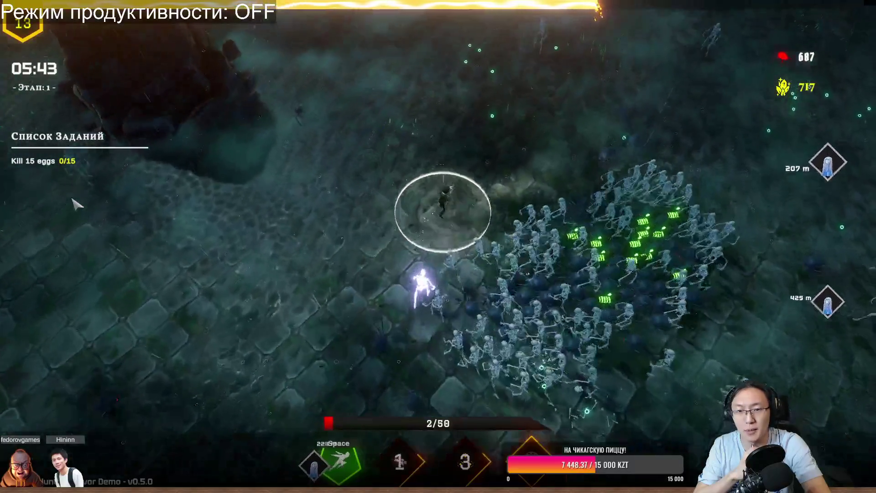
key(w)
key(d)
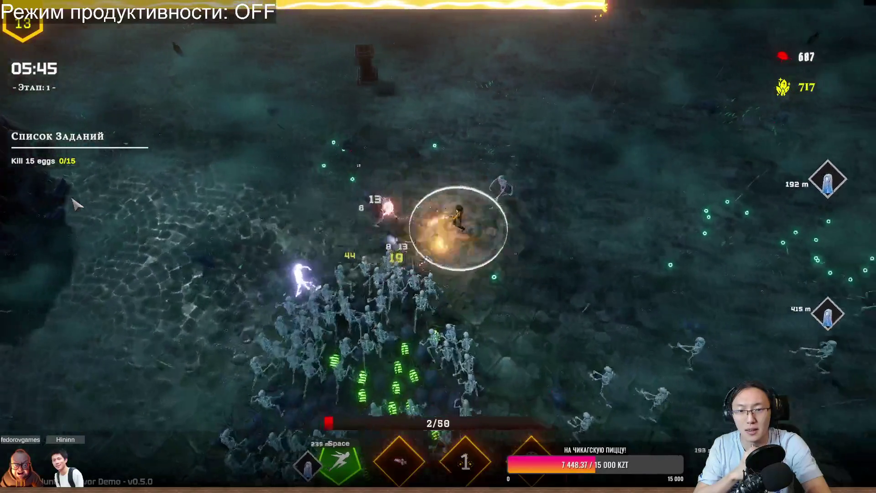
Circle east, south and west, dashing away from the horde, until 05:59 with 707 kills.
key(d)
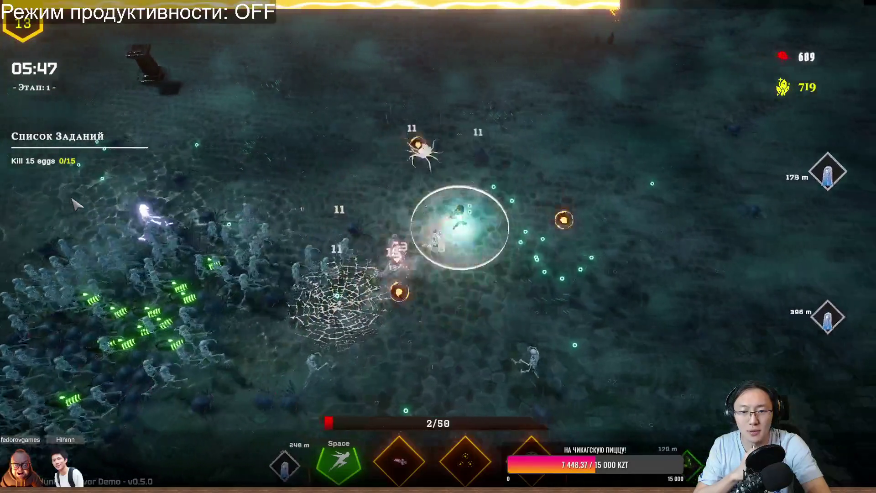
key(s)
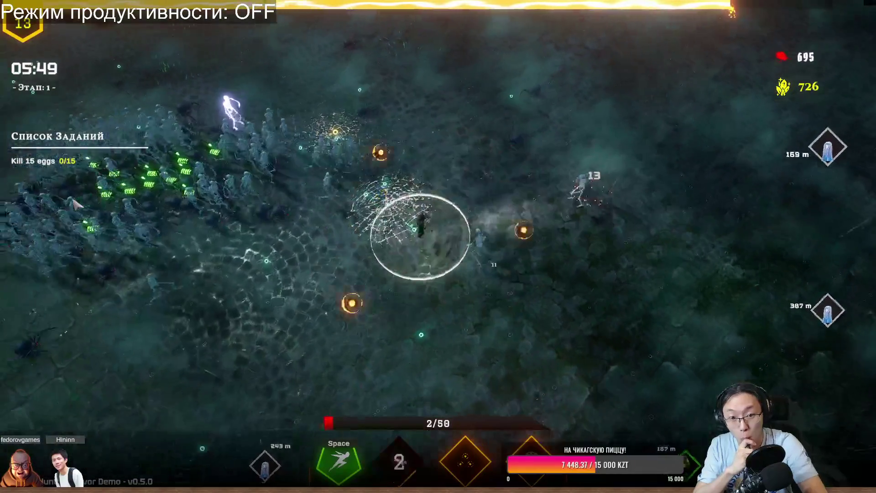
key(a)
key(a)
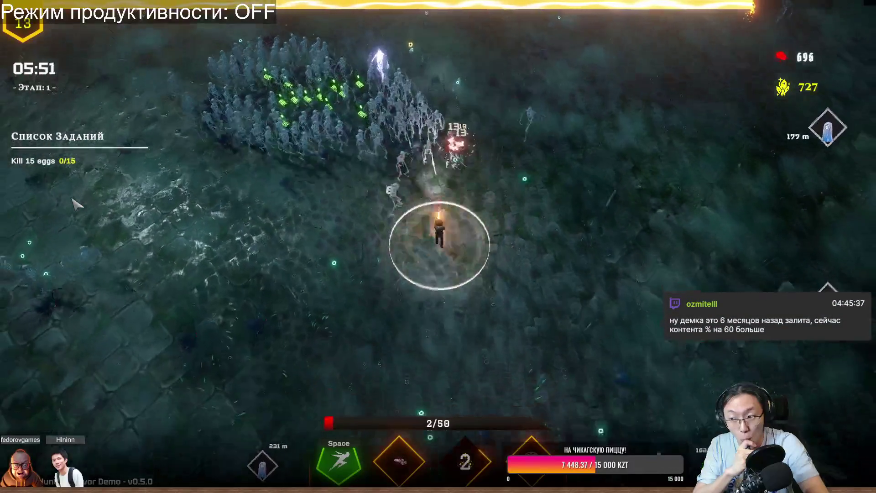
key(a)
key(space)
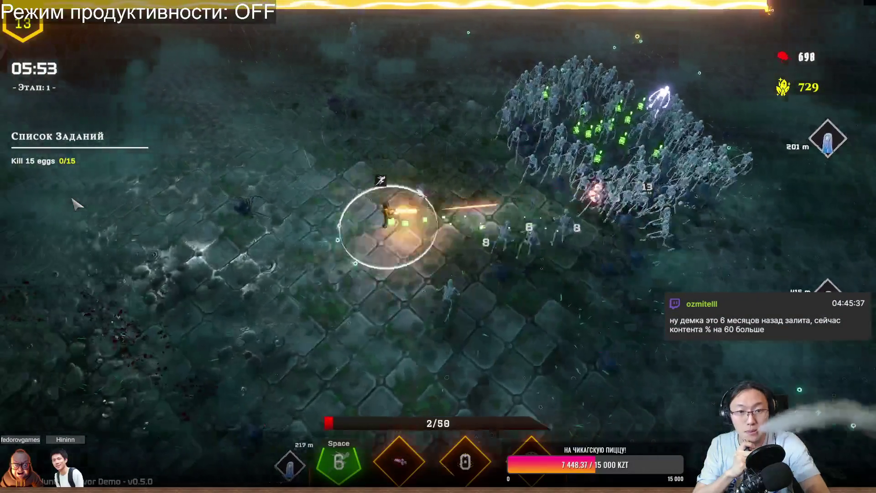
key(d)
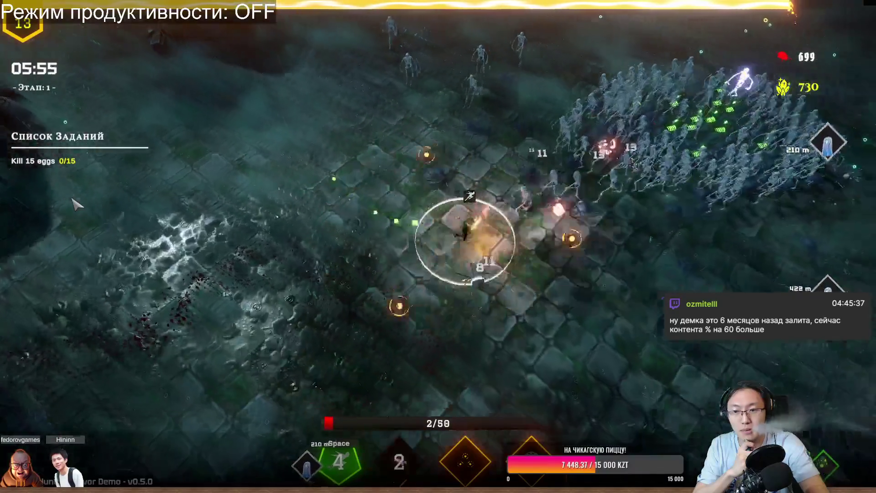
key(w)
key(d)
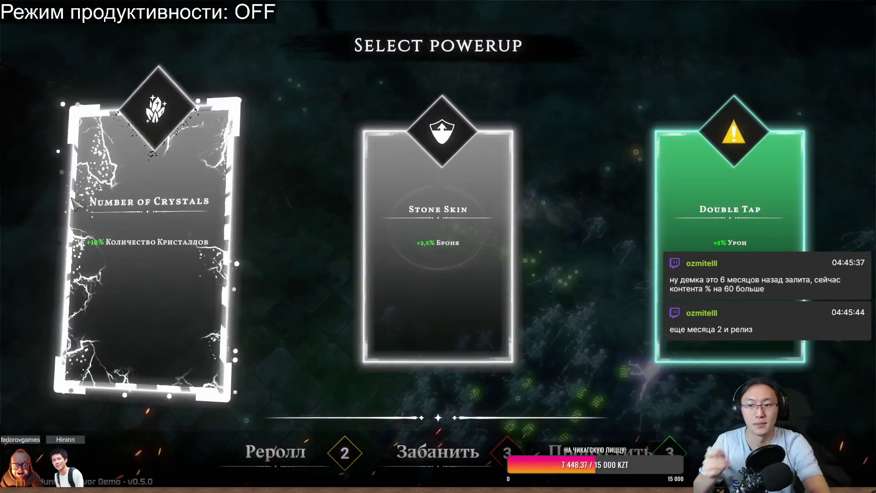
Take the Double Tap powerup, play until the You Die screen, then return to the DeepSeek chat.
click(713, 249)
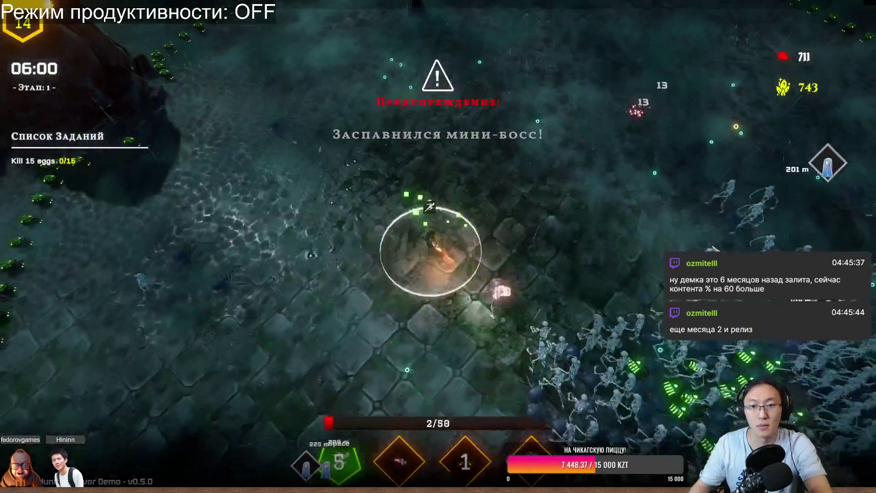
key(w)
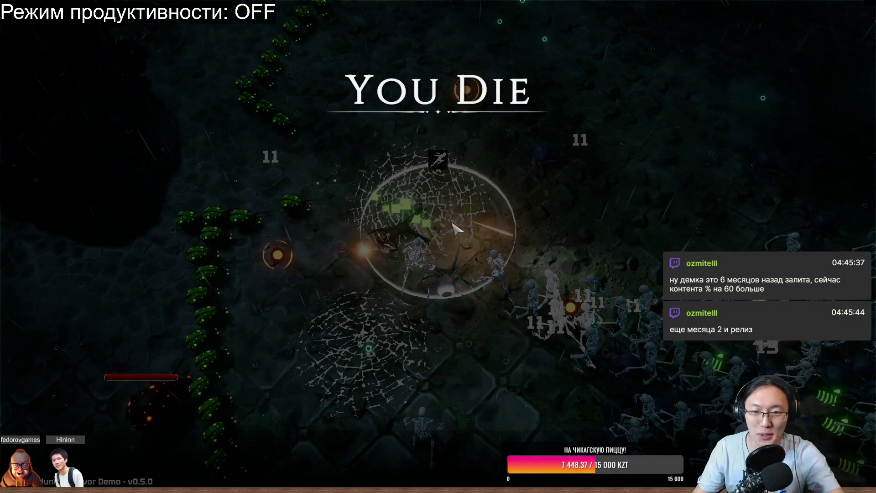
key(alt+Tab)
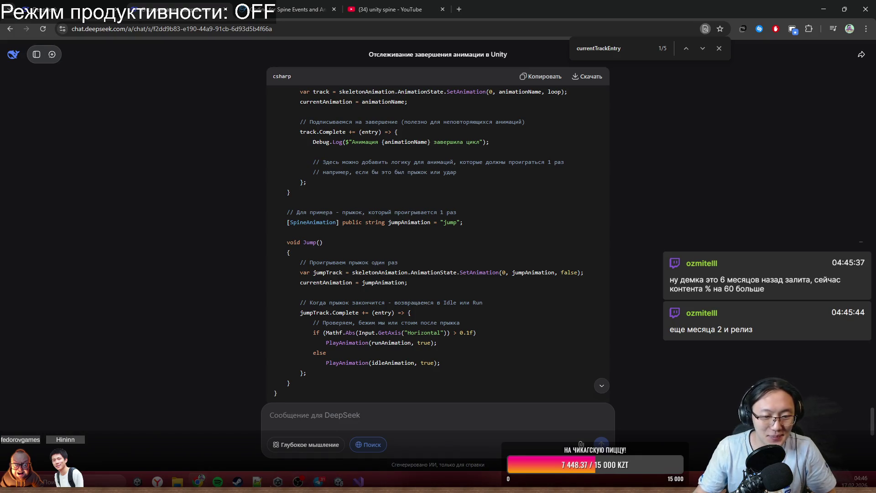
Uninstall Reaper Hunt: Survivor Demo from the Steam Library, then minimize Steam.
click(235, 483)
scroll(109, 145, up, 2)
click(116, 19)
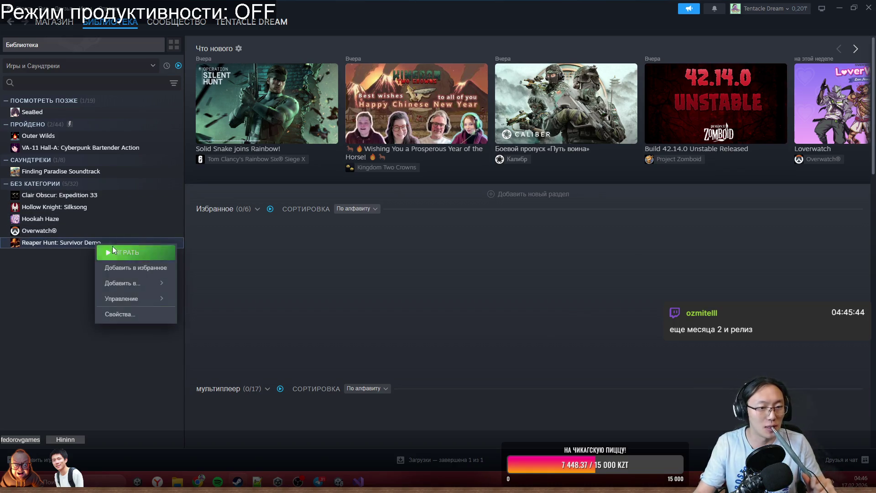
mouse_move(148, 300)
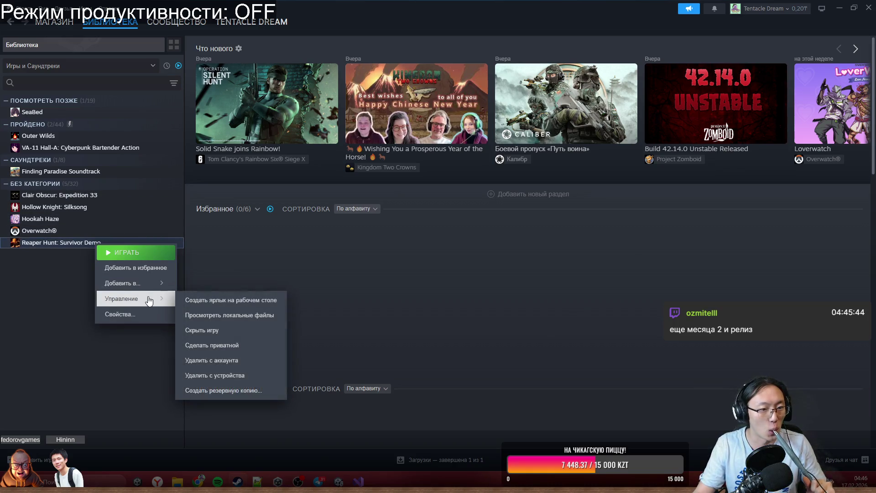
click(236, 375)
click(490, 276)
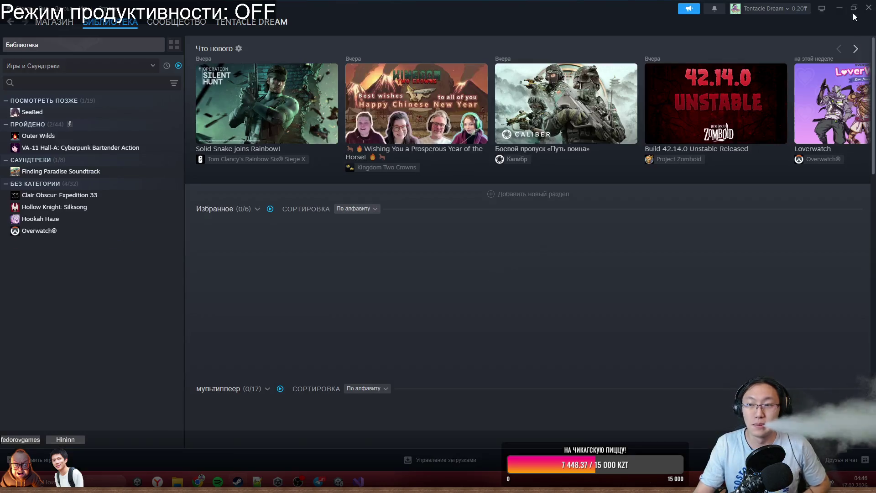
click(840, 8)
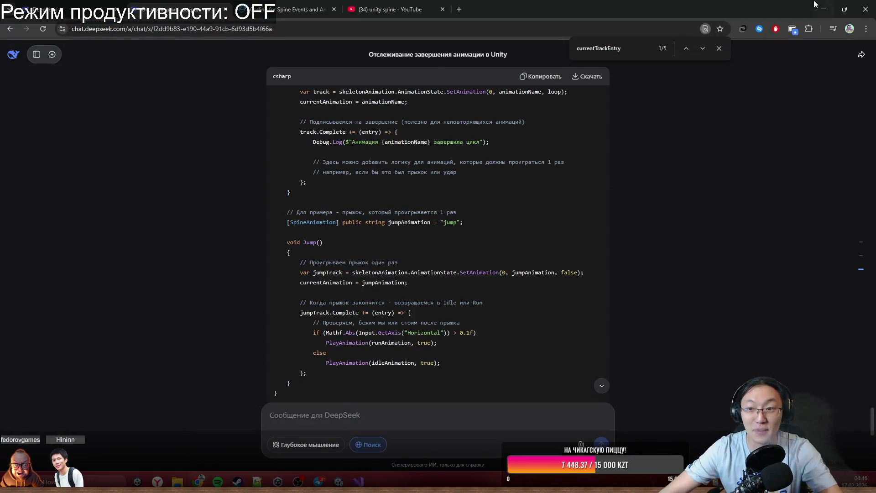
Scroll the DeepSeek answer to the 'Пример для стандартного Unity Animator' PlayerMovement script.
scroll(471, 188, up, 3)
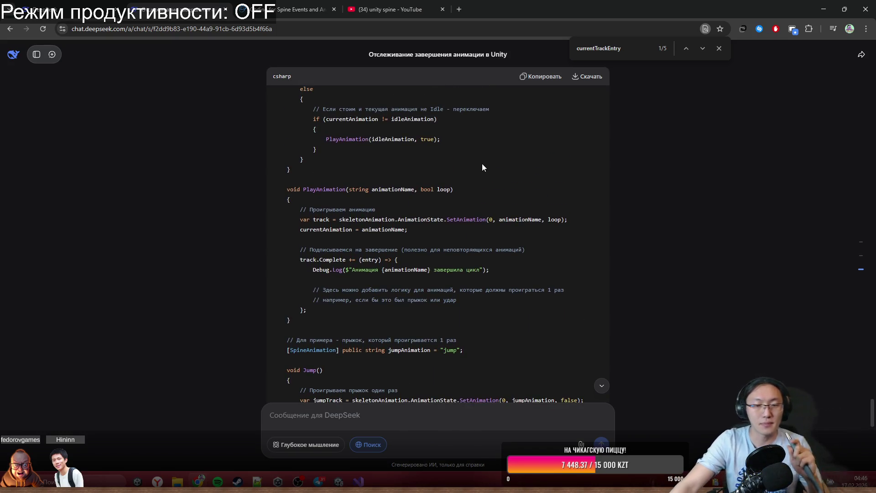
scroll(482, 163, up, 15)
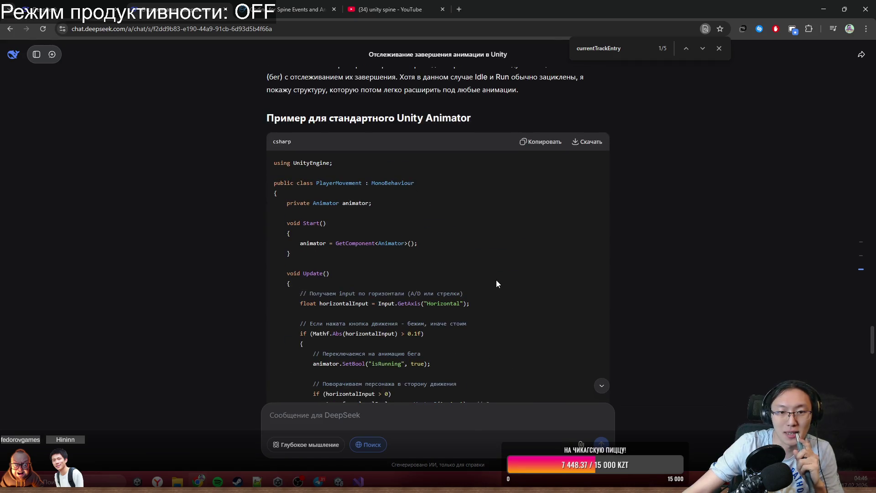
scroll(530, 207, down, 2)
scroll(544, 198, up, 2)
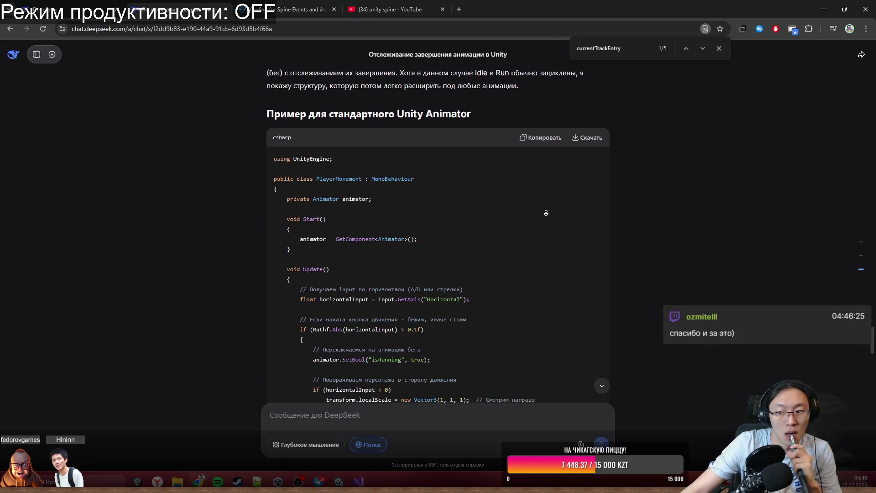
scroll(546, 213, down, 1)
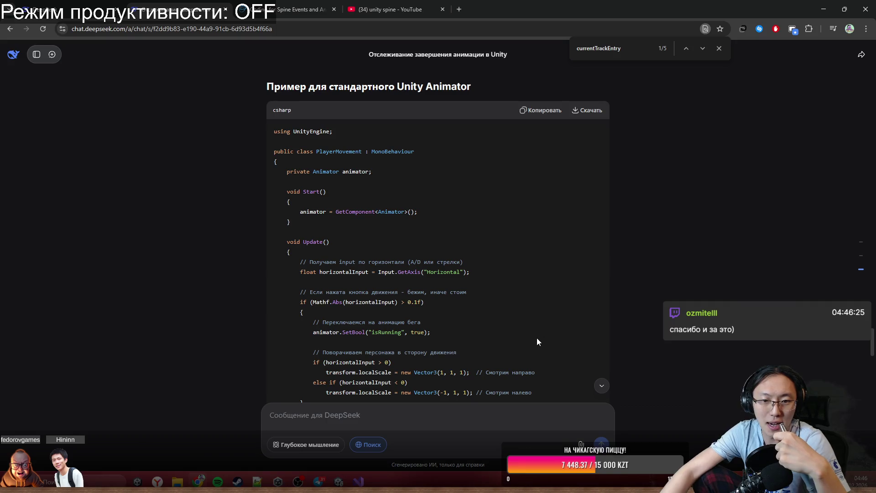
scroll(576, 272, down, 1)
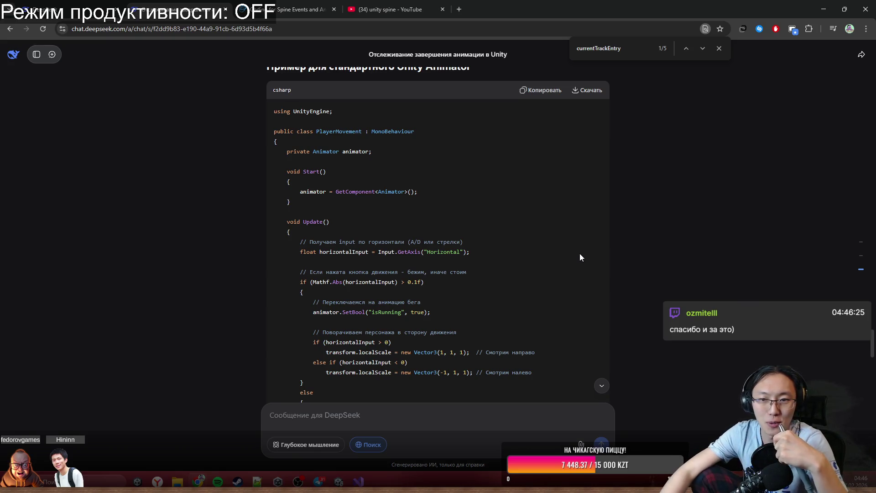
scroll(459, 220, down, 1)
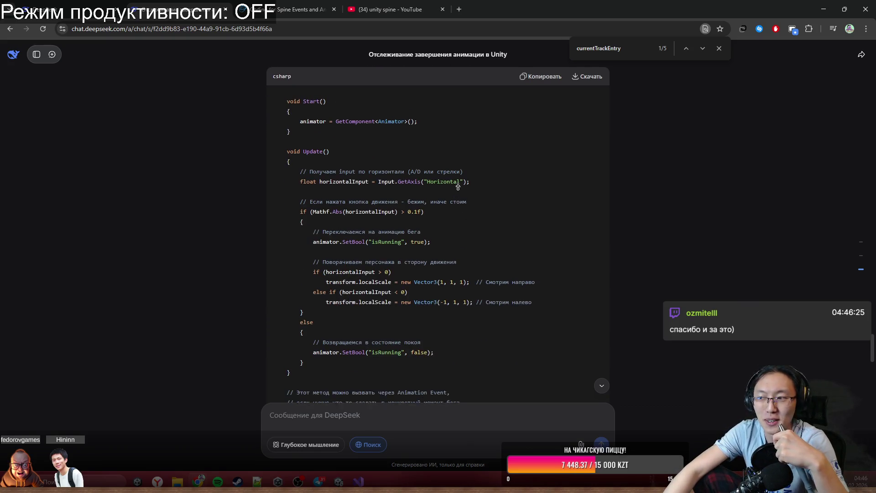
scroll(457, 188, up, 1)
scroll(498, 191, up, 1)
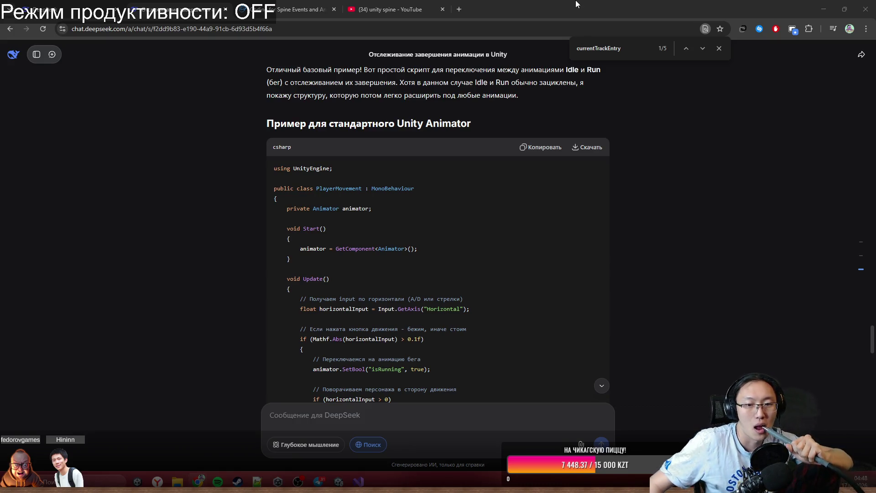
Read through the PlayerMovement script that sets isRunning from horizontal input.
scroll(607, 270, down, 2)
scroll(529, 247, down, 1)
drag(301, 196, 364, 275)
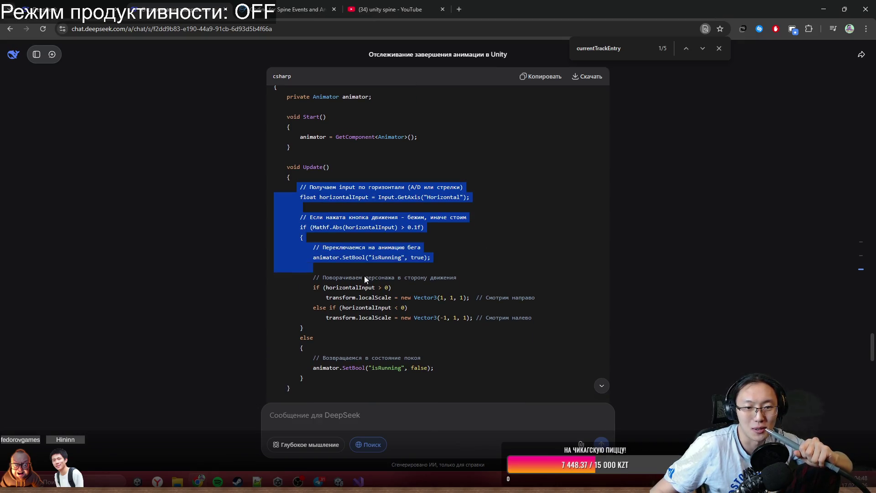
scroll(439, 298, down, 4)
scroll(465, 276, up, 6)
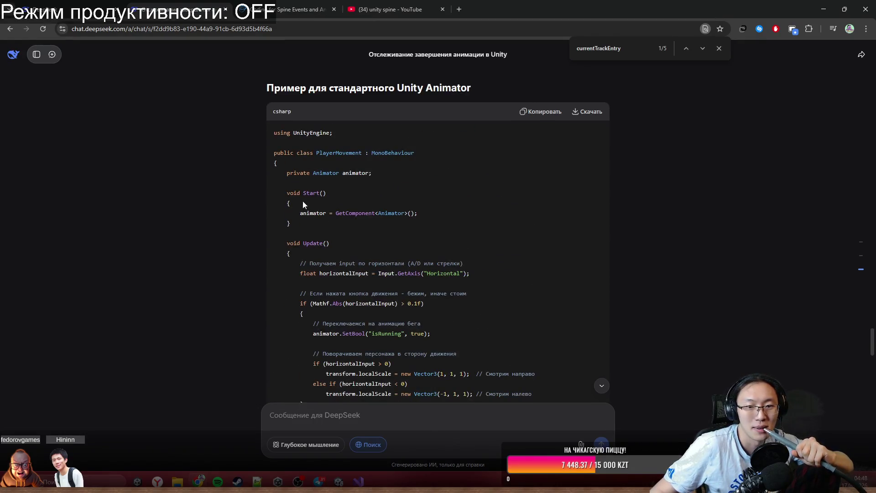
scroll(372, 207, down, 1)
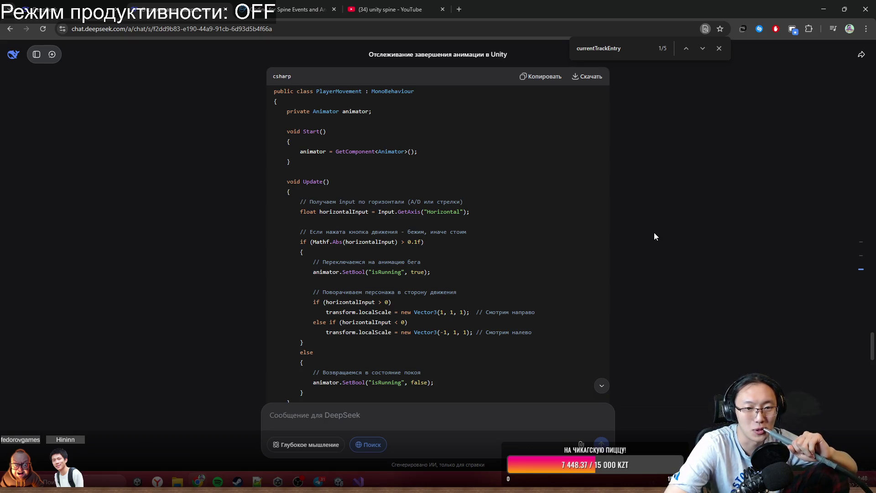
scroll(616, 231, down, 2)
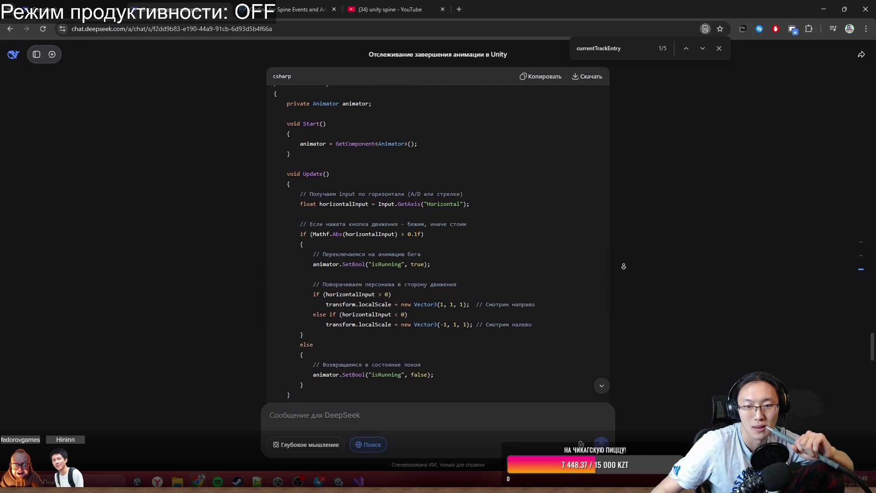
scroll(576, 226, up, 2)
Scroll to the 'Пример для Spine' SpinePlayerController script starting the looping idle animation.
middle_click(569, 219)
scroll(568, 219, up, 1)
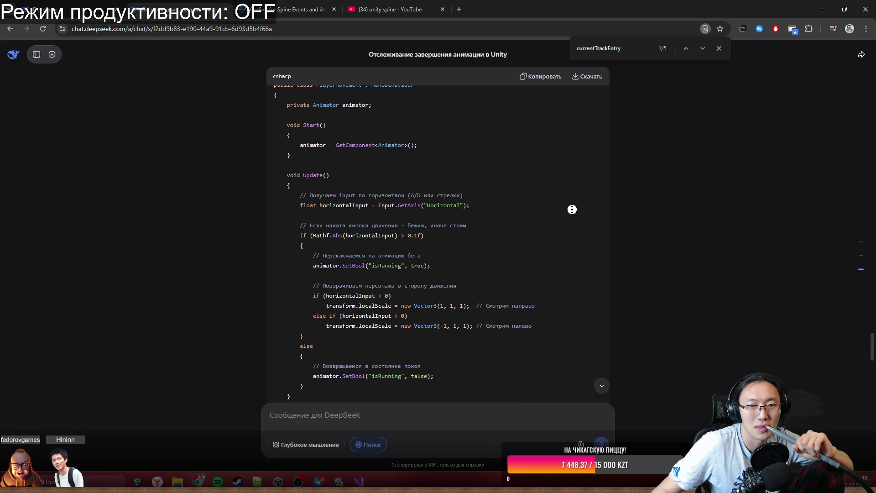
scroll(578, 200, up, 1)
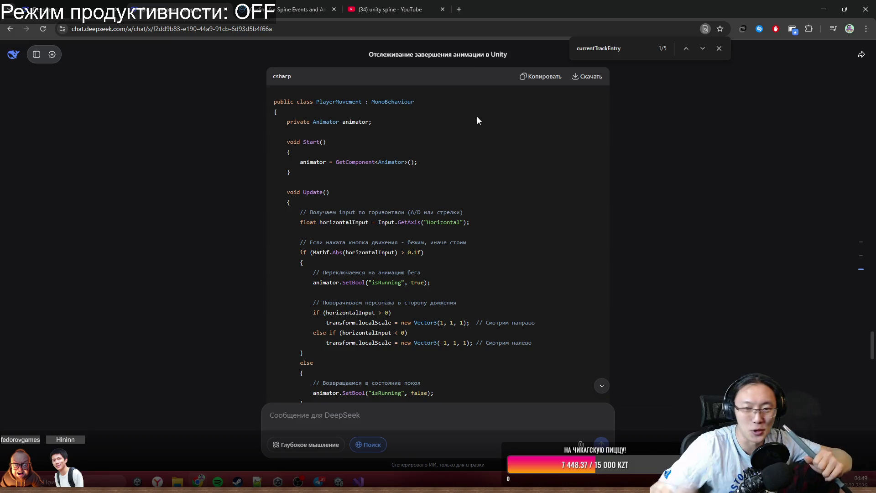
middle_click(490, 178)
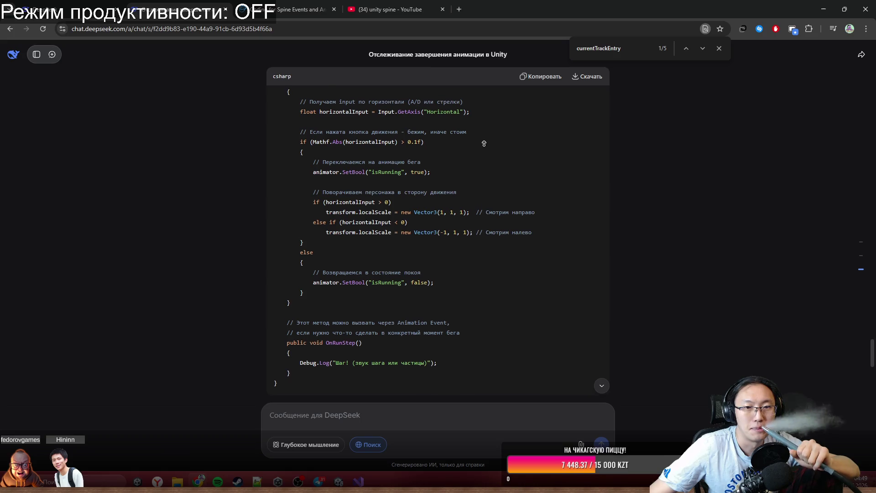
middle_click(468, 155)
mouse_move(303, 131)
mouse_down()
mouse_move(417, 183)
mouse_move(292, 201)
mouse_up()
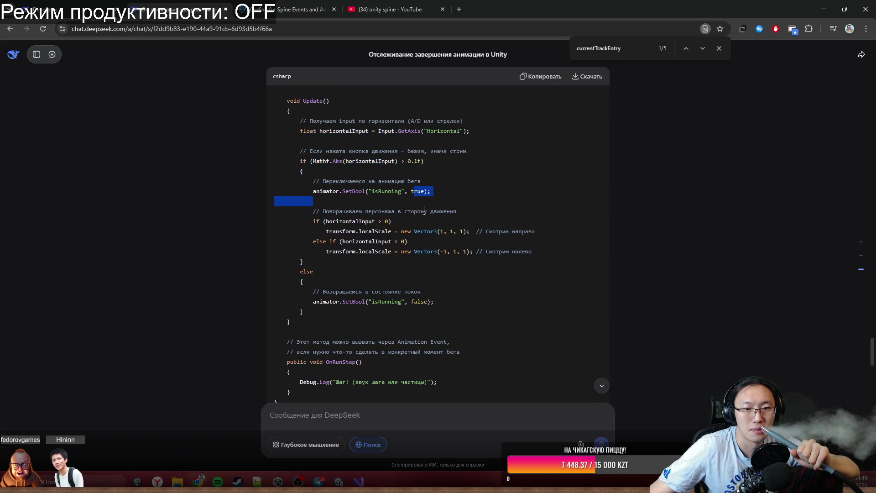
scroll(431, 228, up, 2)
middle_click(511, 226)
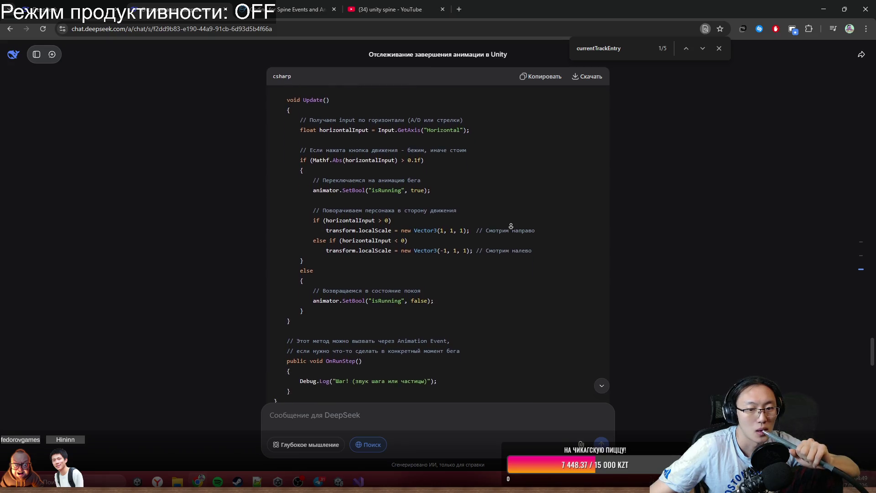
scroll(512, 224, up, 6)
scroll(511, 224, down, 10)
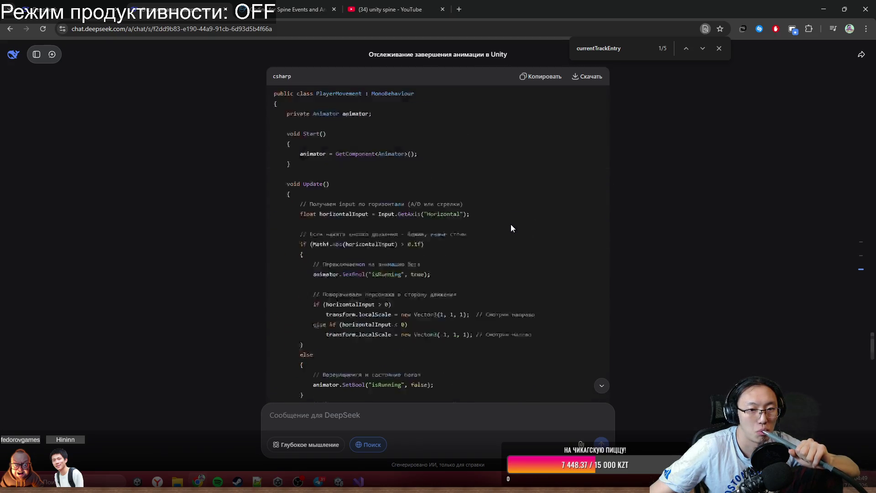
scroll(511, 225, down, 5)
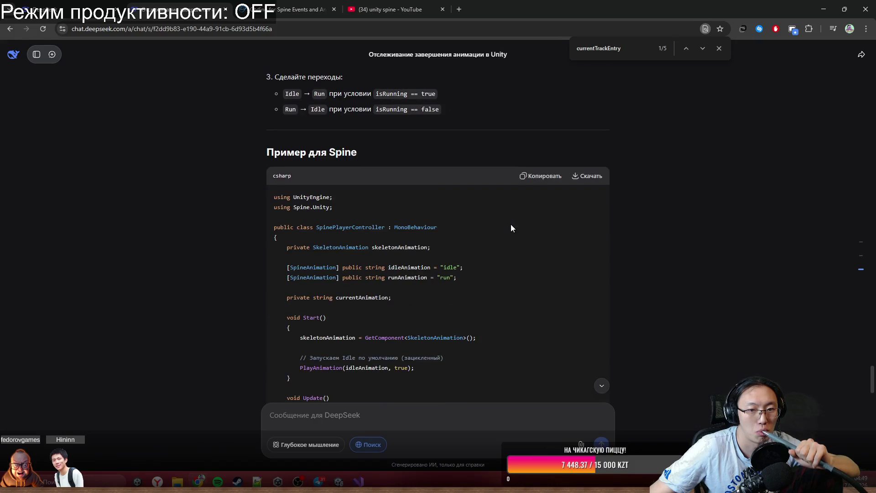
Highlight the PlayAnimation(idleAnimation, true) call in Start and the currentAnimation assignment.
middle_click(572, 227)
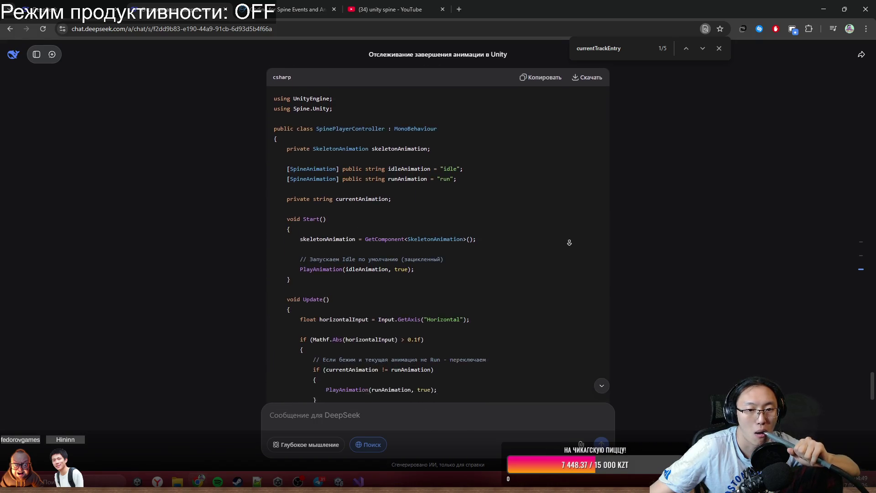
middle_click(567, 240)
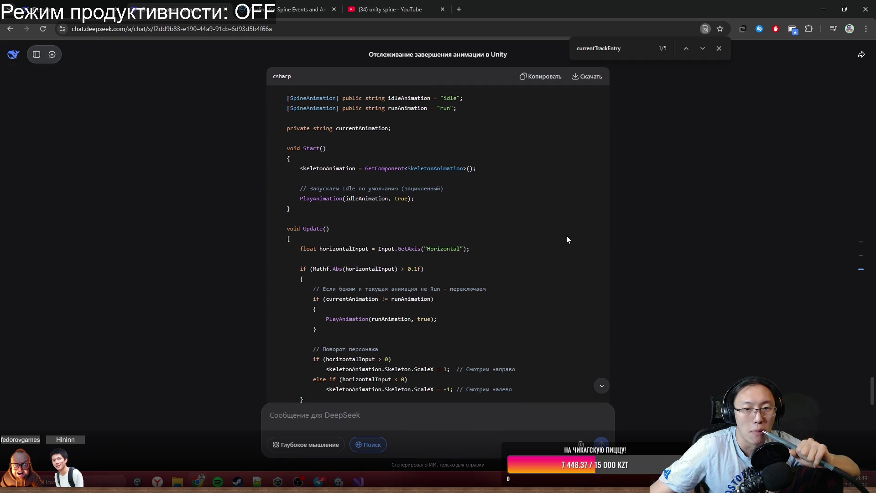
double_click(329, 199)
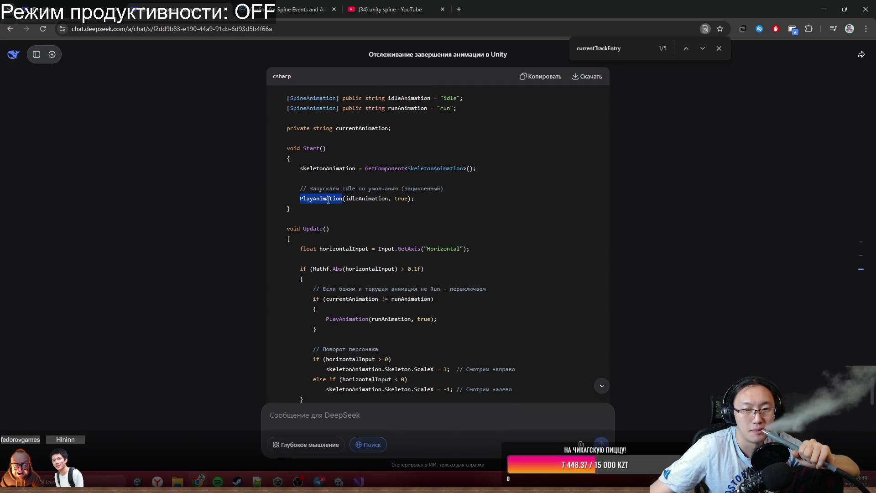
drag(329, 200, 422, 201)
middle_click(423, 216)
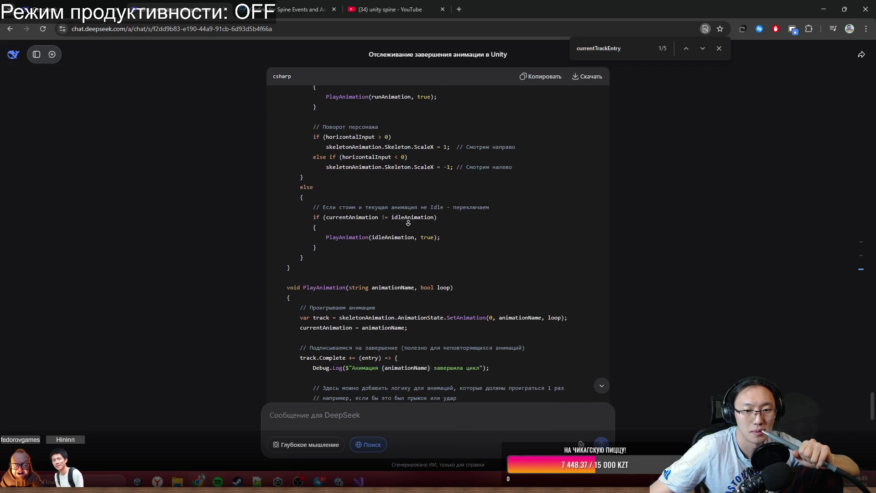
click(396, 247)
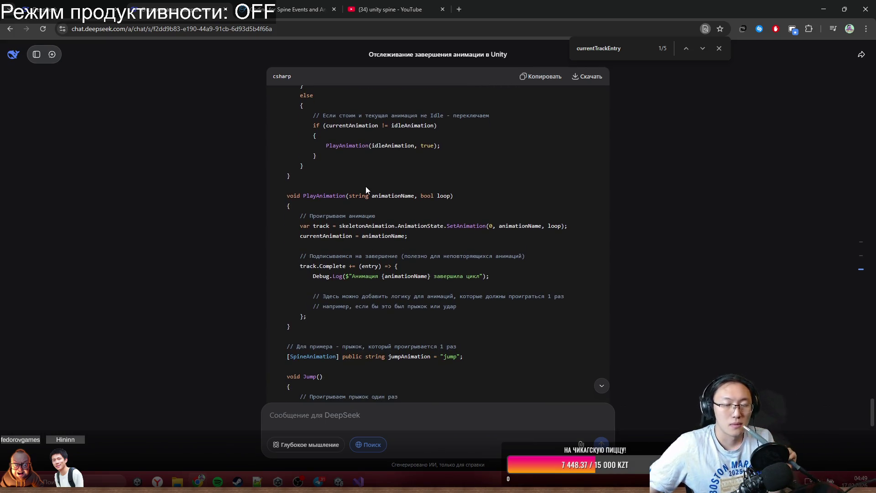
double_click(331, 236)
double_click(385, 237)
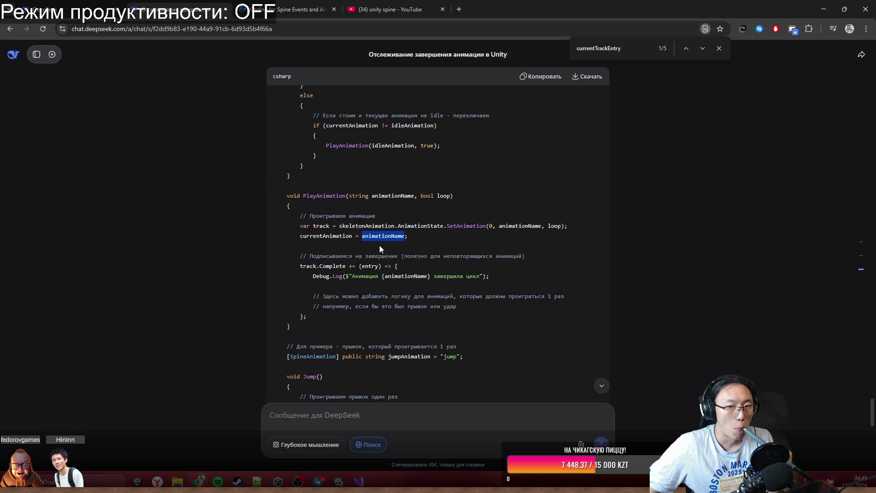
click(336, 235)
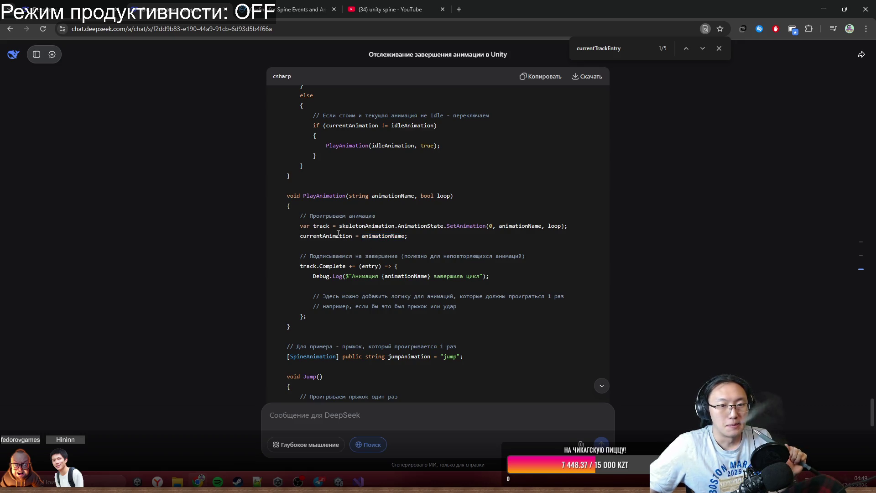
Review the Jump method's SetAnimation call, then select the whole PlayAnimation method.
scroll(340, 234, up, 7)
scroll(339, 234, down, 8)
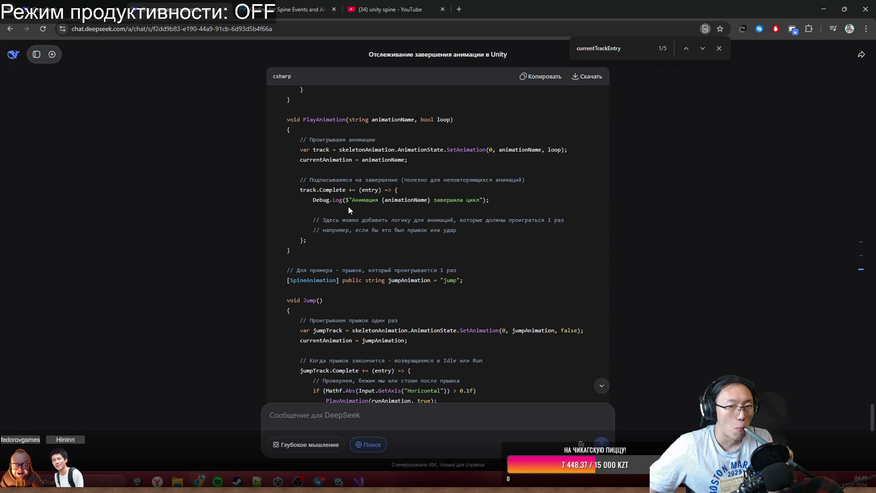
scroll(361, 231, down, 3)
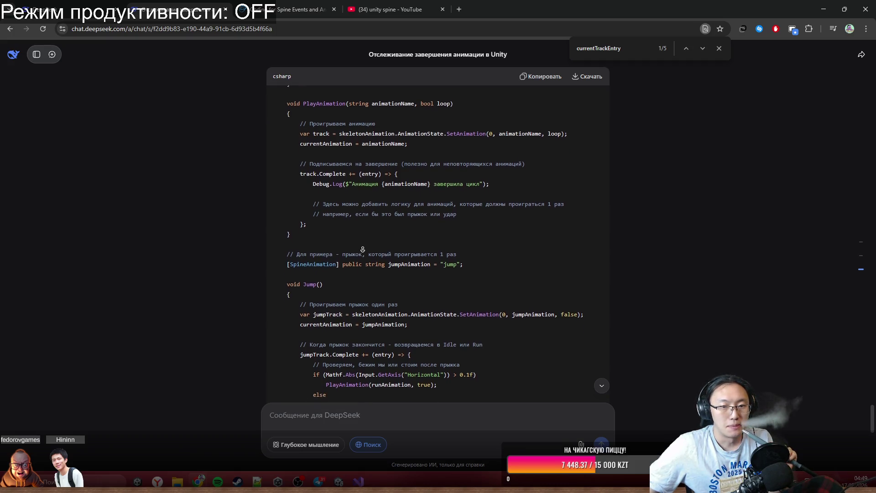
scroll(363, 243, down, 1)
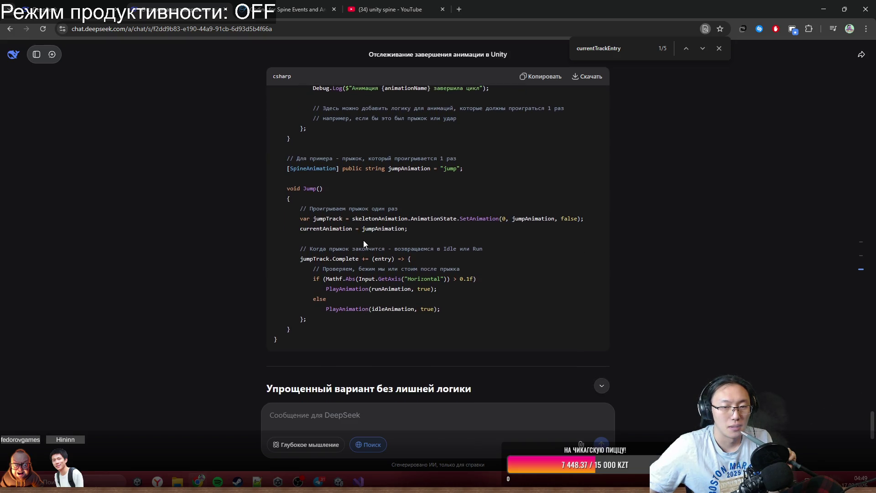
mouse_move(382, 218)
mouse_down()
mouse_move(402, 229)
mouse_move(556, 215)
mouse_up()
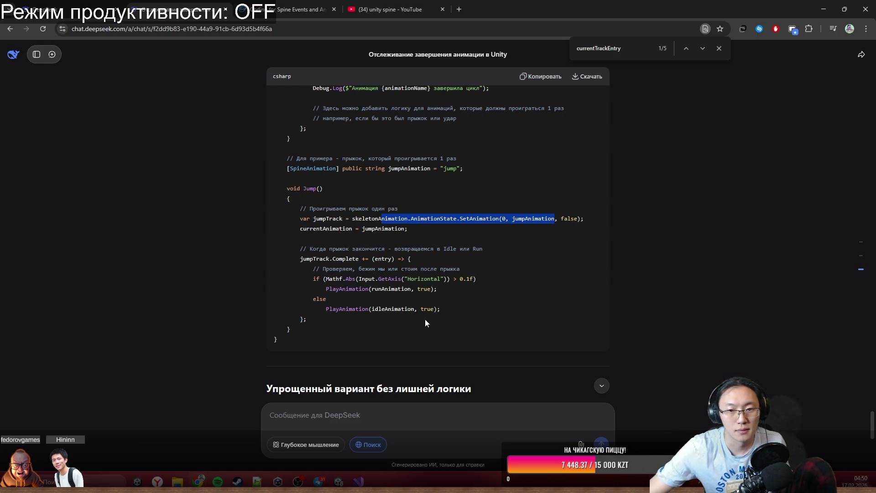
scroll(429, 322, up, 5)
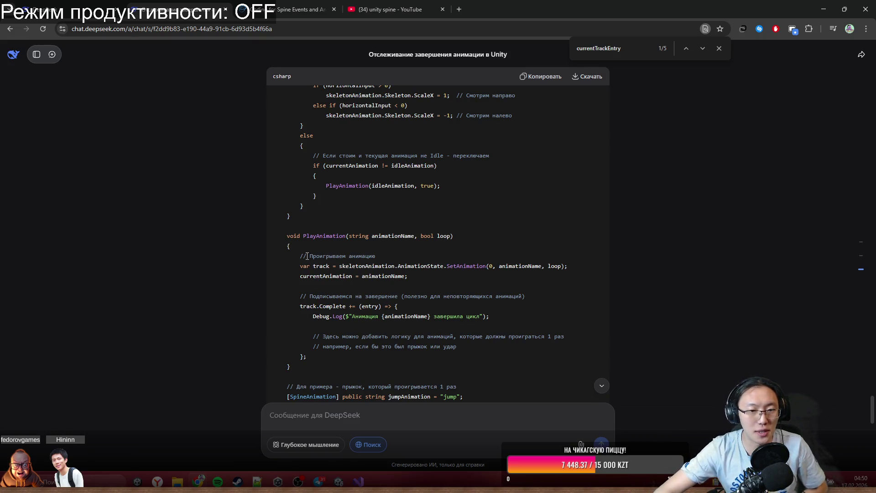
mouse_move(286, 236)
mouse_down()
mouse_move(398, 347)
mouse_move(335, 370)
mouse_move(302, 296)
mouse_move(288, 236)
mouse_up()
key(ctrl+c)
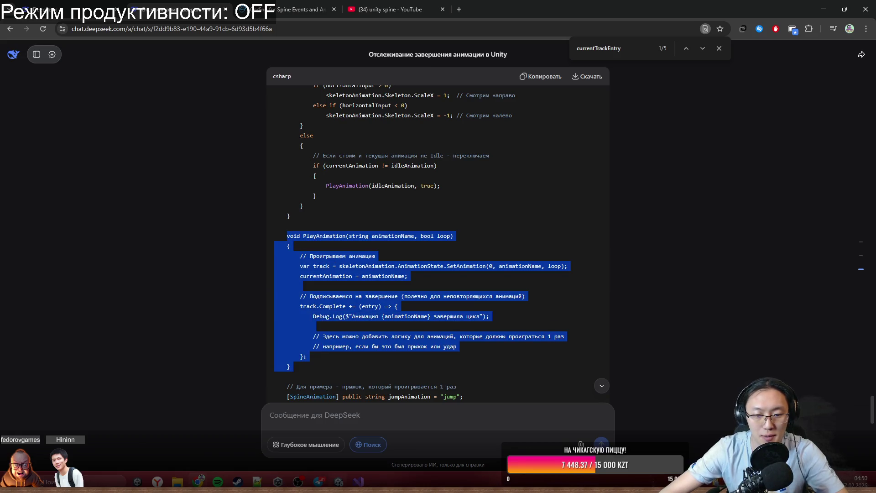
Paste the PlayAnimation method into Tentacle.cs below the Update method.
key(alt+Tab)
scroll(325, 296, down, 6)
click(320, 303)
key(Return)
key(ctrl+v)
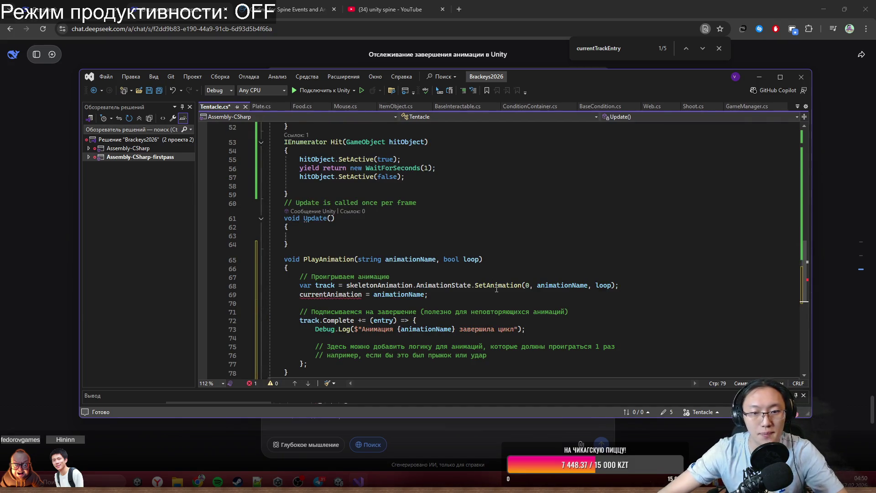
Select the idleAnimation, runAnimation and currentAnimation field declarations in DeepSeek's answer.
scroll(496, 289, down, 1)
mouse_move(359, 268)
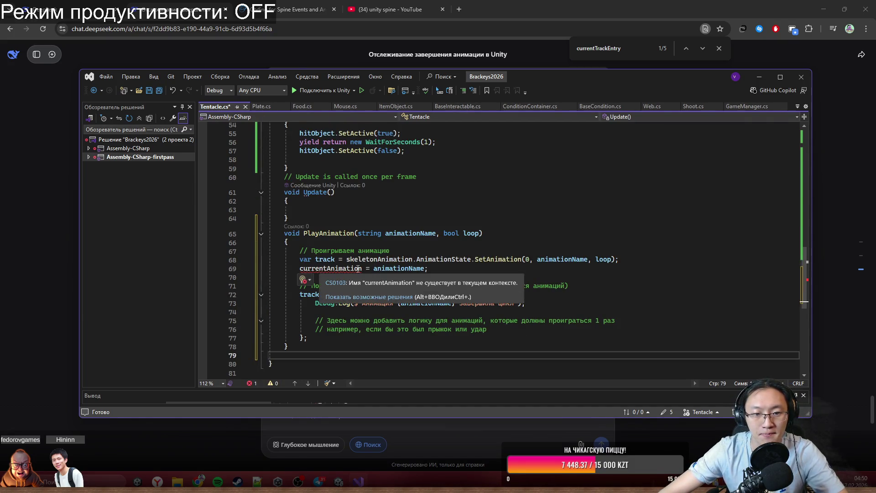
scroll(359, 269, up, 7)
drag(594, 77, 621, 286)
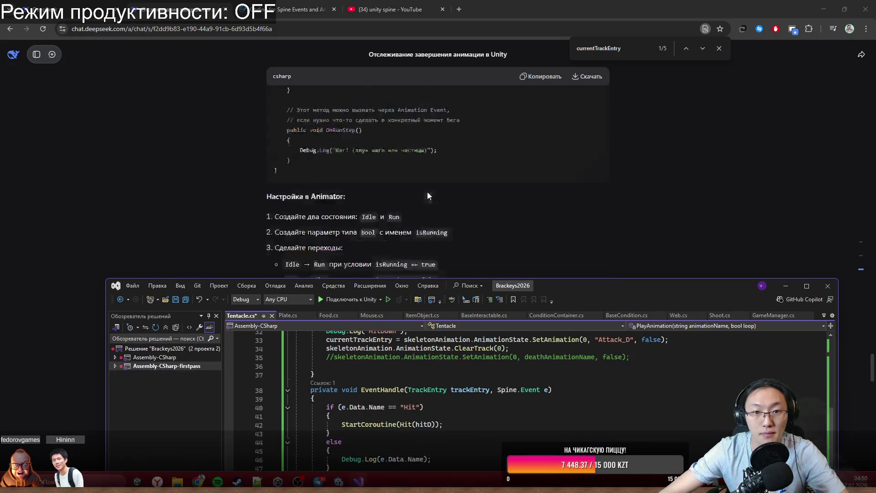
scroll(429, 196, down, 6)
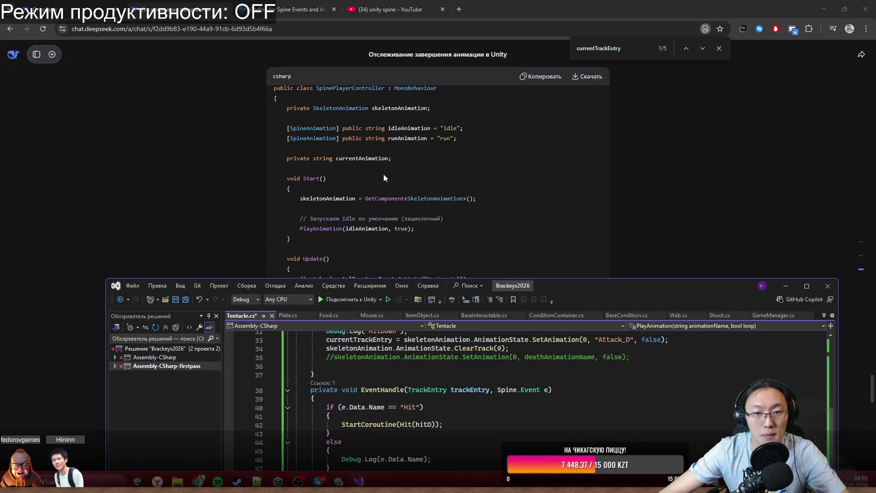
drag(397, 160, 289, 129)
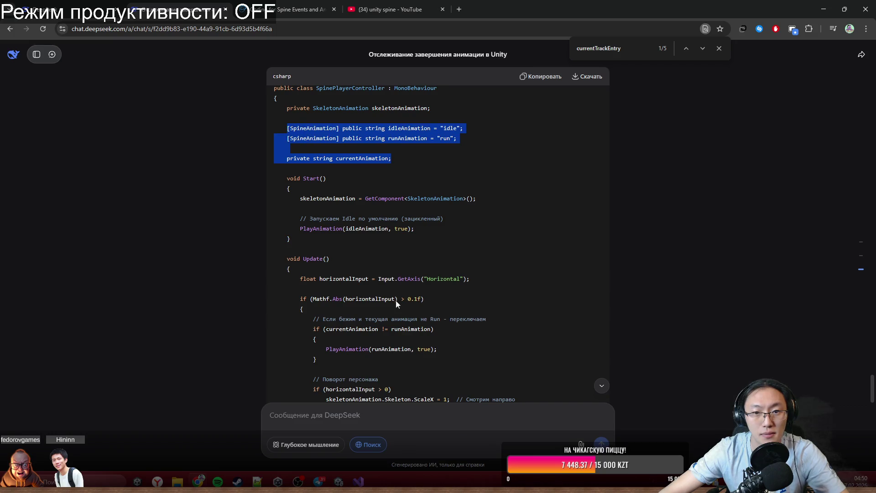
Paste the three animation fields into Tentacle.cs below the currentTrackEntry field.
click(359, 482)
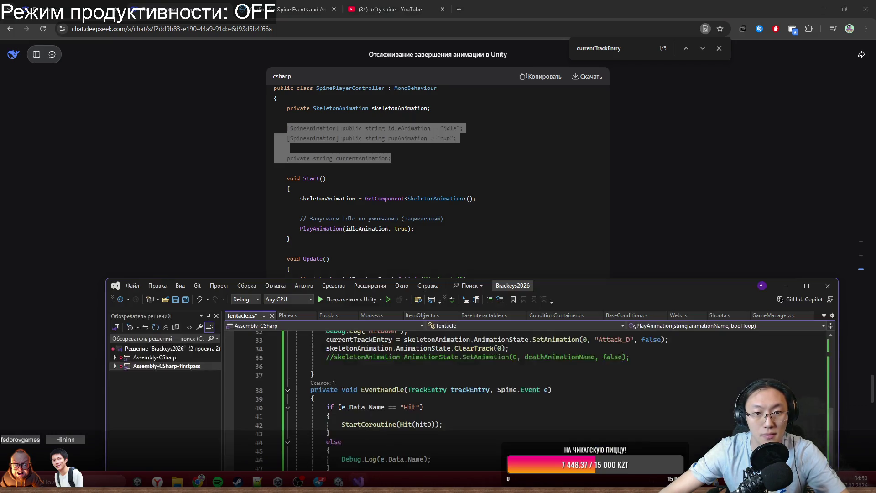
scroll(407, 282, up, 9)
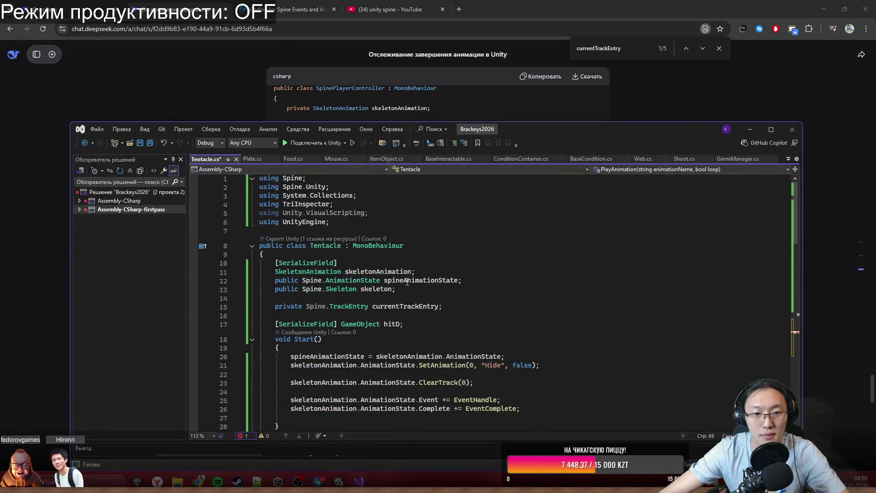
click(445, 288)
click(464, 306)
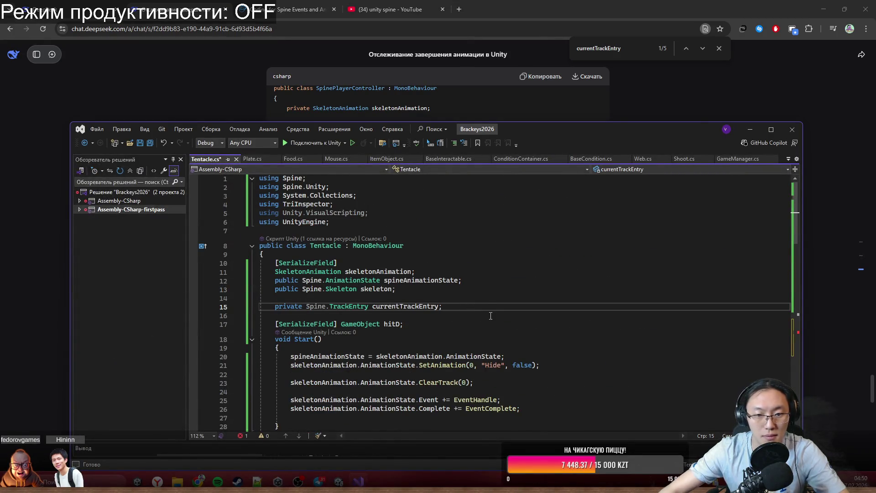
key(Return)
text([SpineAnimation] public string idleAnimation = "idle"; [SpineAnimation] public string runAnimation = "run";  private string currentAnimation;)
Delete the currentTrackEntry field and its assignment in HitDown.
scroll(476, 329, down, 1)
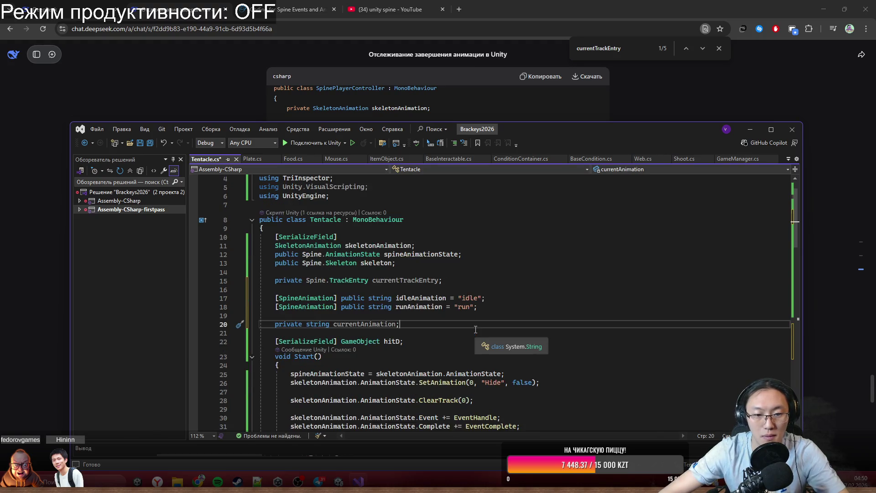
click(458, 297)
key(Up)
key(Up)
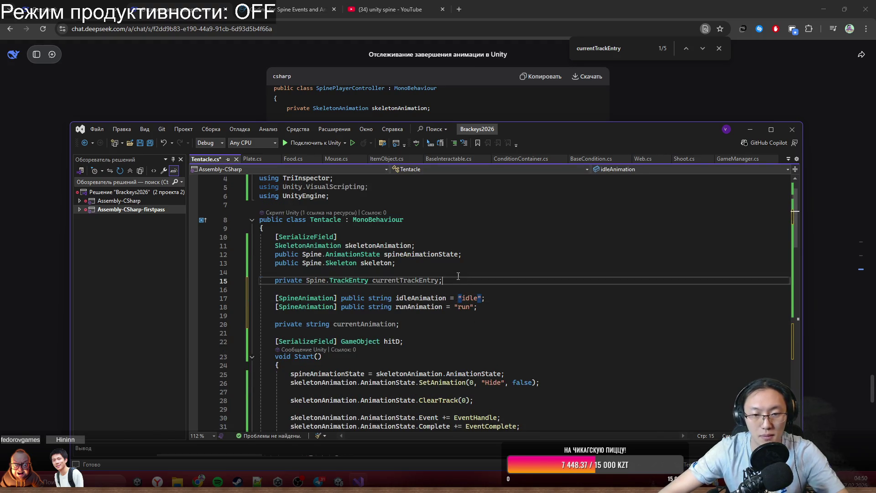
key(ctrl+x)
scroll(491, 307, down, 4)
scroll(491, 307, down, 3)
drag(290, 302, 369, 302)
key(Delete)
Select the "idle" value of the first animation field for replacement.
scroll(365, 283, up, 7)
scroll(406, 274, down, 2)
click(406, 272)
double_click(467, 264)
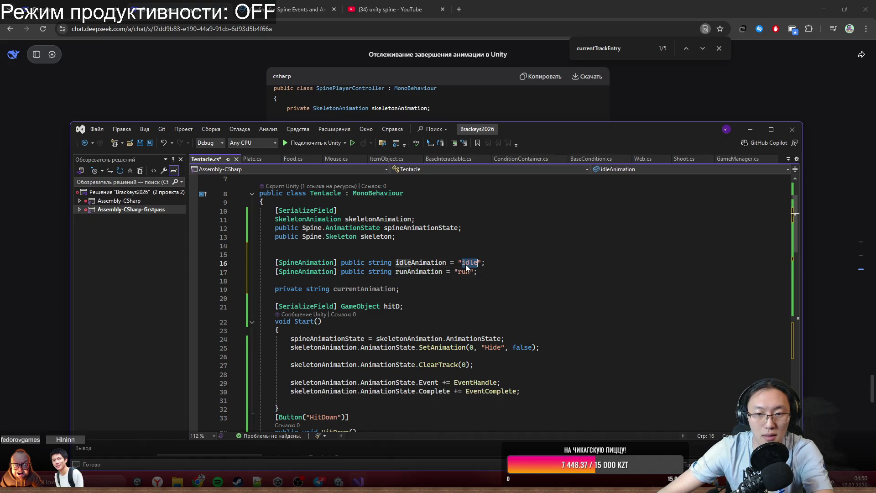
Change the first field's value to "Hide" and rename it to hideAnim.
text(Hide)
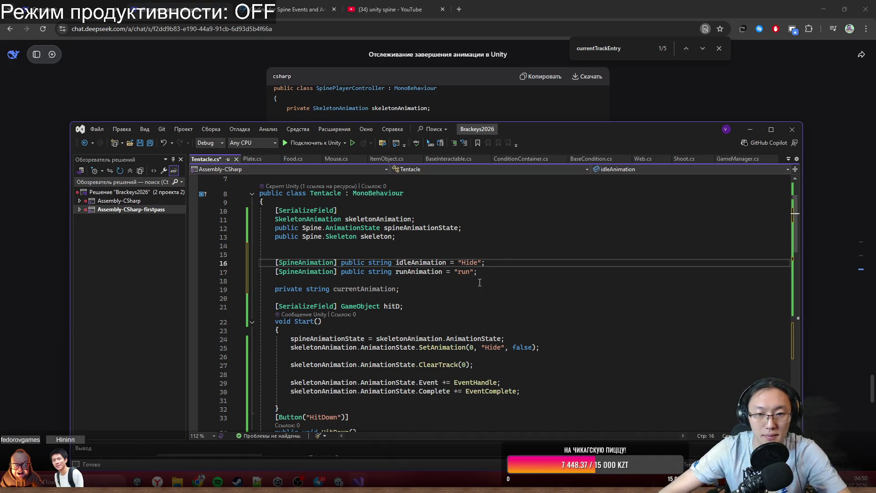
key(ctrl+r)
key(ctrl+r)
text(hide)
key(Return)
text(Anim)
Rename the runAnimation field to attackDownAnim throughout the script.
click(445, 272)
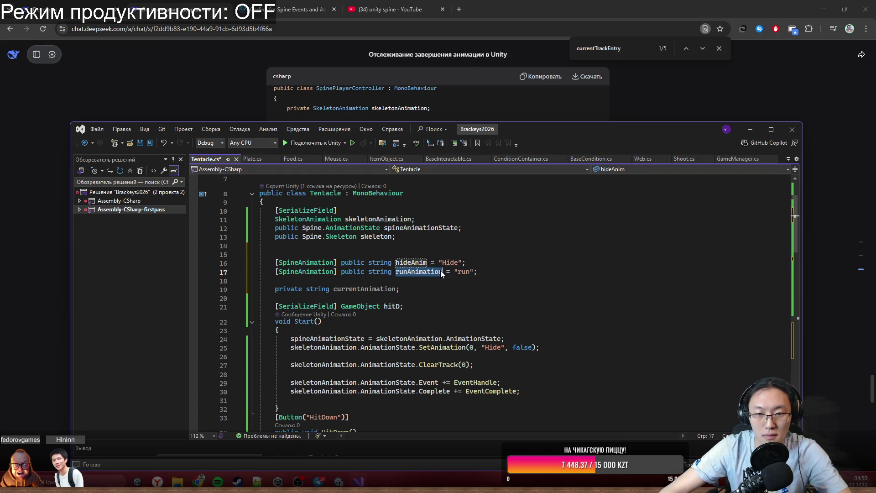
key(ctrl+r)
key(ctrl+r)
text(Attac)
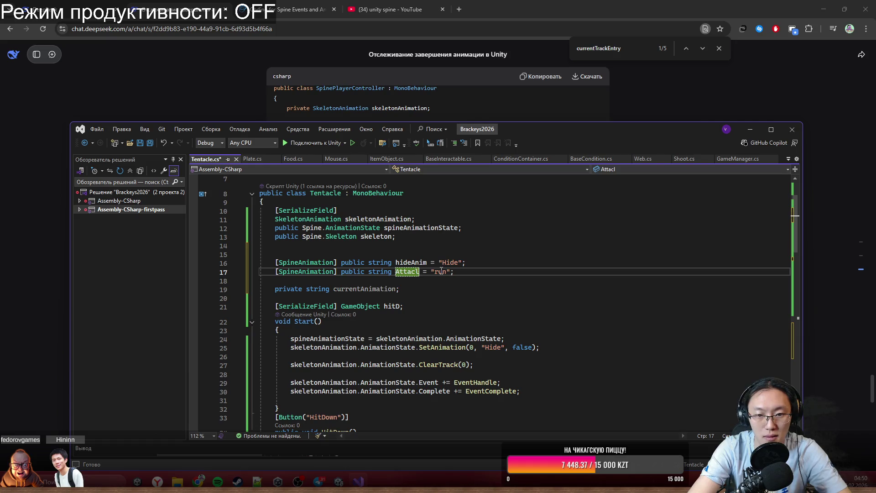
key(BackSpace)
key(BackSpace)
key(BackSpace)
text(attackAn)
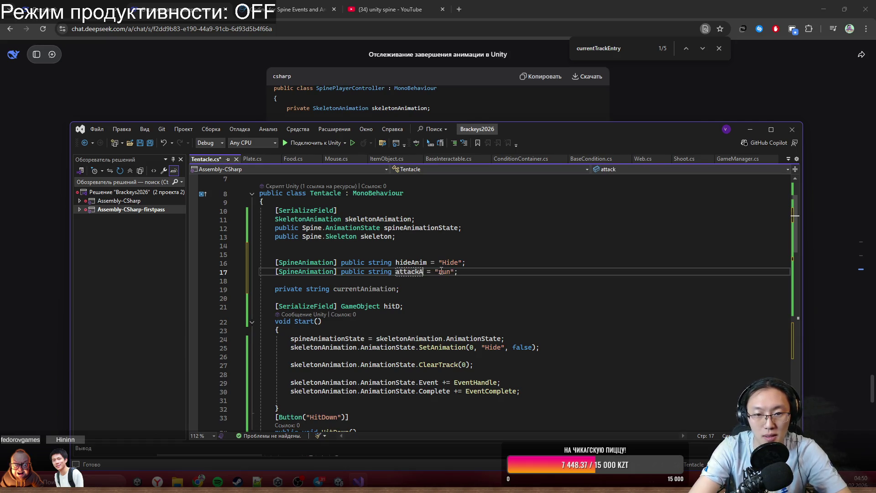
key(BackSpace)
key(BackSpace)
text(DownAnim)
key(Return)
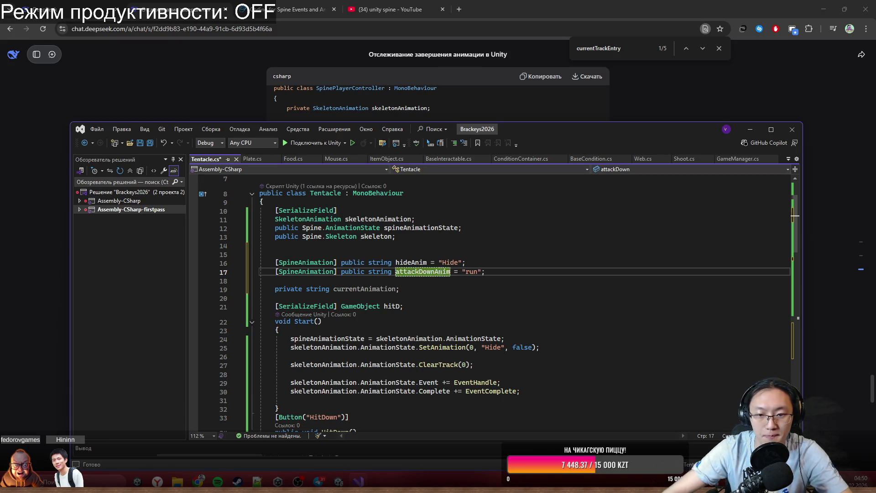
Replace attackDownAnim's "run" value with the Attack_D animation name from HitDown.
scroll(470, 273, down, 4)
click(505, 355)
scroll(504, 358, up, 3)
ctrl+scroll(502, 358, up, 3)
ctrl+scroll(527, 269, down, 4)
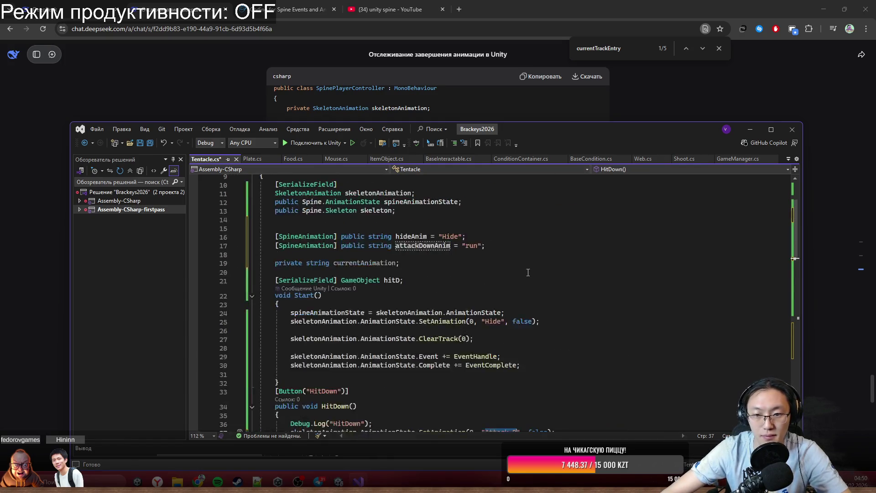
double_click(446, 310)
key(ctrl+v)
key(Down)
key(Down)
key(Down)
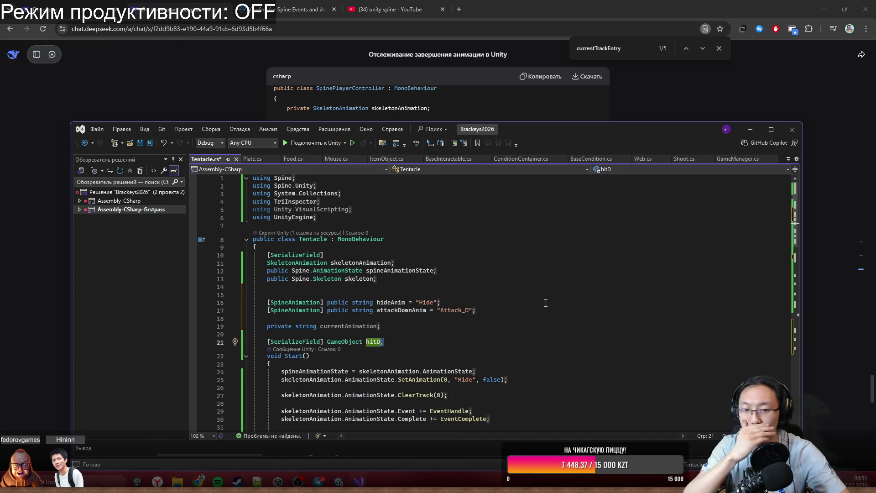
Scroll down to the PlayAnimation helper method and select its name.
scroll(386, 342, down, 14)
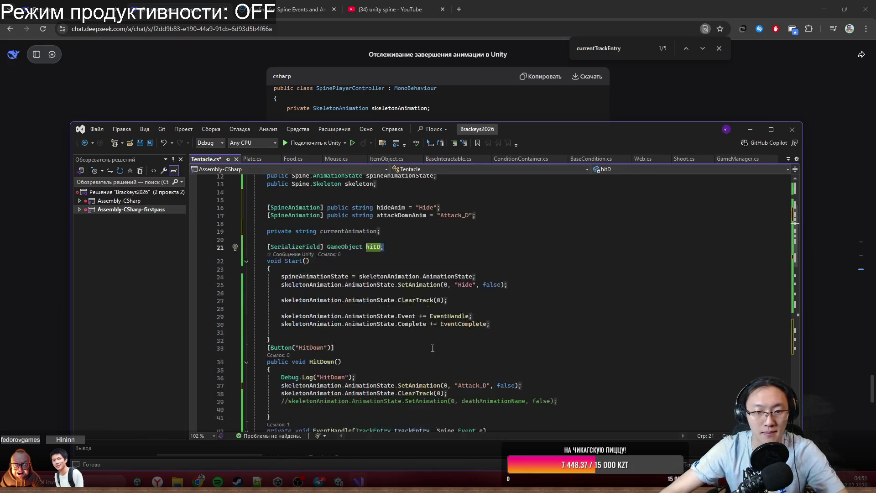
scroll(385, 342, down, 4)
click(348, 336)
double_click(308, 312)
scroll(348, 328, up, 4)
scroll(413, 348, down, 5)
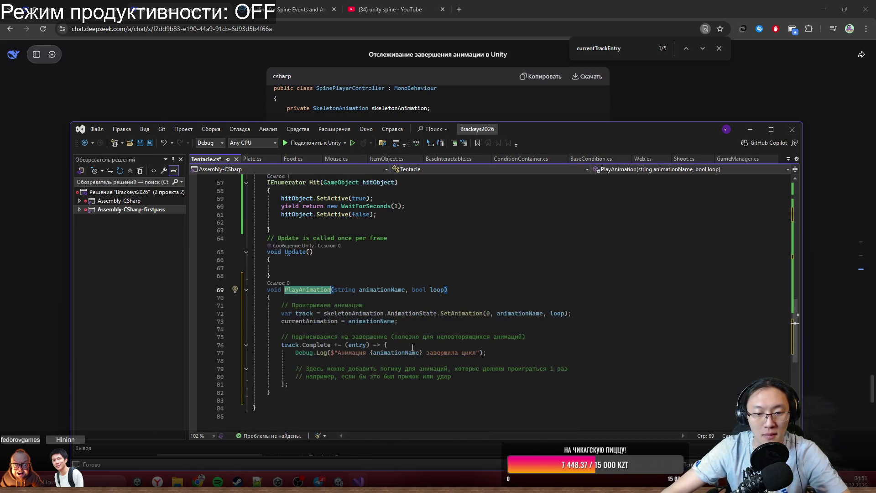
Review the track.Complete subscription and currentAnimation lines in PlayAnimation.
drag(305, 311, 396, 327)
click(466, 370)
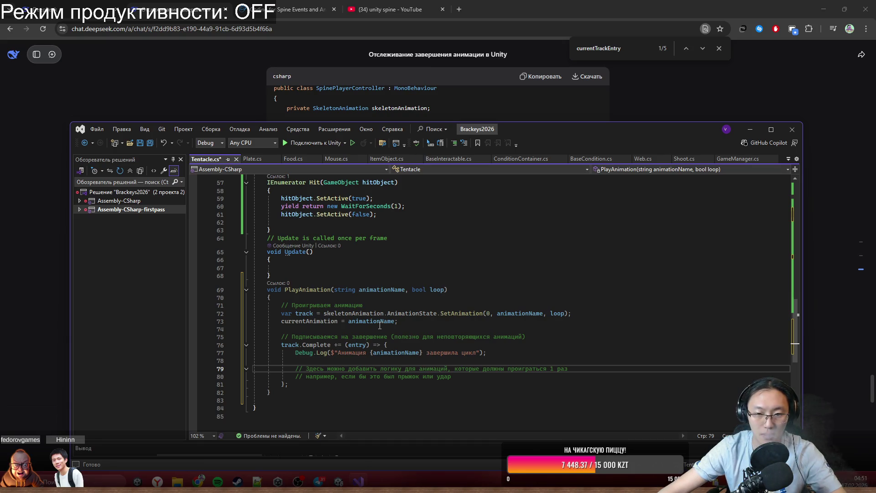
scroll(324, 360, up, 2)
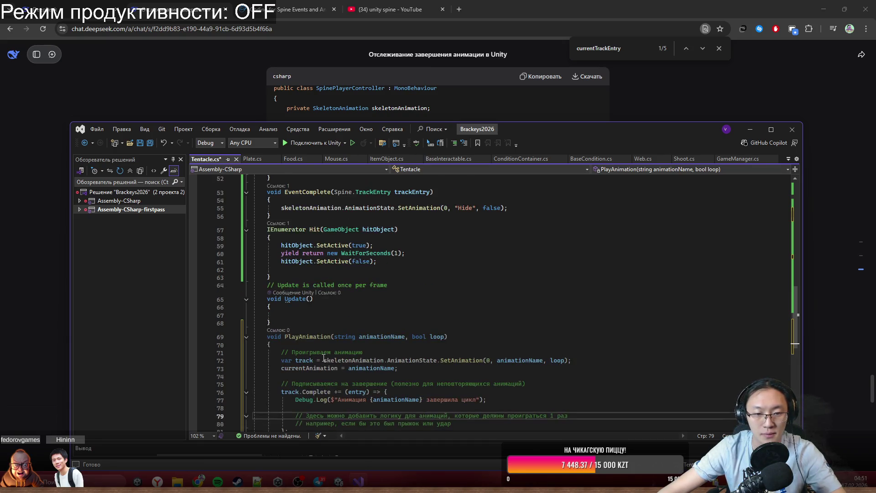
click(316, 339)
Maximize the Visual Studio window and scroll back up to the Start method.
scroll(316, 340, up, 3)
ctrl+scroll(347, 365, up, 1)
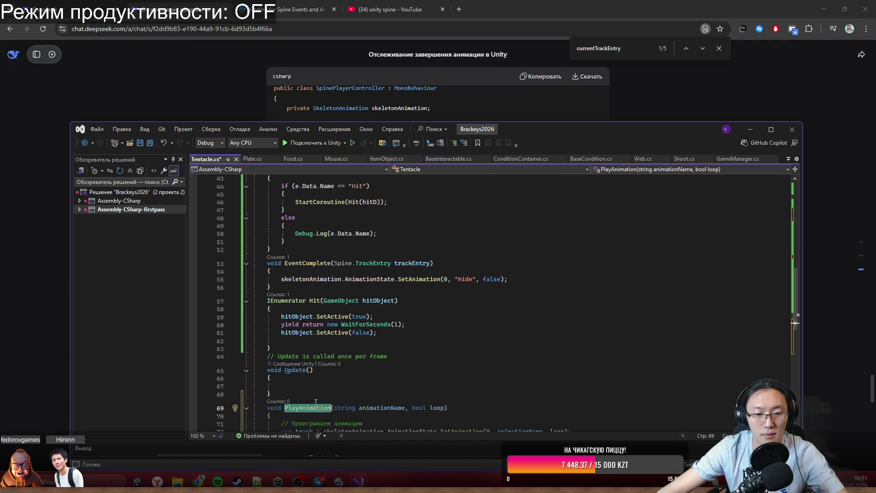
ctrl+scroll(385, 389, down, 3)
scroll(365, 338, up, 9)
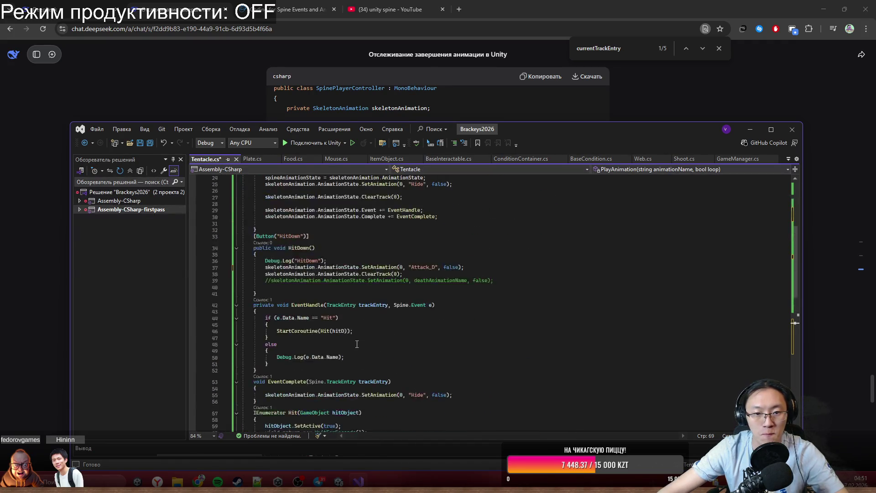
ctrl+scroll(355, 287, up, 2)
key(super+Up)
scroll(301, 240, up, 1)
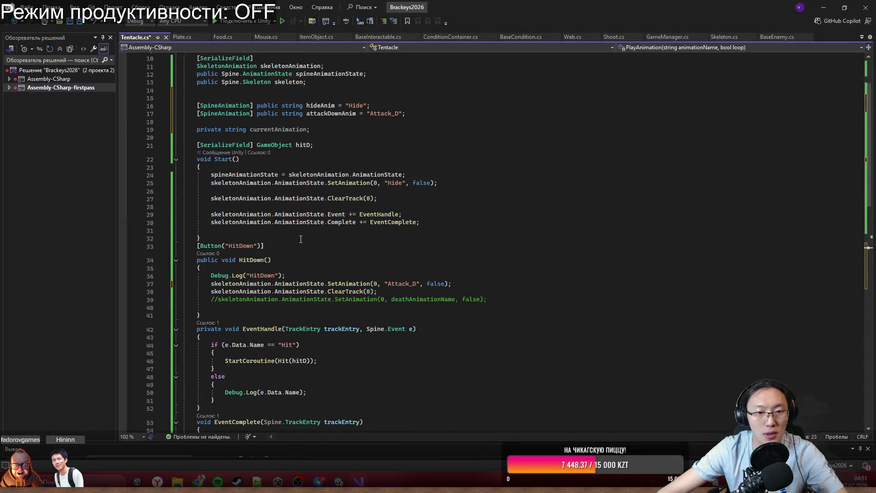
In Start, replace the Hide SetAnimation line with PlayAnimation(hideAnim, false) and delete the ClearTrack call.
drag(211, 183, 456, 182)
text(PlayAnimation)
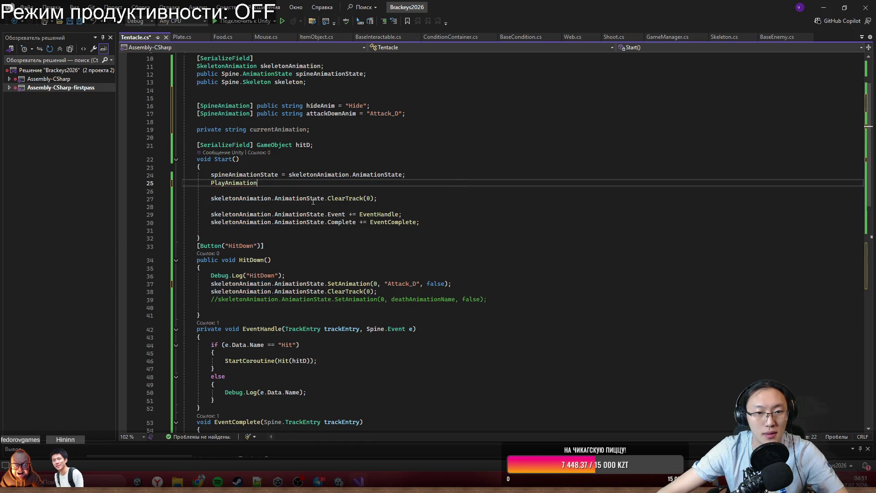
text(()
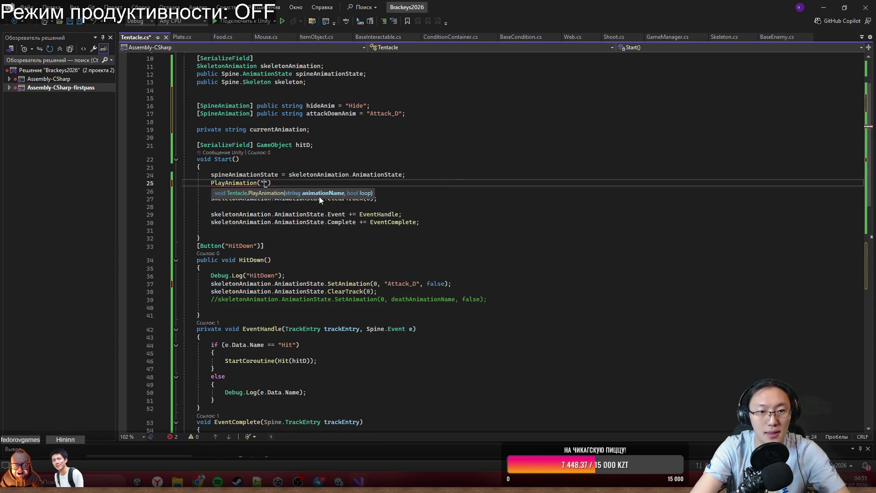
text(hide)
key(Tab)
text(,)
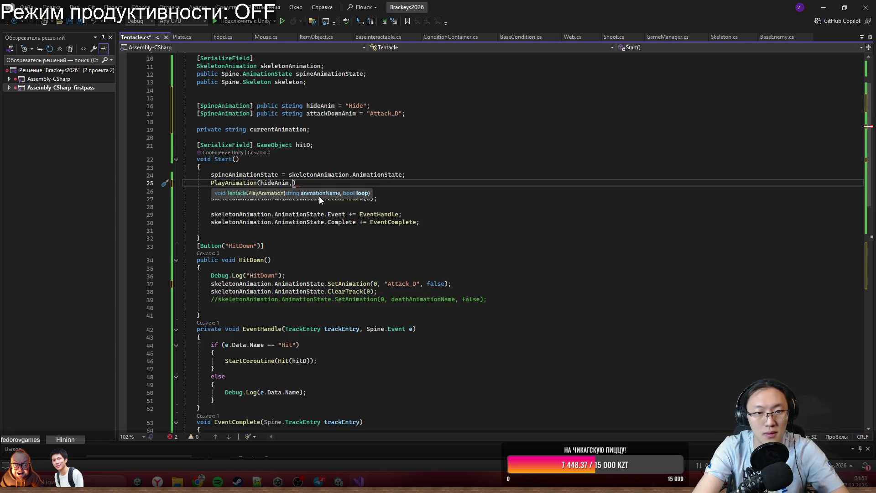
text( false);)
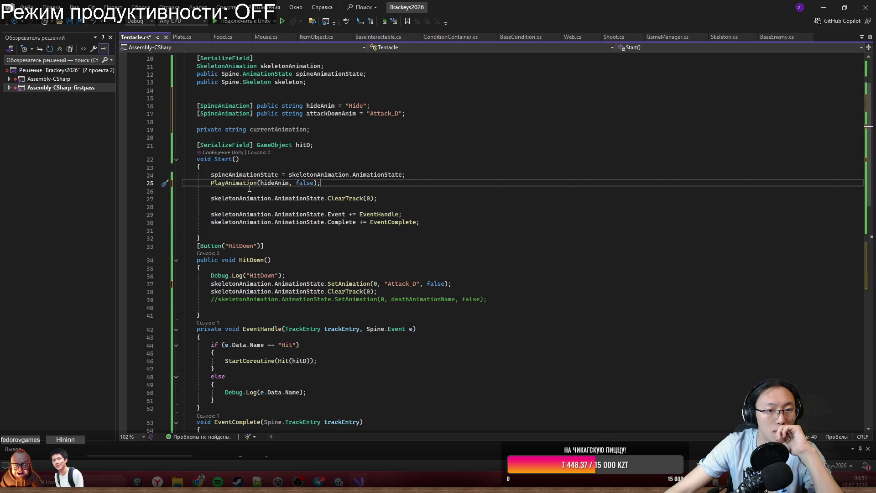
drag(211, 198, 393, 193)
key(Delete)
key(Delete)
Remove the old SetAnimation and ClearTrack calls from HitDown.
click(328, 345)
scroll(331, 360, down, 6)
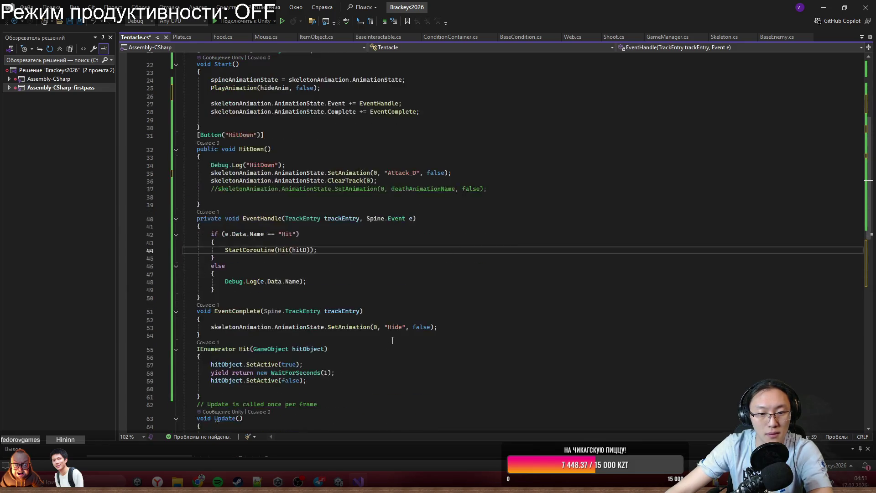
scroll(331, 363, down, 3)
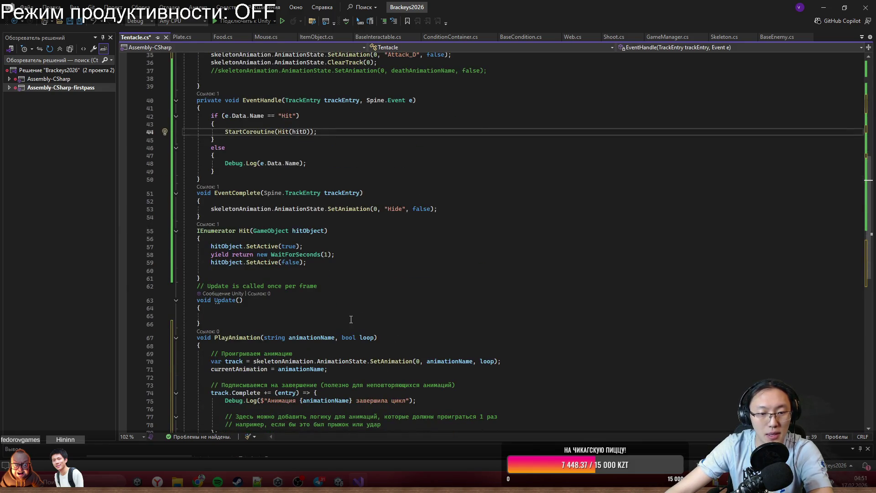
scroll(354, 301, up, 6)
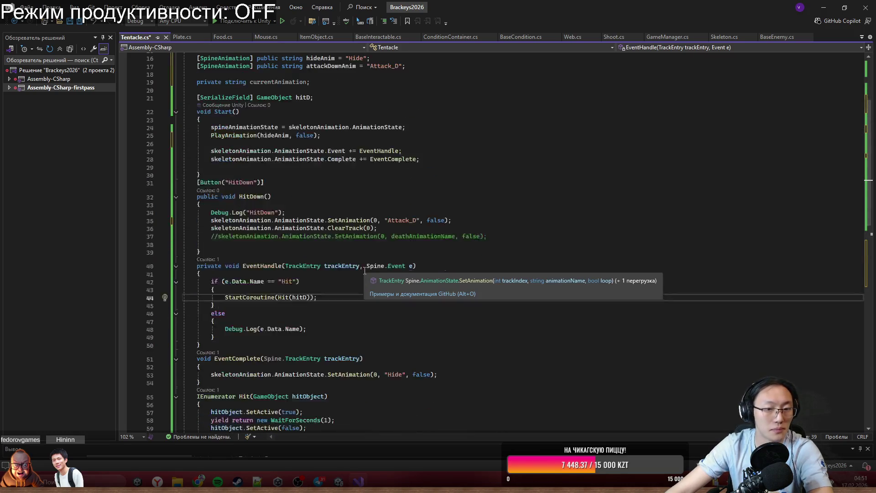
scroll(353, 329, down, 2)
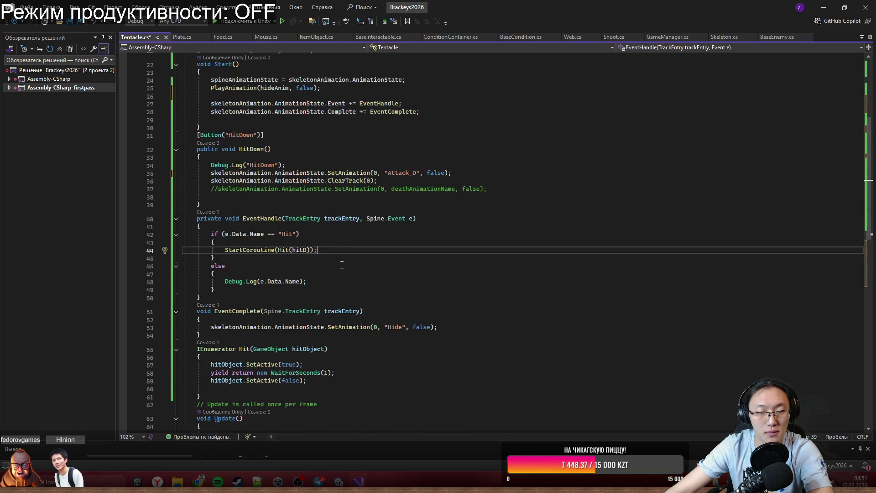
scroll(328, 245, up, 2)
click(404, 228)
key(shift+Up)
key(shift+Up)
key(BackSpace)
Add PlayAnimation(attackDownAnim, false) on a new line under the HitDown log.
key(Return)
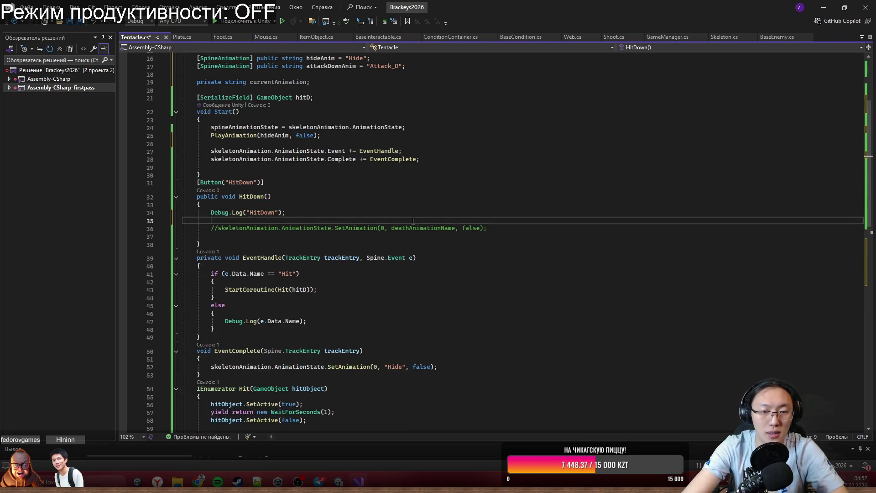
text(Play)
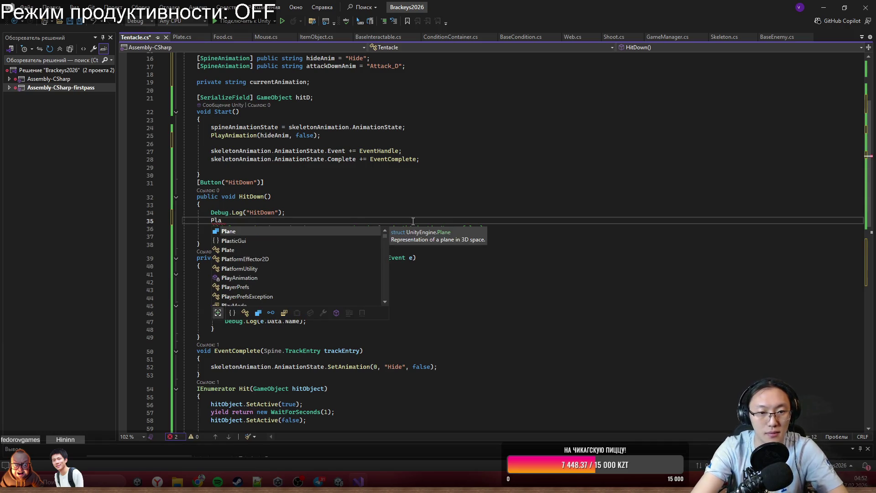
key(Tab)
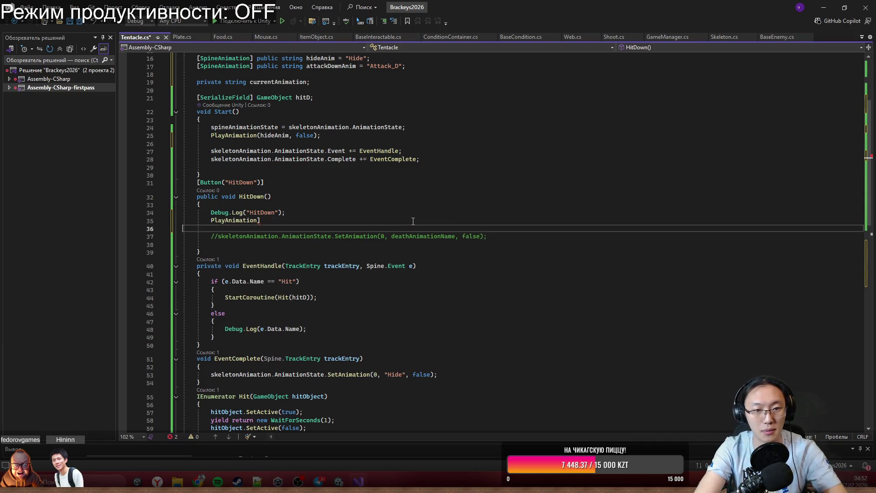
text(()
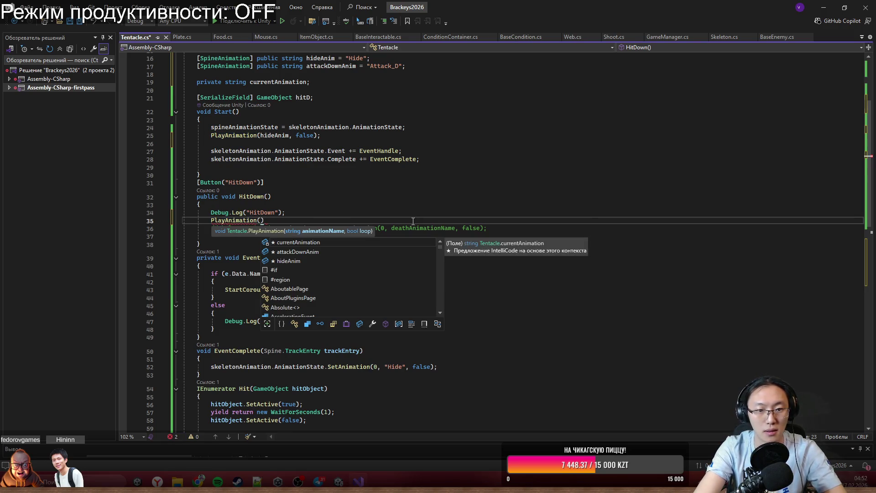
text(c)
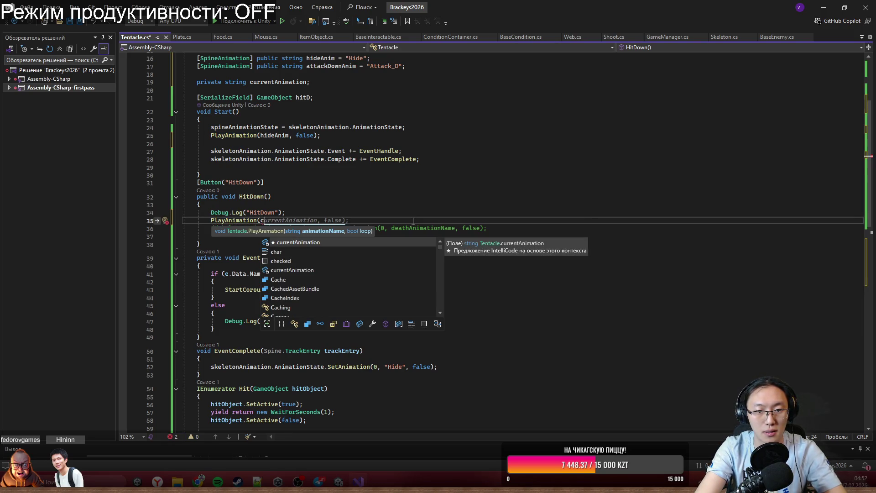
key(BackSpace)
text(Atta)
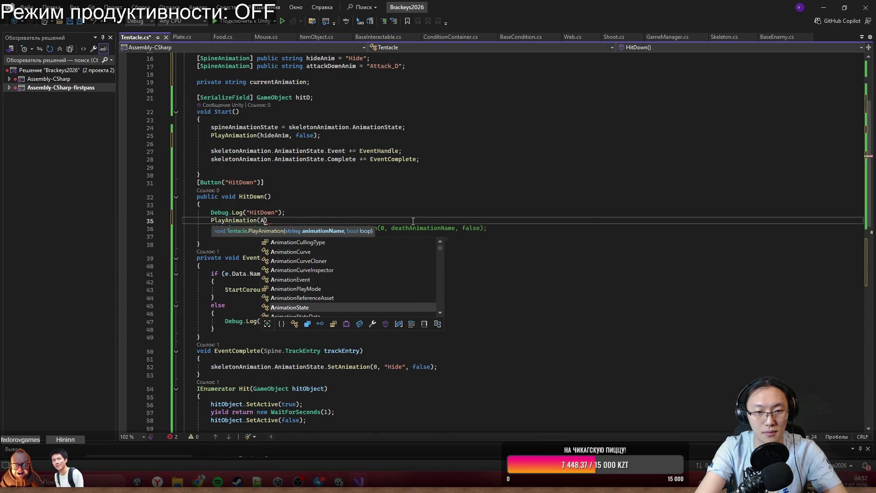
key(BackSpace)
key(BackSpace)
key(BackSpace)
text(attackD)
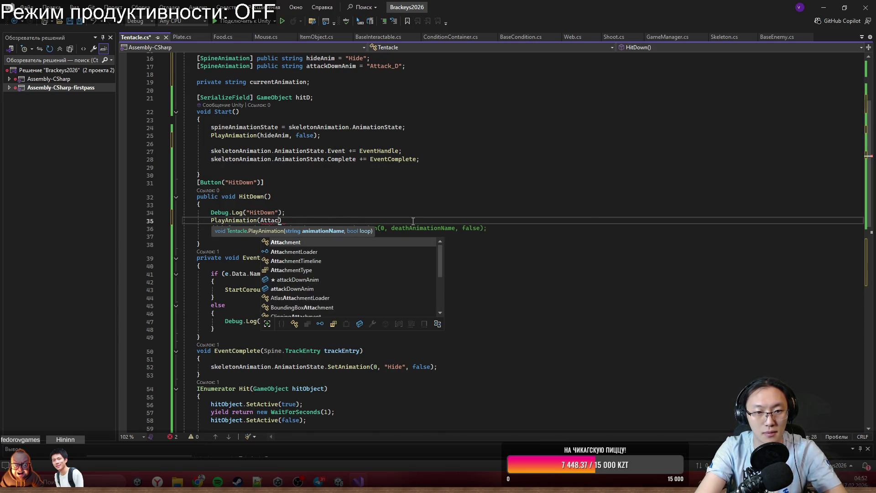
key(Tab)
key(Tab)
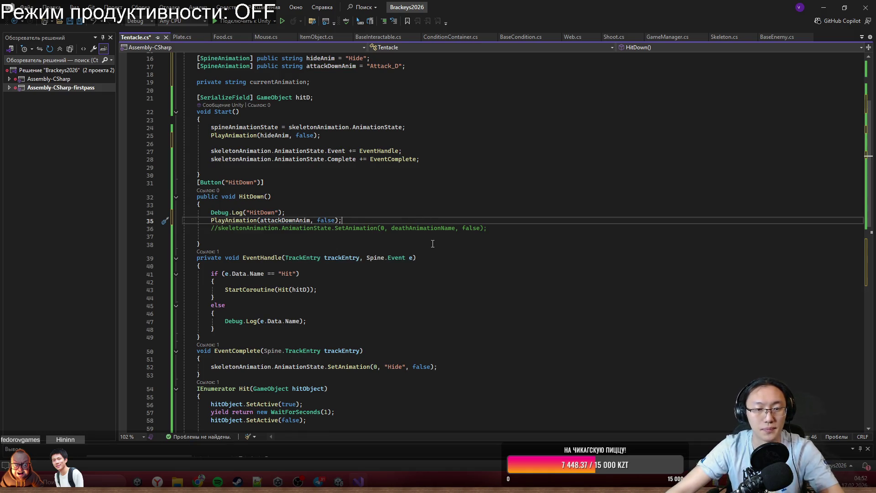
Delete the trailing example comments inside PlayAnimation.
scroll(433, 244, down, 6)
scroll(440, 269, down, 2)
drag(407, 372, 416, 345)
key(BackSpace)
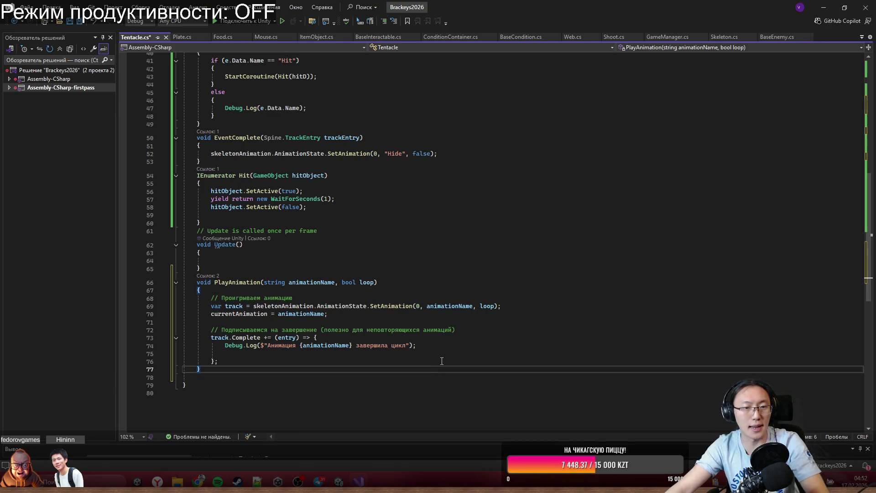
scroll(453, 330, up, 2)
scroll(453, 330, up, 3)
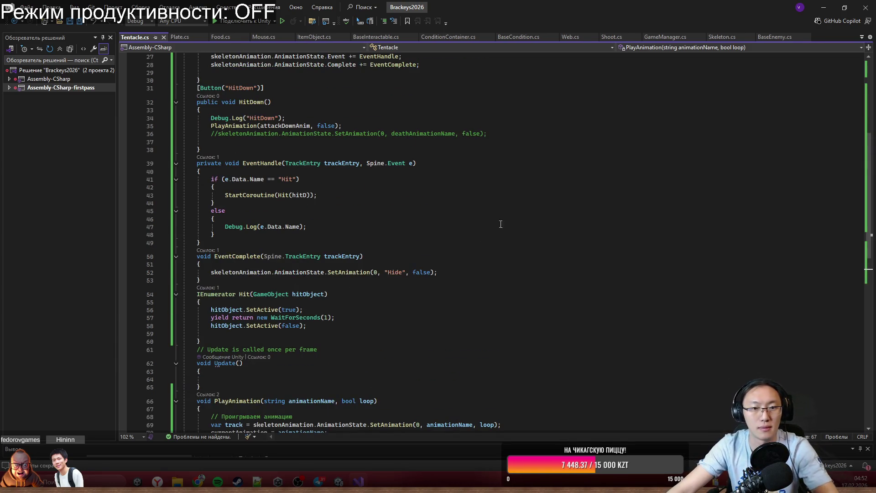
Bring the Unity editor back to the front.
key(alt+Tab)
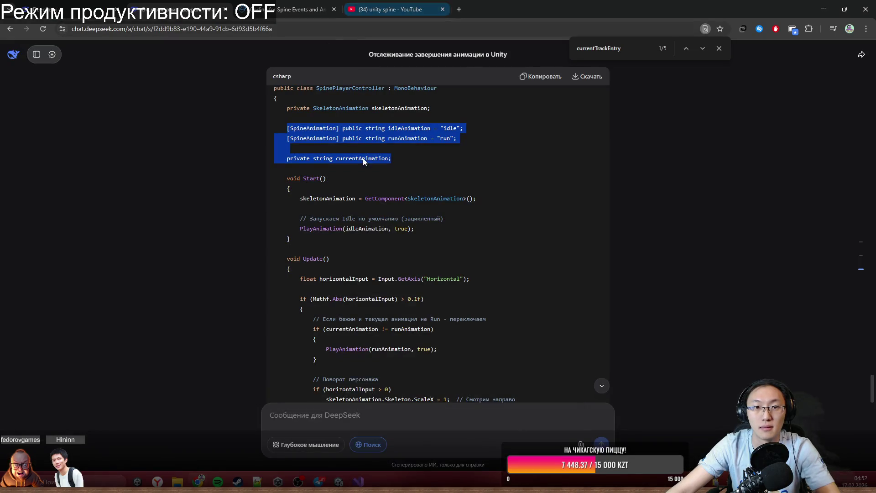
key(alt+Tab)
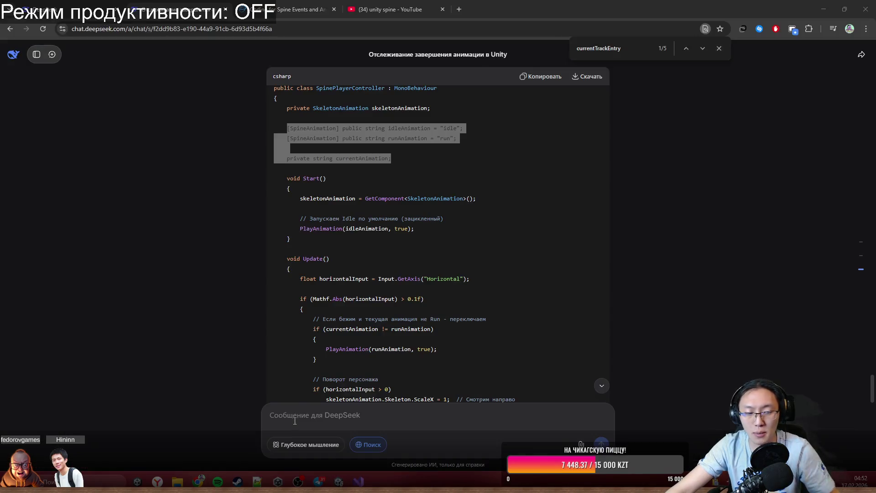
mouse_move(332, 483)
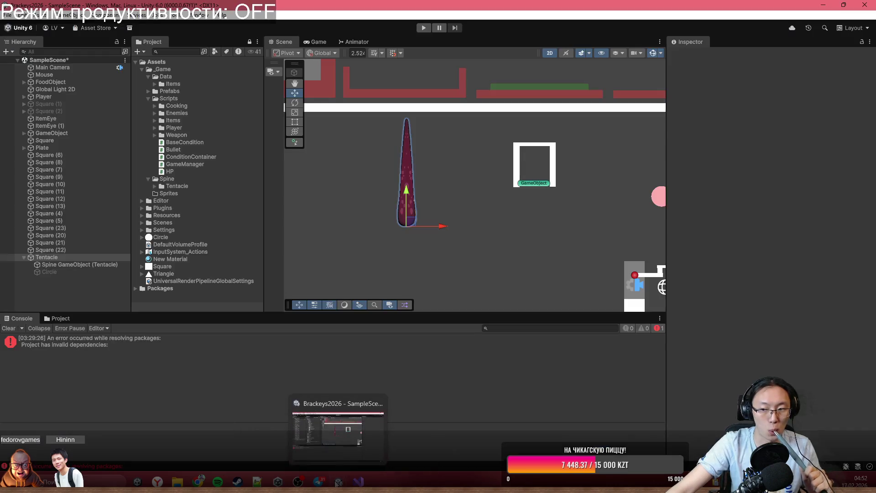
click(332, 432)
Enter play mode, trigger HitDown three times from the Inspector, then return to Tentacle.cs.
click(423, 28)
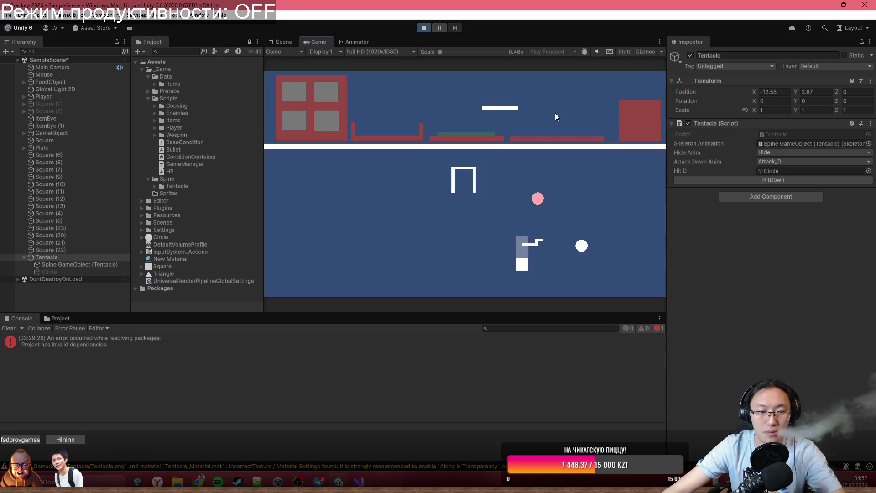
click(734, 181)
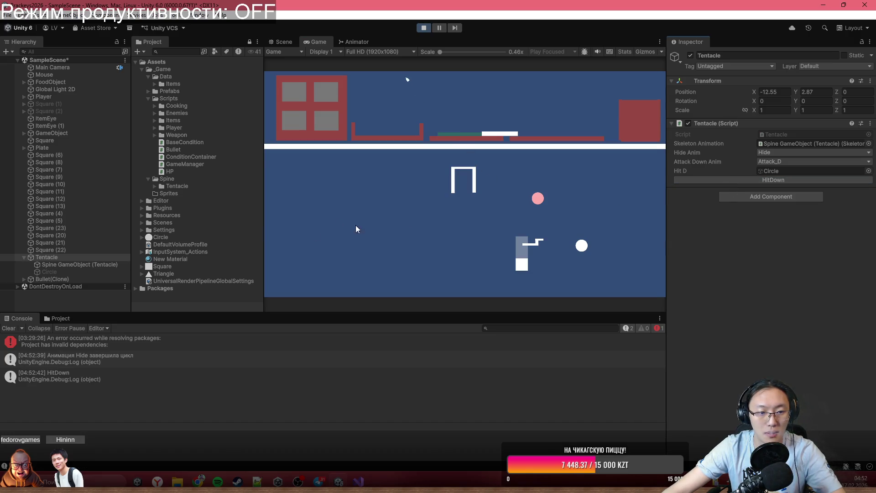
click(705, 181)
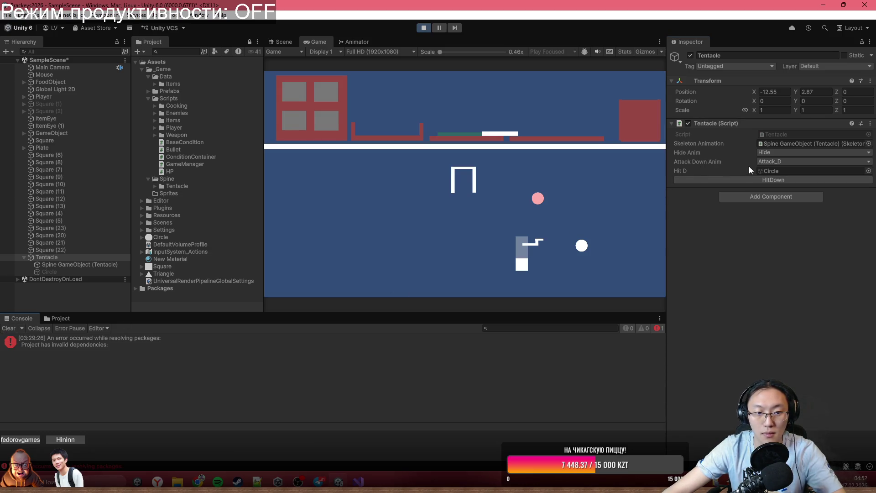
click(761, 181)
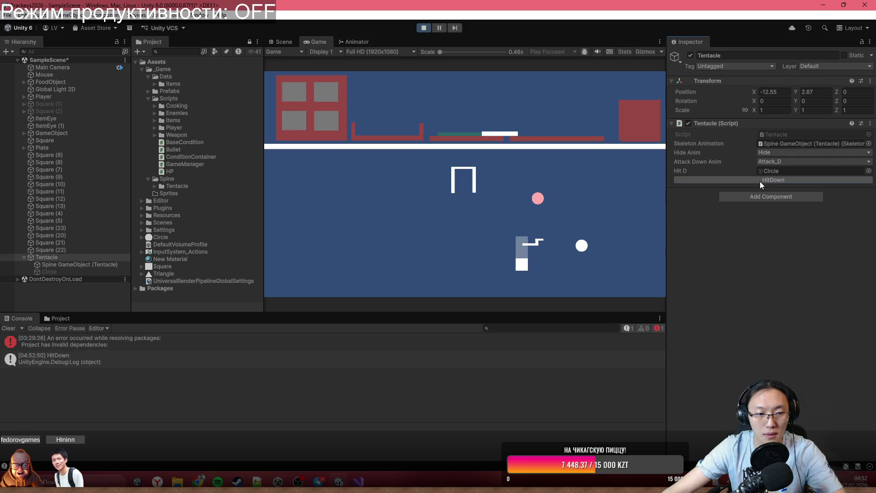
click(358, 481)
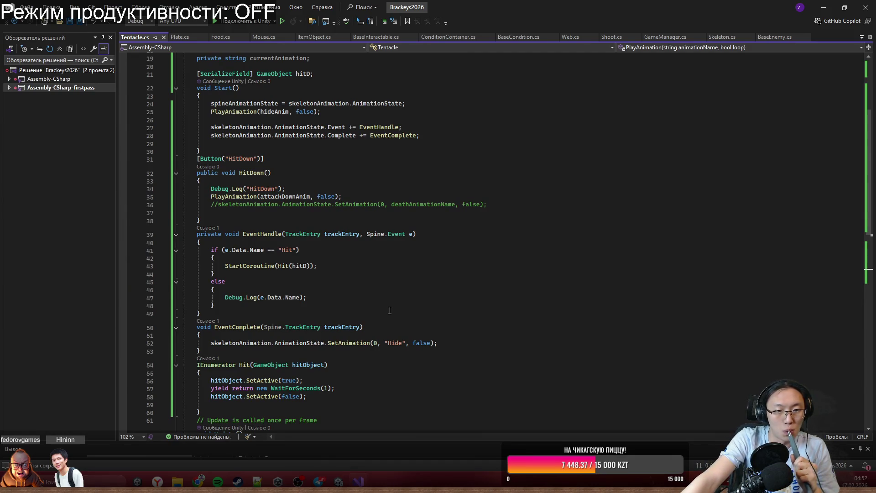
Review the HitDown code and turn on looping for the skeleton animation in Unity.
scroll(390, 310, down, 1)
click(281, 173)
scroll(300, 321, down, 7)
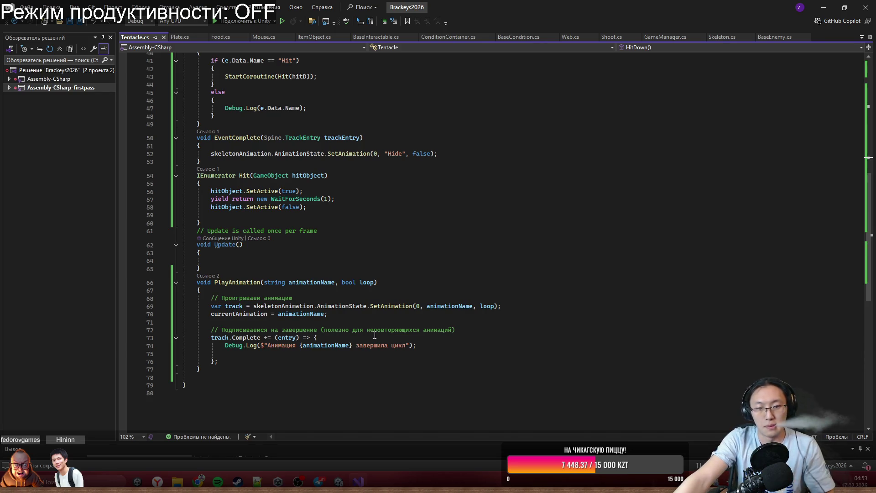
click(830, 7)
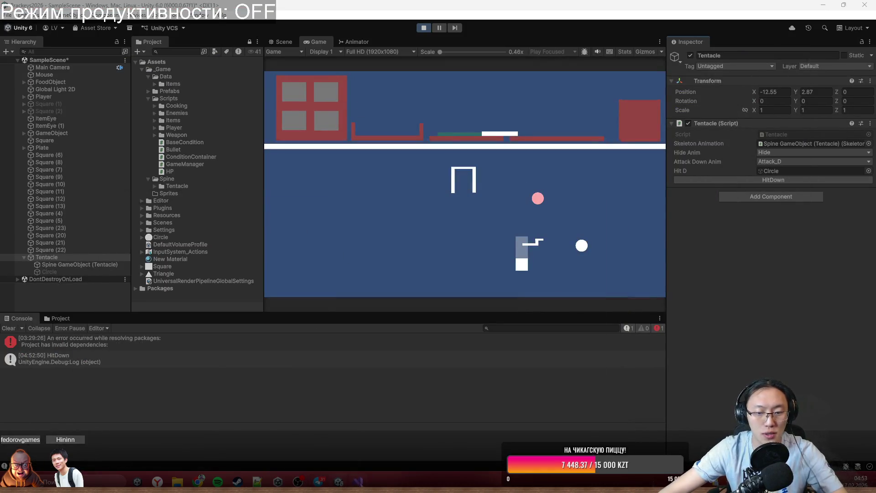
key(alt+Tab)
scroll(383, 291, up, 5)
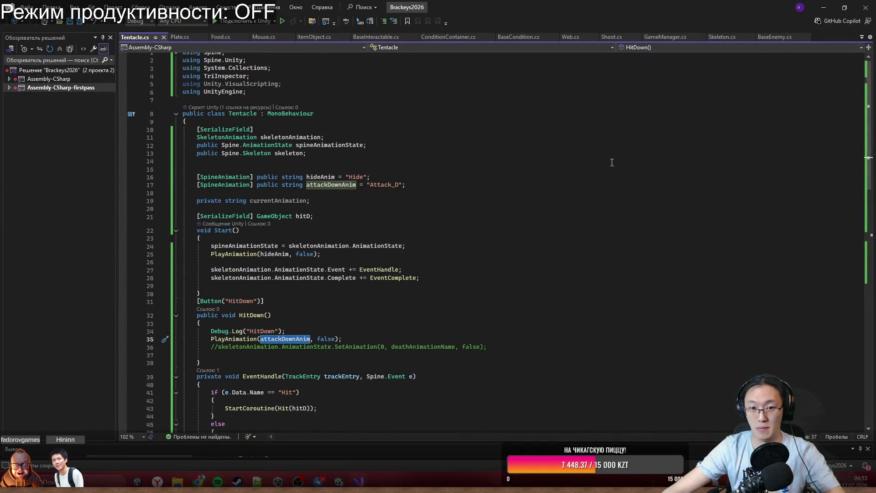
click(824, 8)
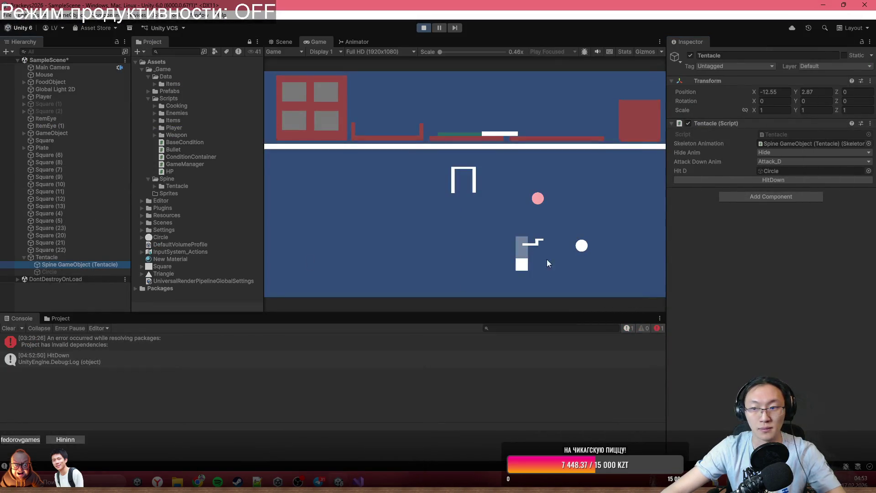
scroll(798, 333, down, 3)
click(755, 330)
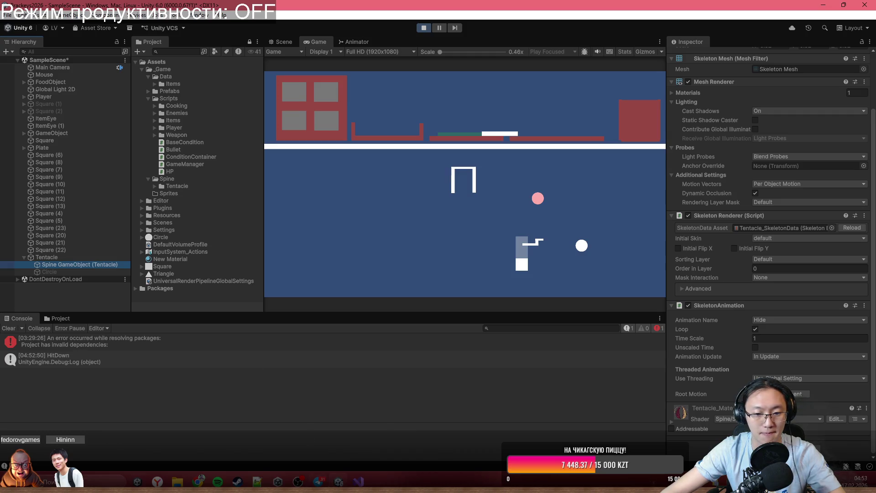
Change the SetAnimation track in PlayAnimation from 0 to 1 and return to Unity.
click(359, 482)
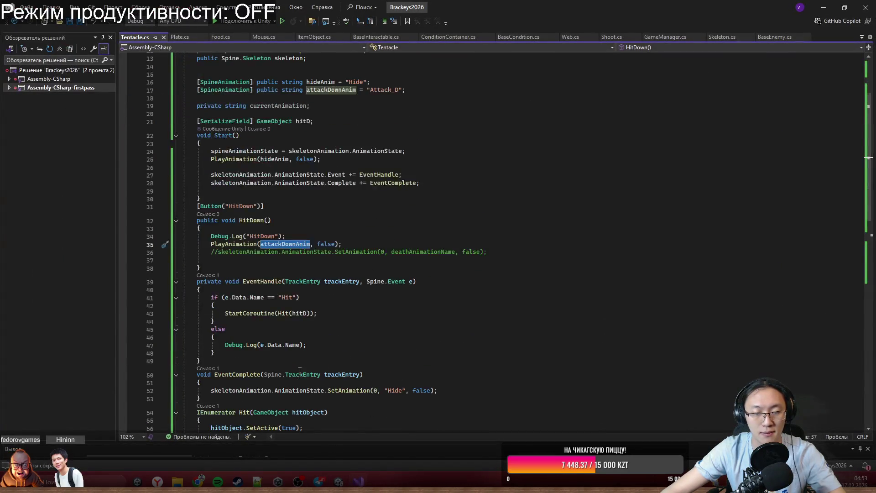
scroll(300, 370, down, 6)
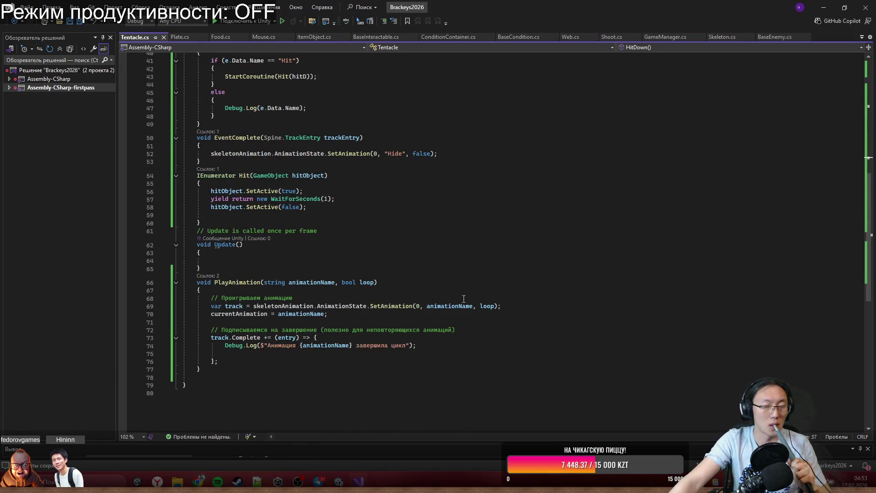
double_click(420, 306)
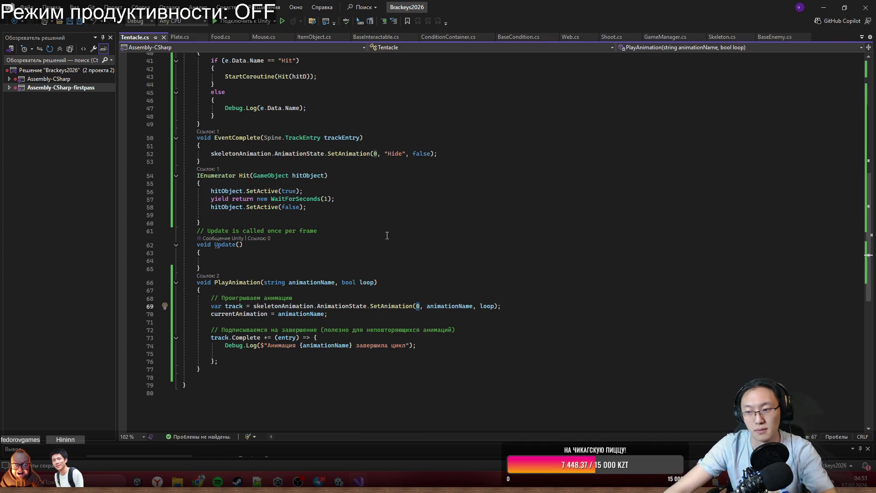
text(1)
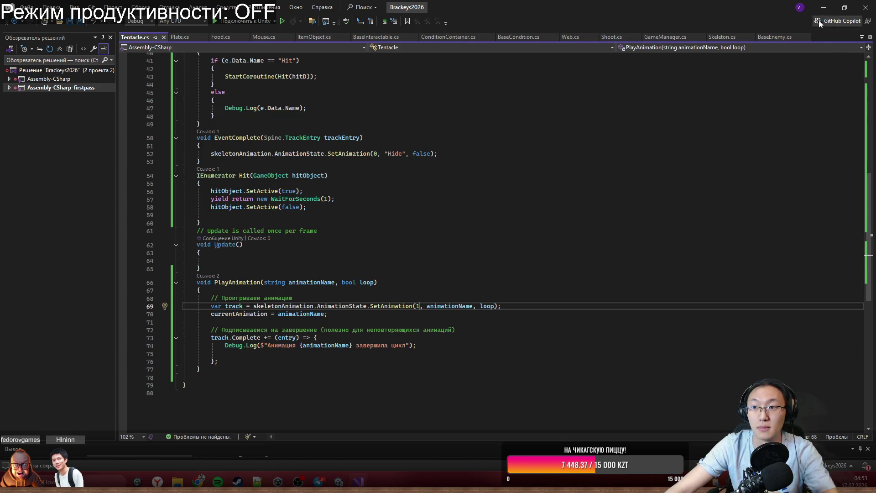
key(alt+Tab)
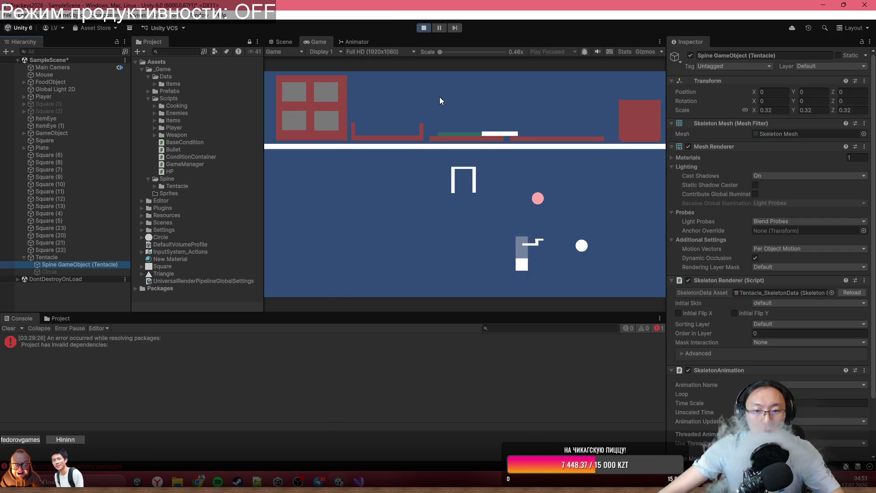
Select Tentacle, trigger HitDown twice during play, then stop play mode.
click(95, 259)
click(812, 182)
click(812, 181)
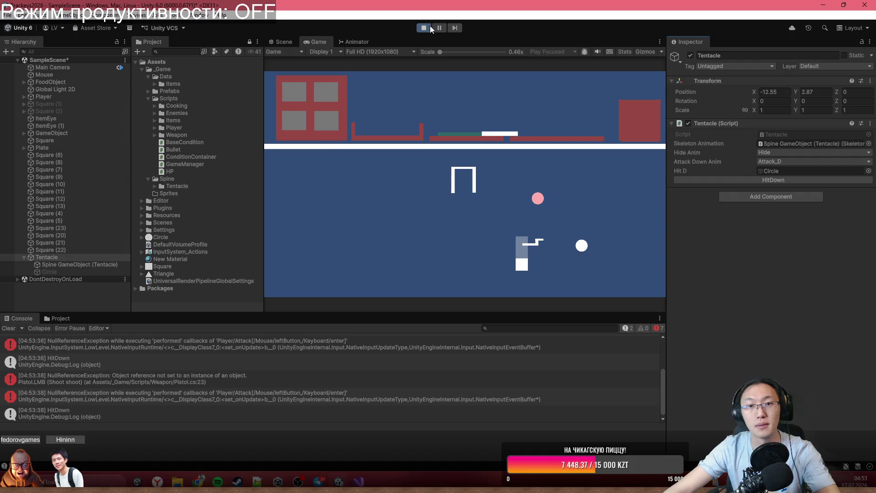
click(429, 27)
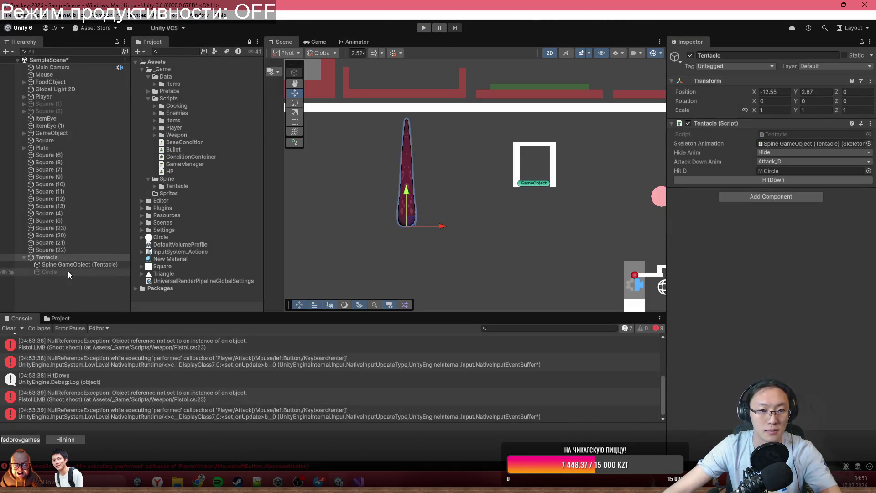
Check the Attack Down Anim and Hide Anim dropdowns, leaving Attack_D and Hide, then return to Tentacle.cs.
click(777, 161)
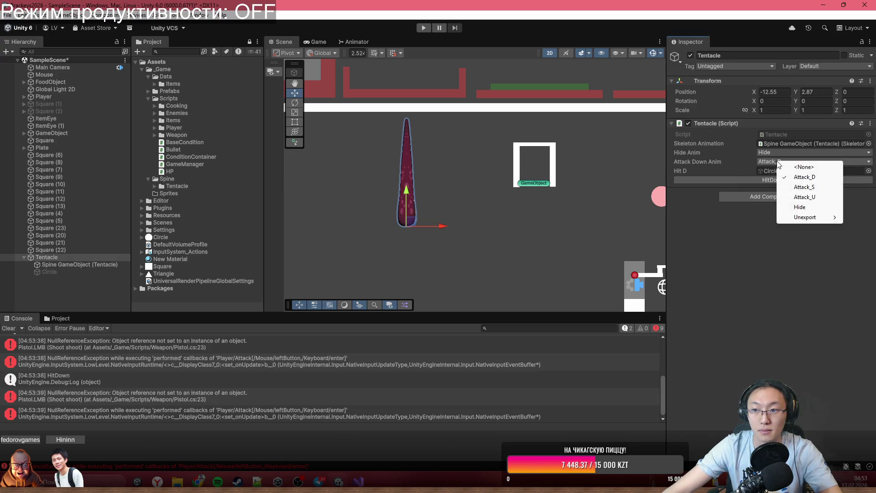
click(736, 238)
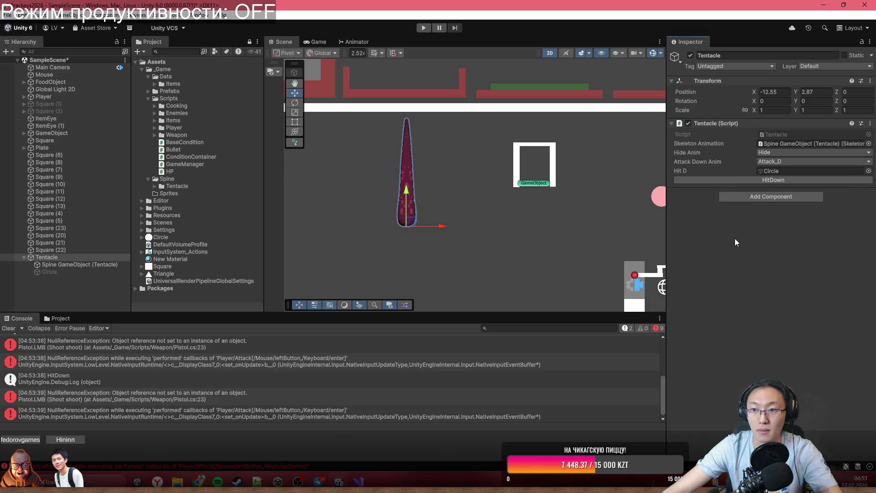
click(772, 153)
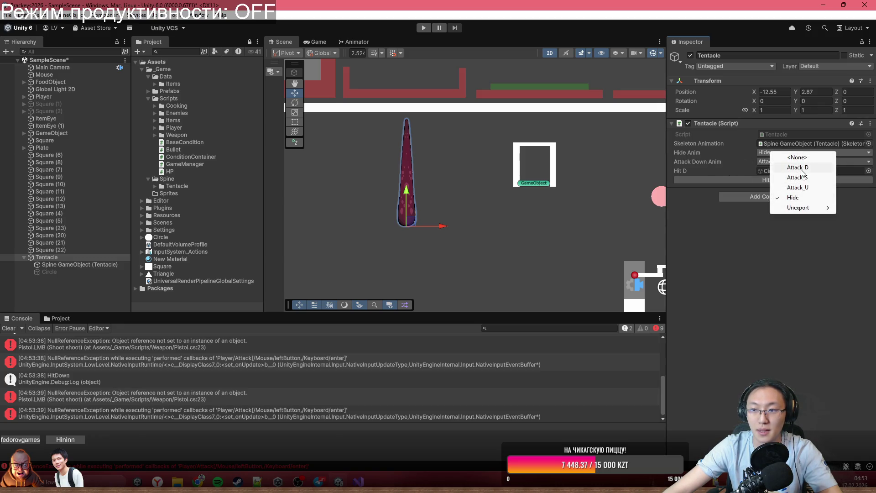
click(787, 250)
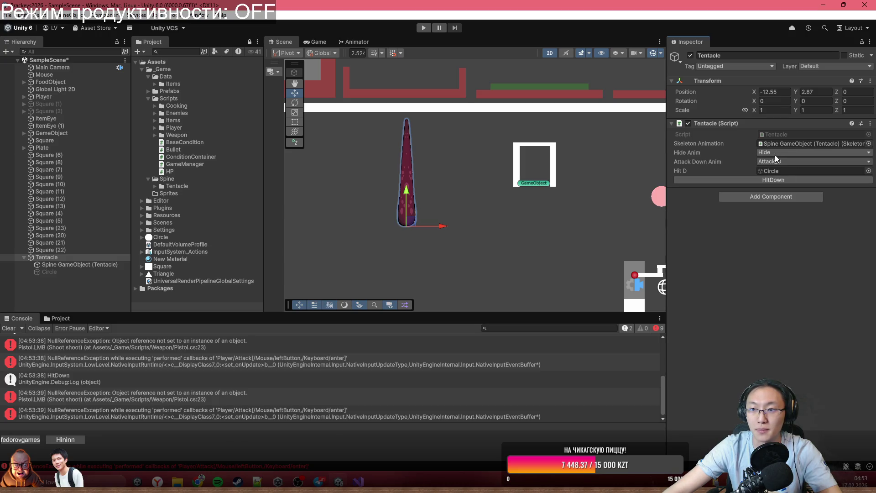
click(775, 153)
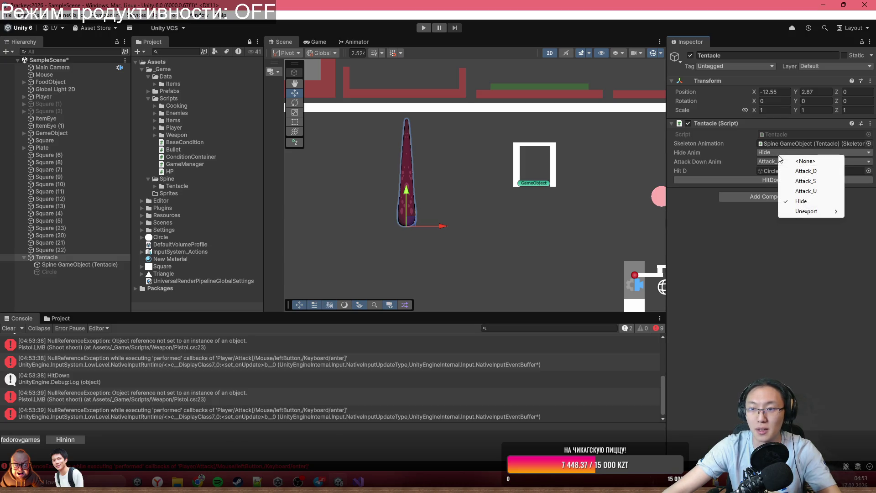
click(798, 265)
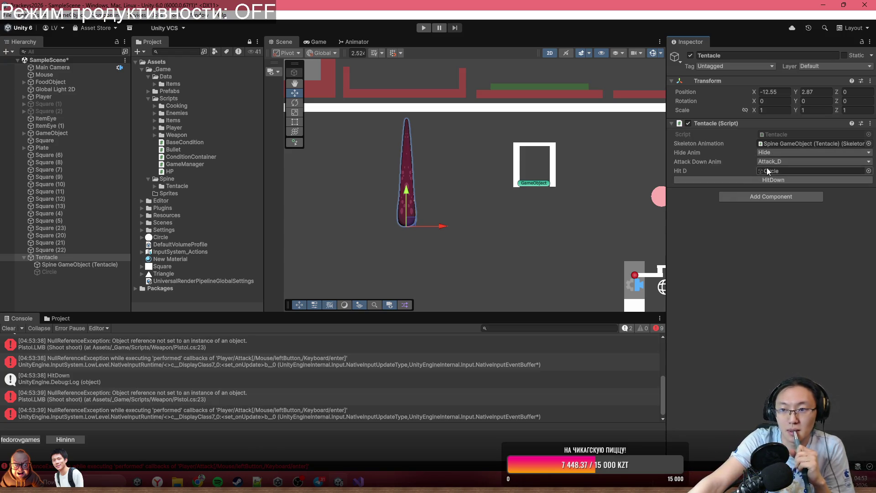
click(359, 482)
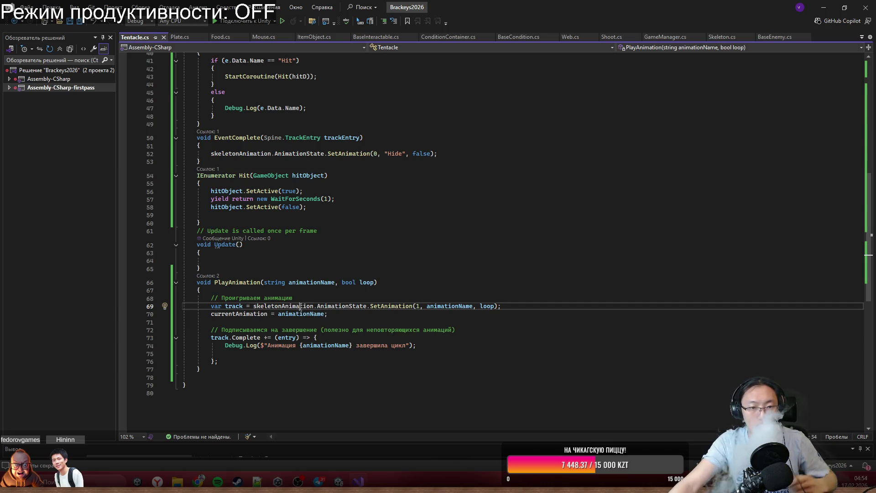
Paste PlayAnimation's SetAnimation line over the PlayAnimation call in HitDown.
drag(253, 306, 502, 306)
key(ctrl+c)
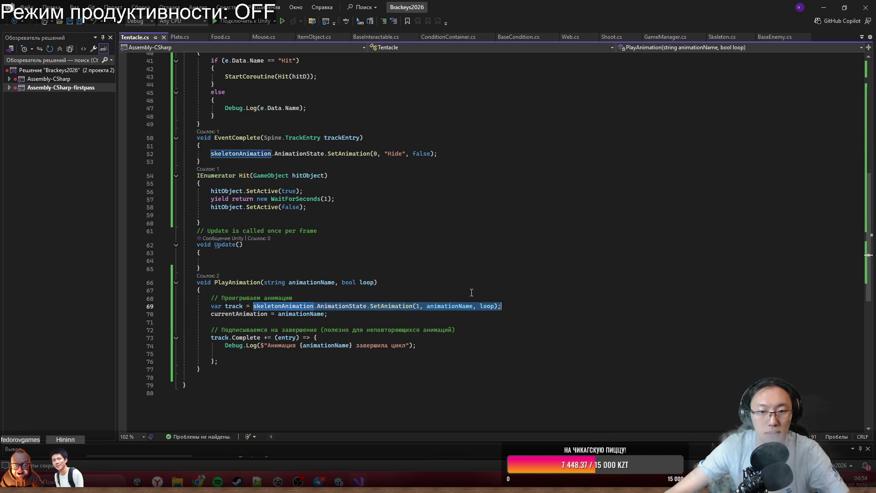
scroll(294, 201, up, 1)
drag(210, 178, 460, 177)
drag(211, 222, 254, 222)
scroll(269, 185, up, 3)
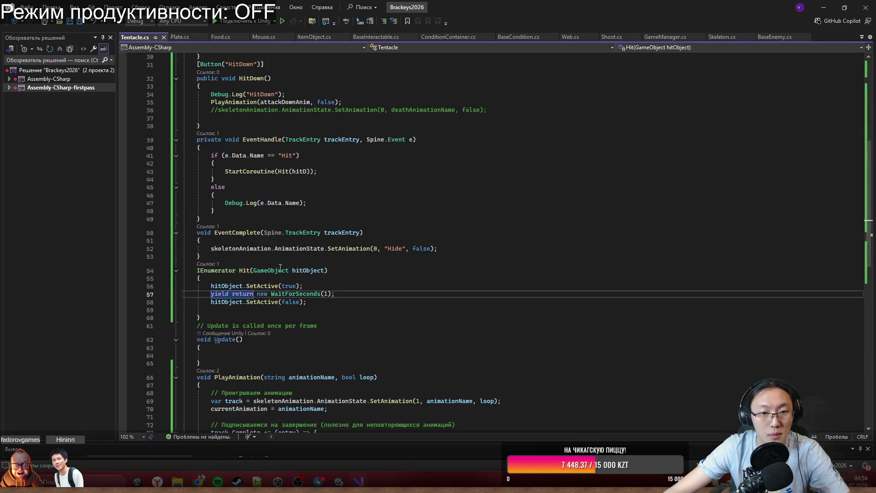
scroll(280, 267, up, 3)
drag(211, 173, 341, 173)
key(ctrl+v)
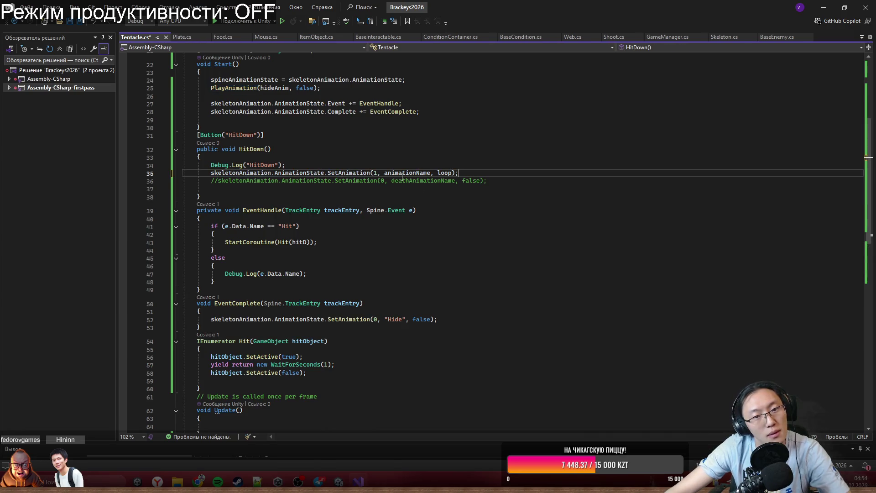
Set the pasted call's arguments to attackDownAnim and false, then switch to Unity to recompile.
double_click(403, 173)
text(A)
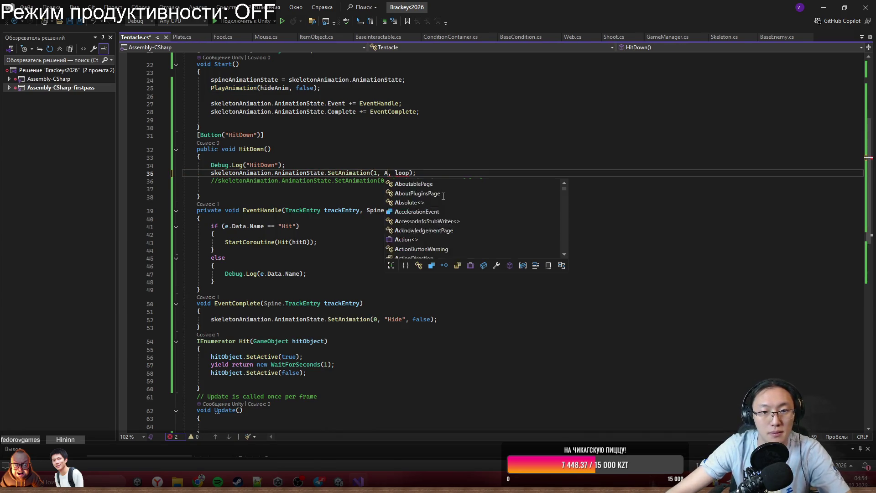
text(tt)
key(Tab)
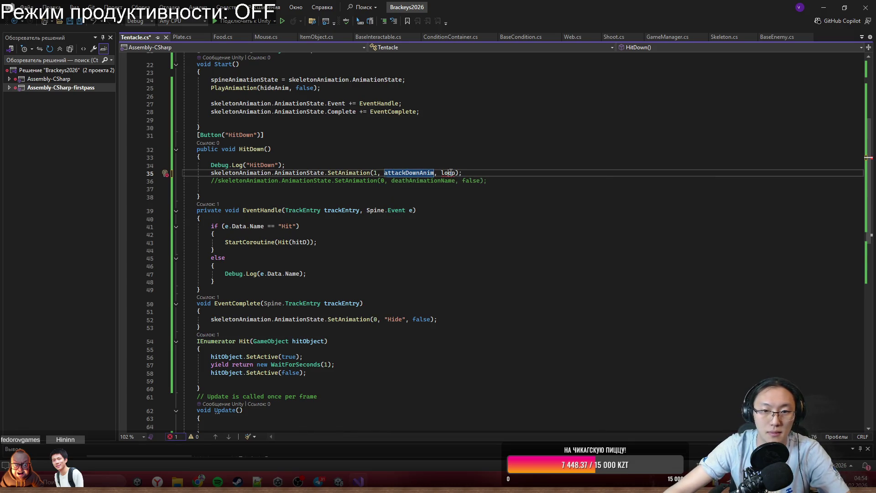
double_click(448, 173)
text(fa)
key(Tab)
click(572, 289)
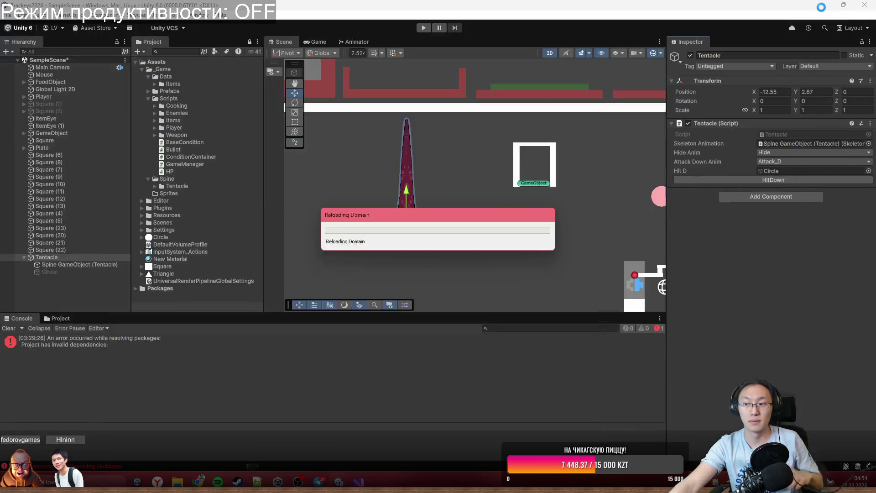
click(824, 7)
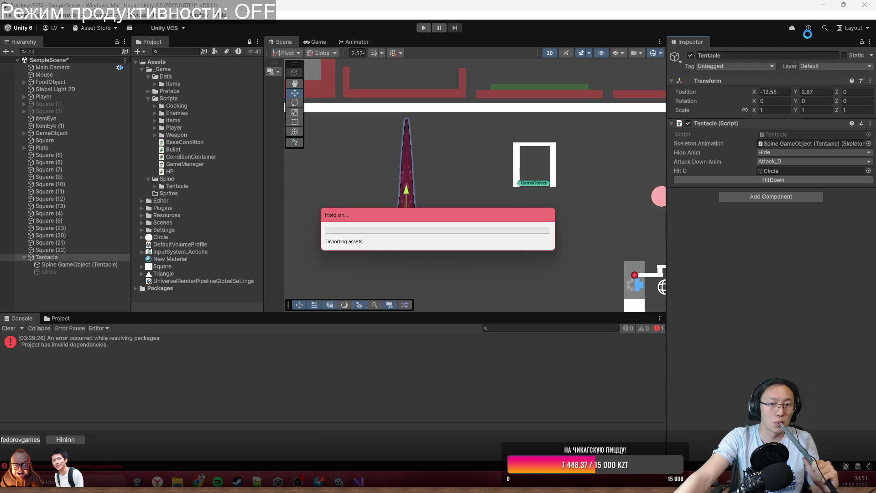
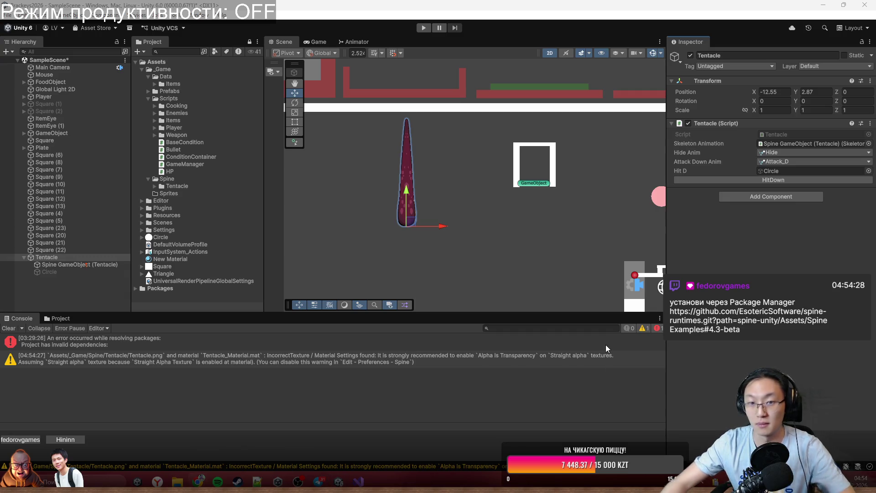
Open the Package Manager and switch to the Unity Registry package list.
click(199, 15)
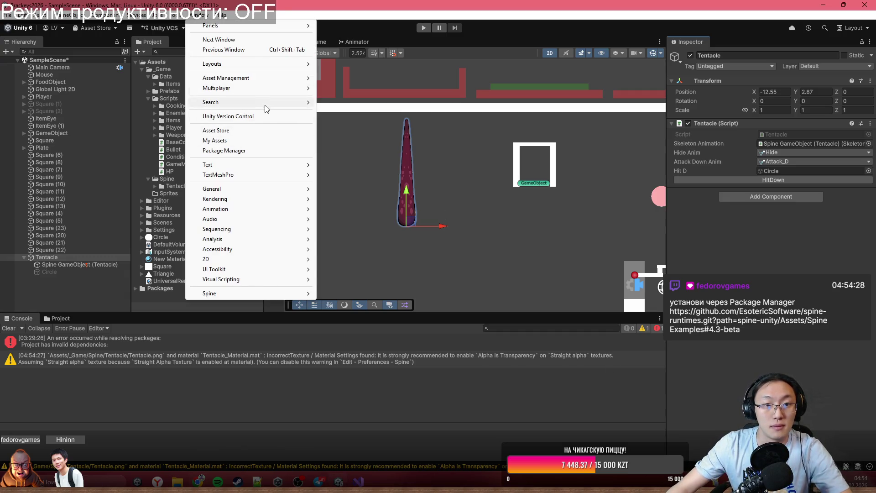
mouse_move(266, 87)
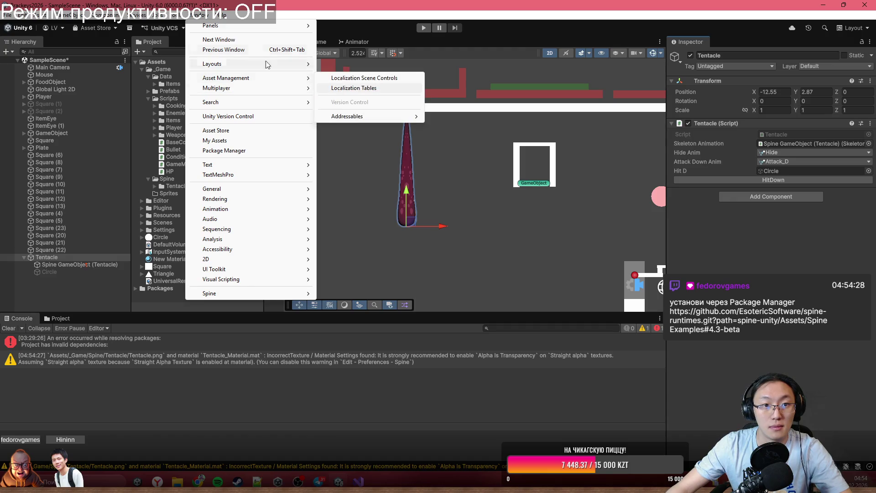
click(265, 154)
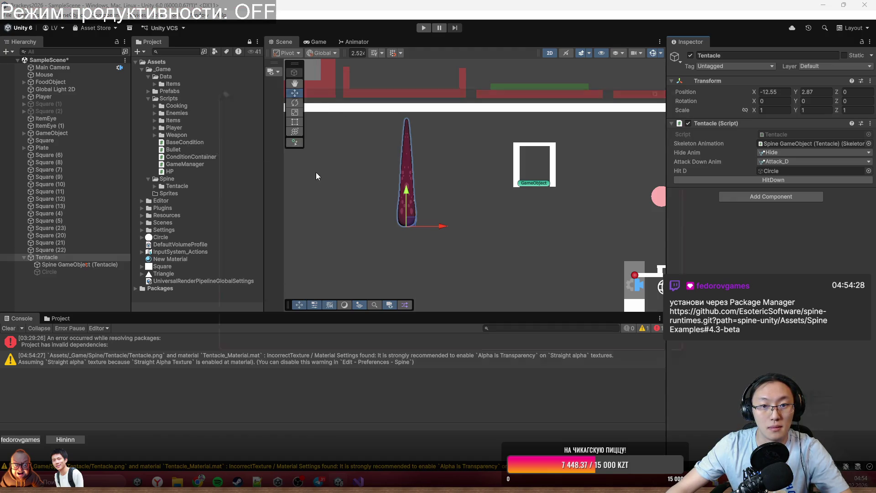
click(229, 166)
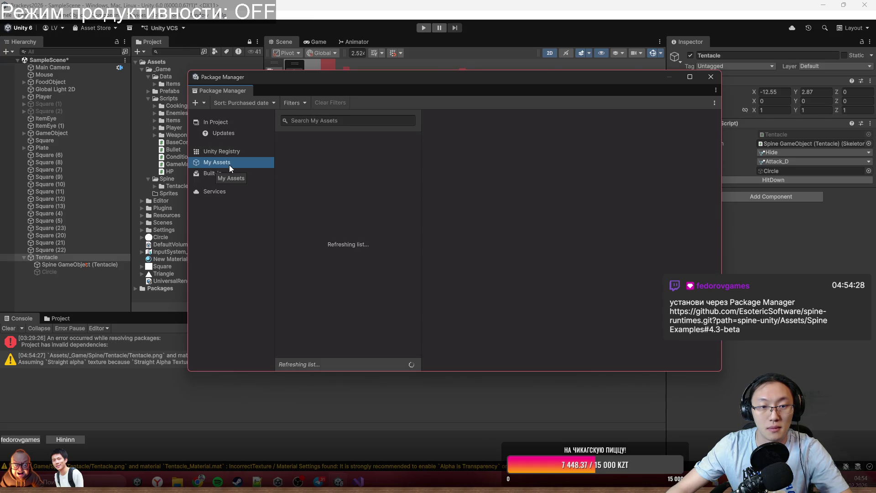
click(233, 152)
Add spine-unity from the pasted spine-runtimes git URL, trimming the extra leading text.
click(204, 101)
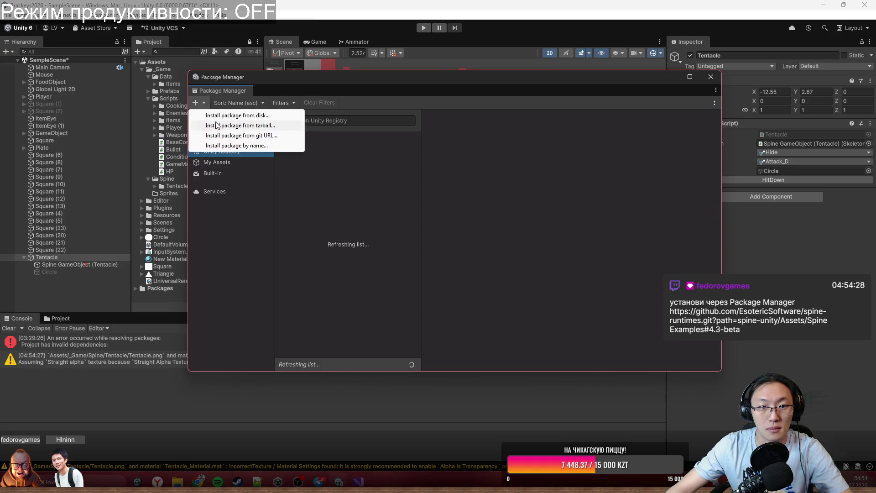
click(285, 136)
key(ctrl+v)
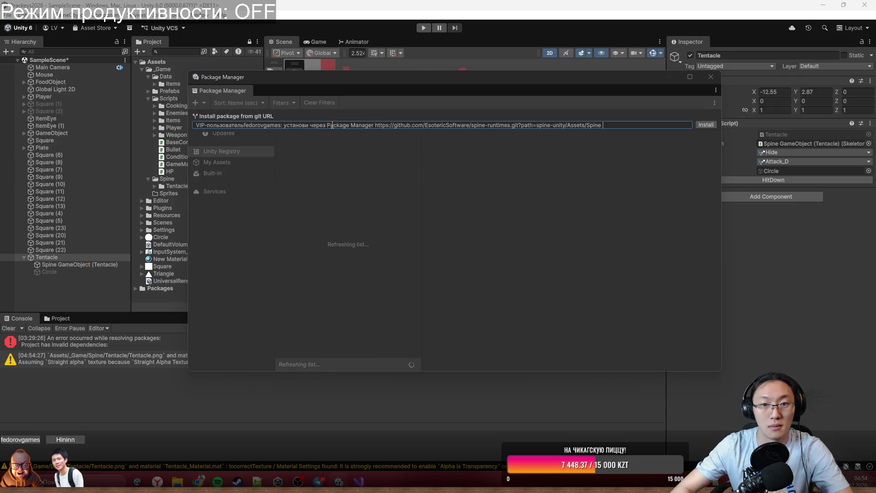
click(374, 128)
key(shift+Home)
key(BackSpace)
key(End)
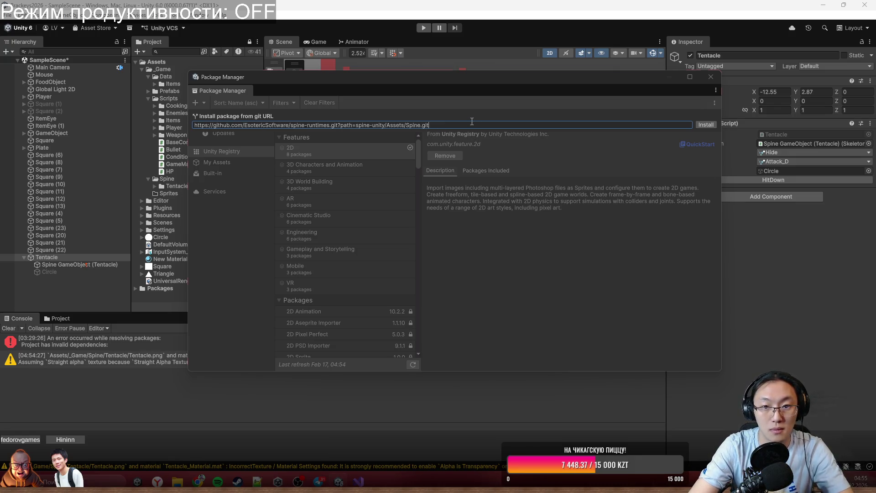
key(Return)
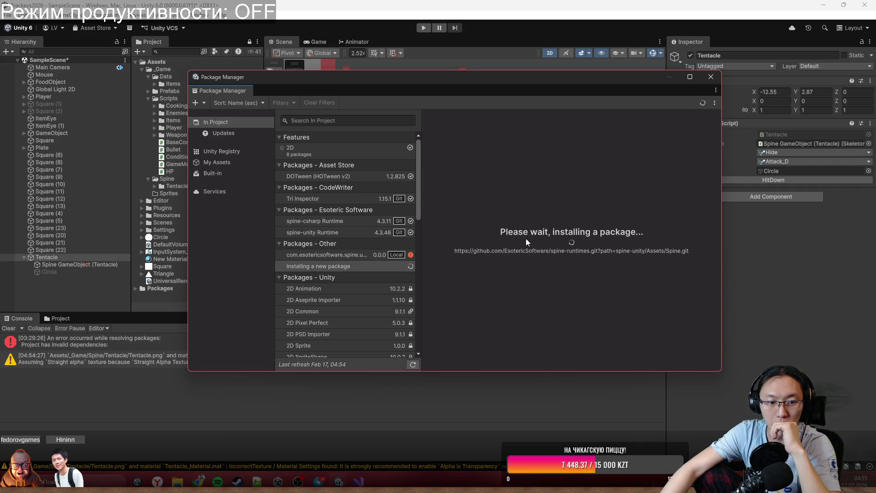
mouse_move(414, 81)
mouse_down()
mouse_move(421, 67)
mouse_move(407, 59)
mouse_up()
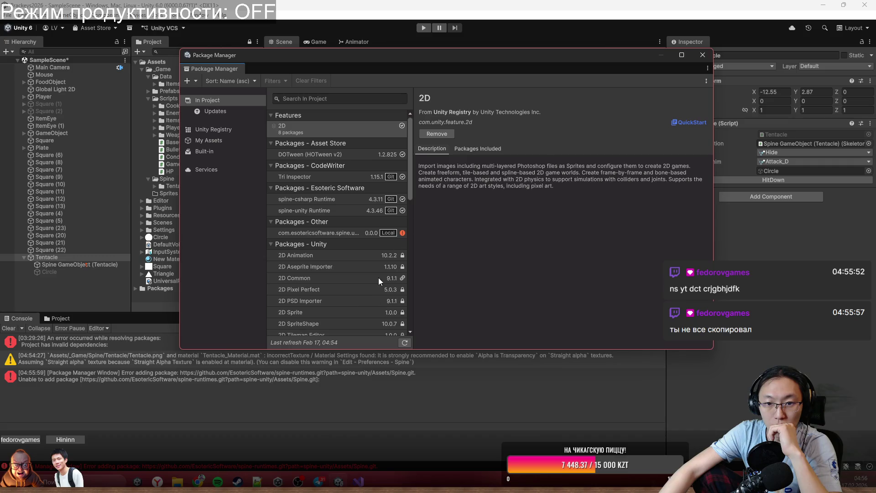
Scroll through the package list, then close the Package Manager window.
scroll(364, 251, down, 5)
scroll(365, 251, up, 5)
scroll(293, 247, down, 5)
scroll(314, 273, up, 5)
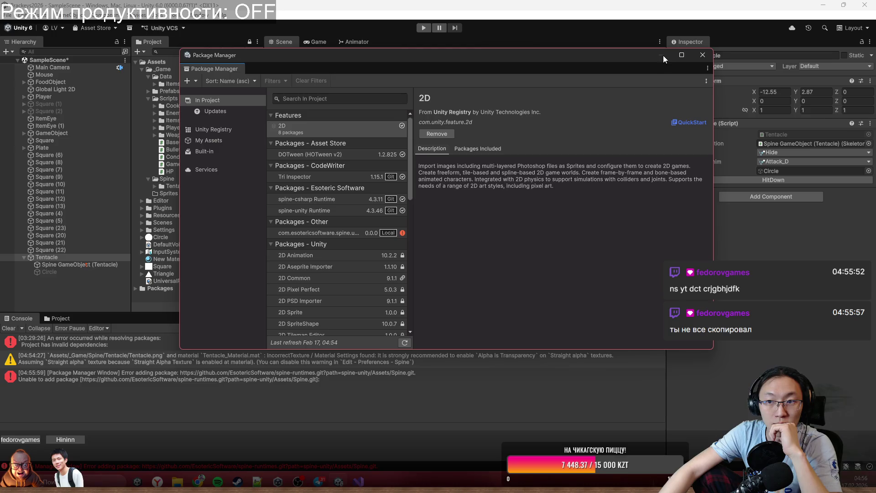
click(704, 56)
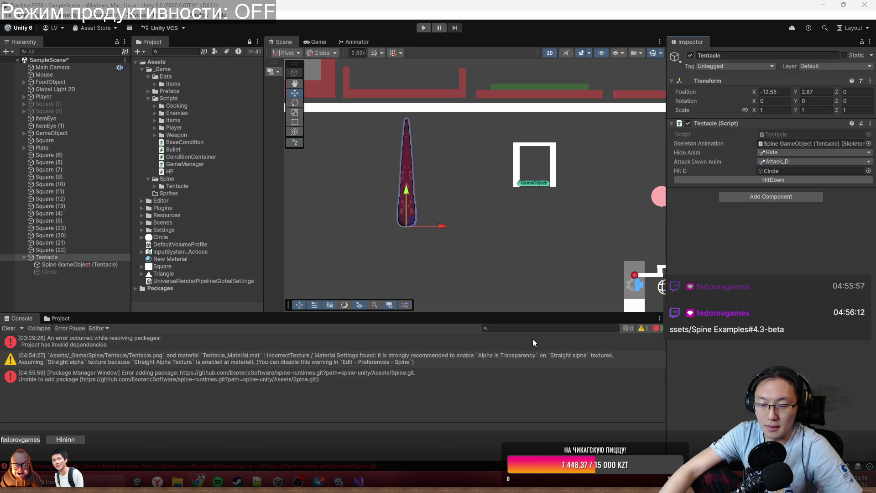
Install the package from the Spine Examples#4.3-beta git URL via Package Manager.
click(8, 15)
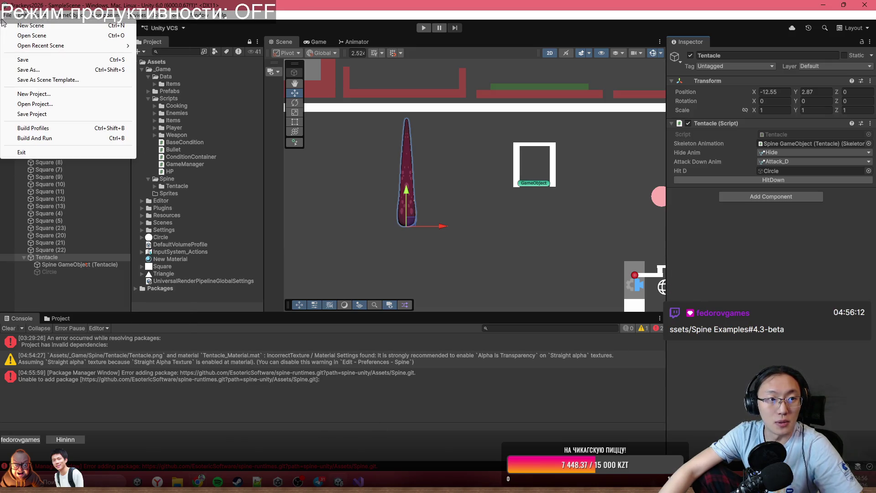
mouse_move(198, 15)
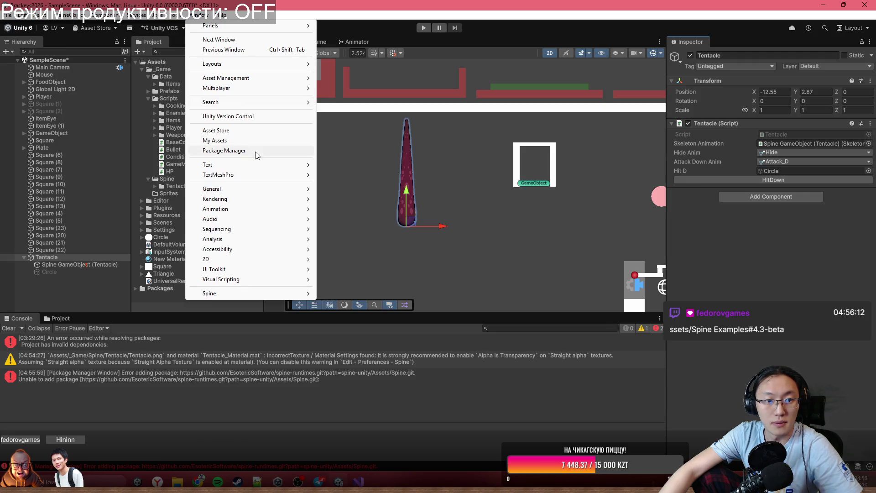
click(255, 151)
click(187, 81)
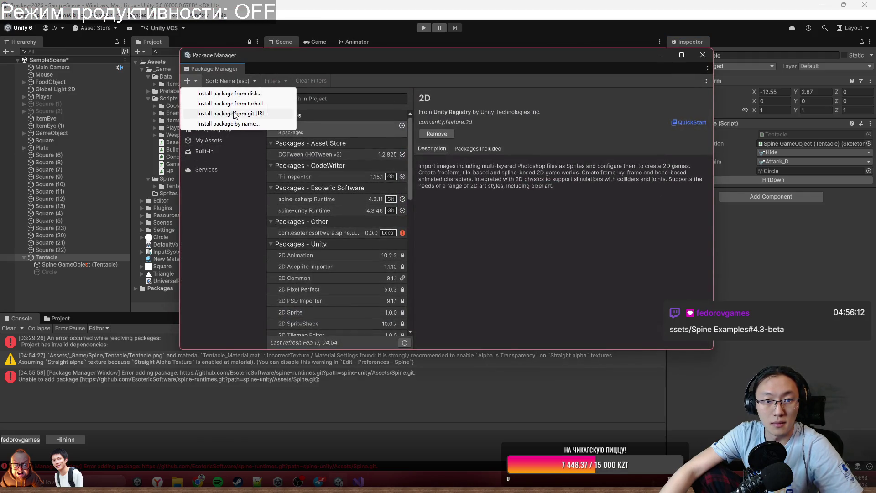
click(242, 115)
text(https://github.com/EsotericSoftware/spine-runtimes.git?path=spine-unity/Assets/Spine Examples#4.3-beta)
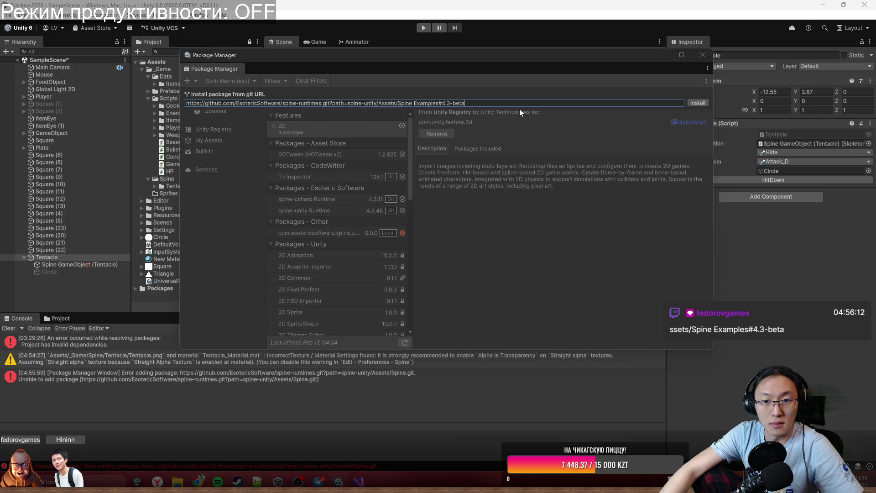
click(697, 102)
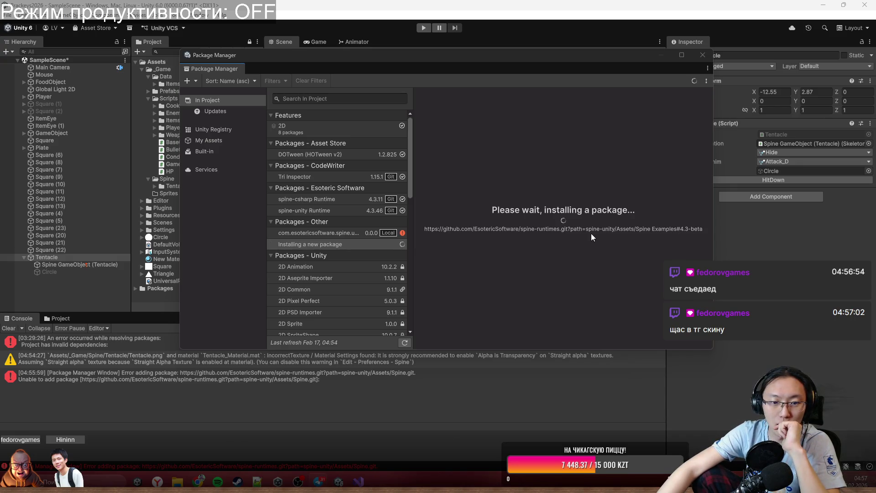
click(540, 231)
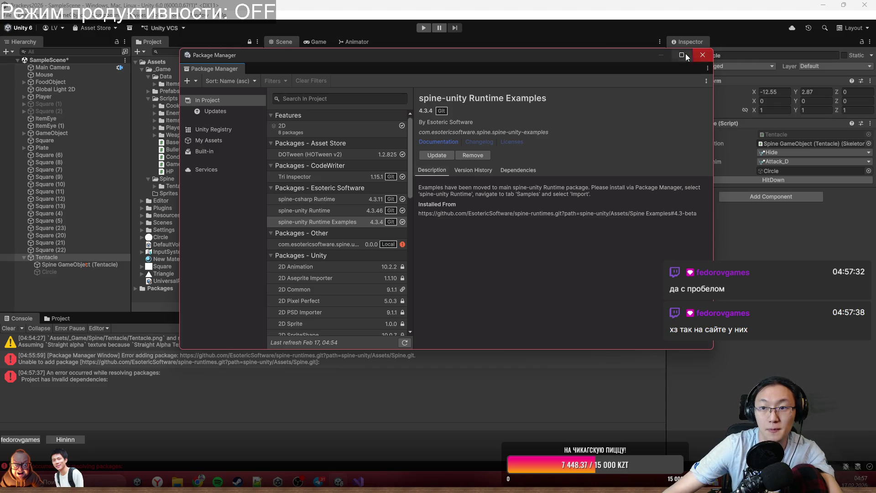
Close Package Manager and expand the Packages folder in the Project panel.
click(703, 55)
click(58, 318)
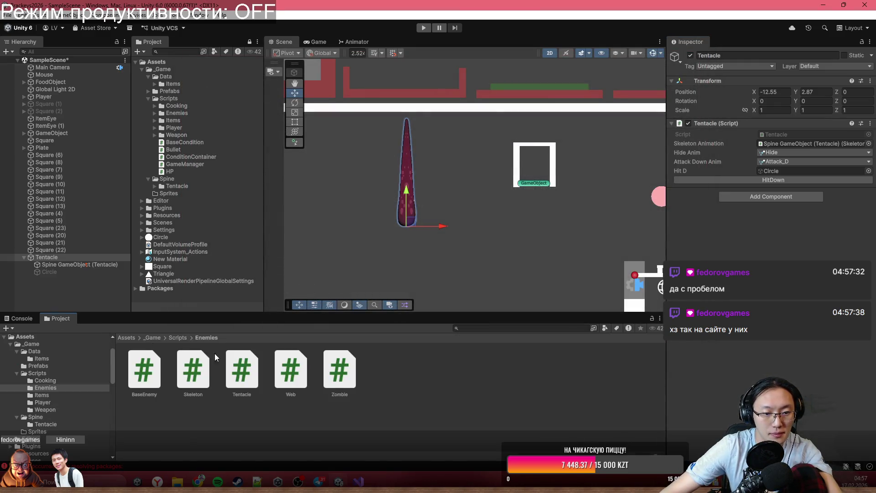
click(131, 339)
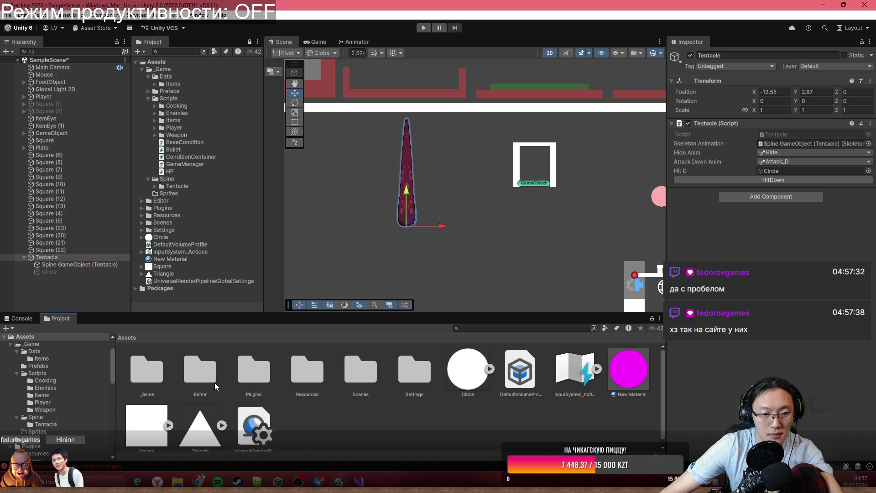
click(369, 428)
scroll(59, 371, up, 3)
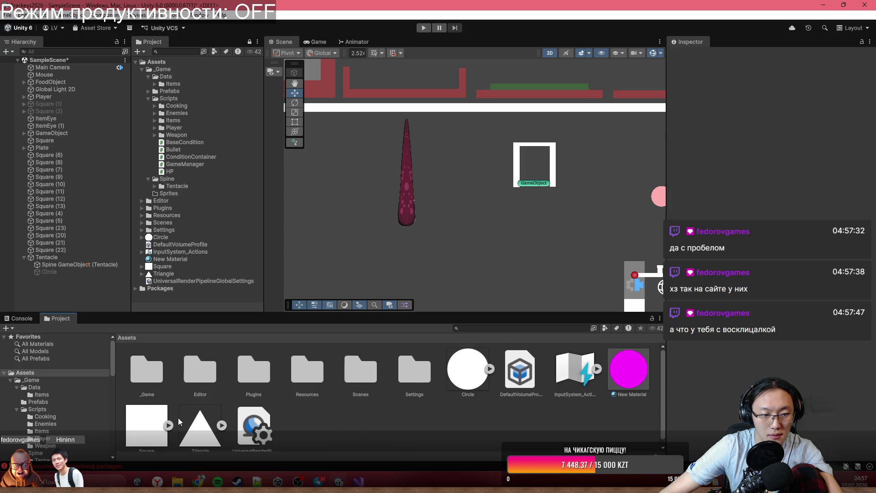
click(4, 373)
click(4, 380)
Browse spine-unity Runtime Examples and its Documentation folder, then return to the Console.
scroll(45, 411, down, 5)
scroll(46, 417, down, 2)
click(50, 434)
double_click(145, 369)
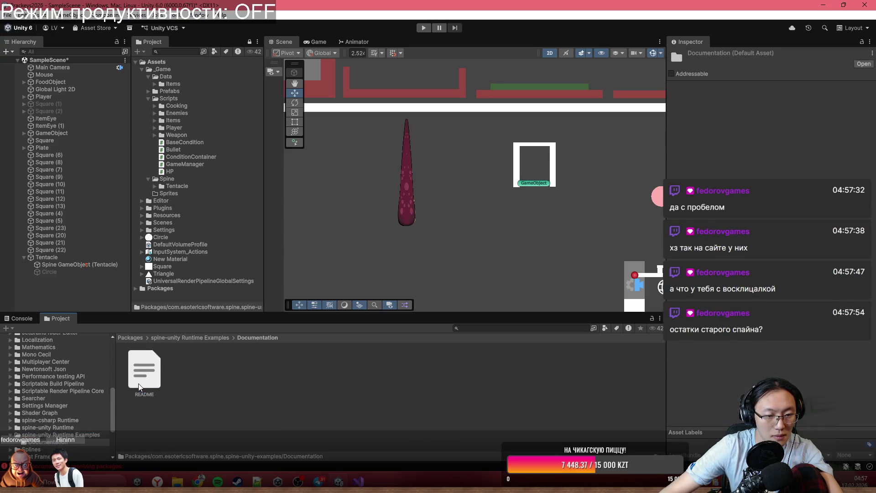
click(74, 434)
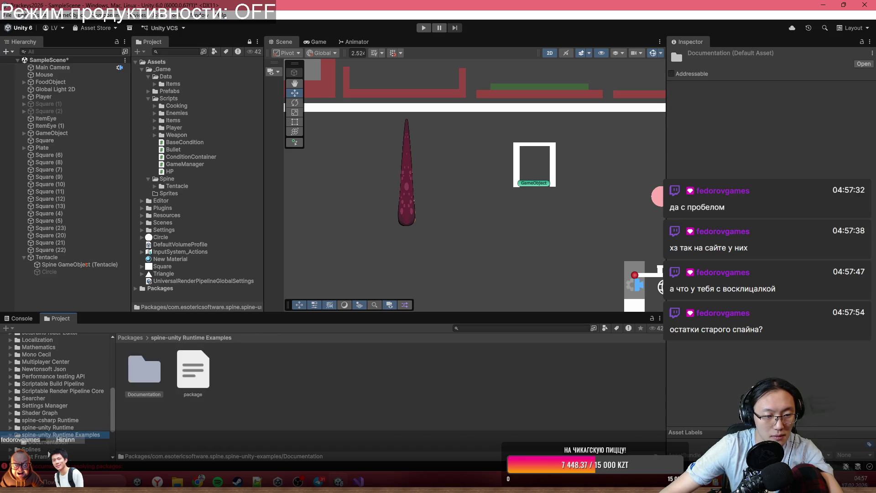
scroll(48, 453, down, 3)
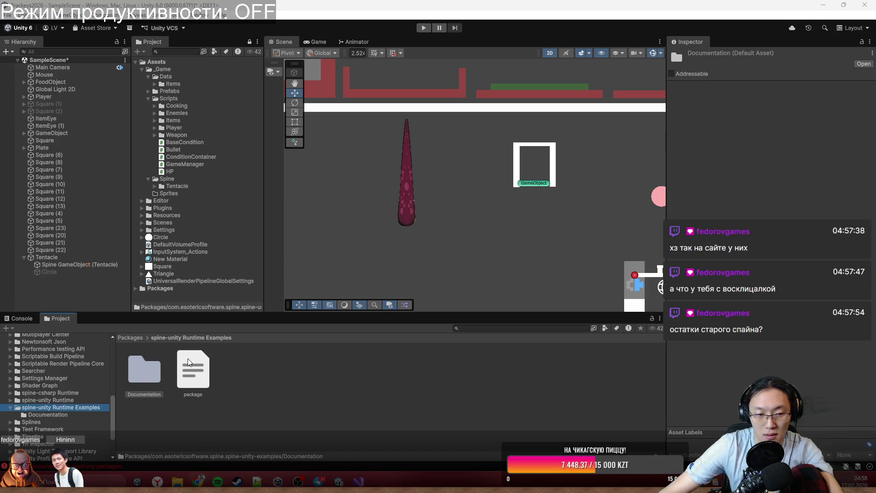
click(36, 316)
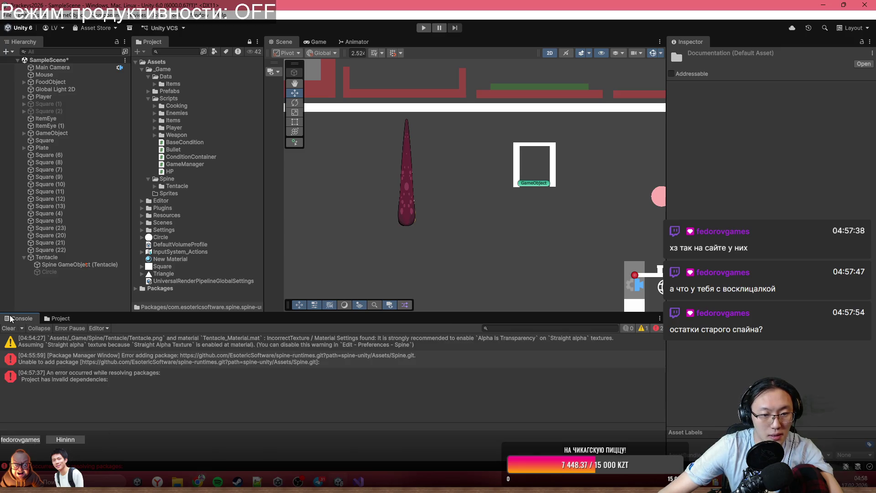
click(141, 339)
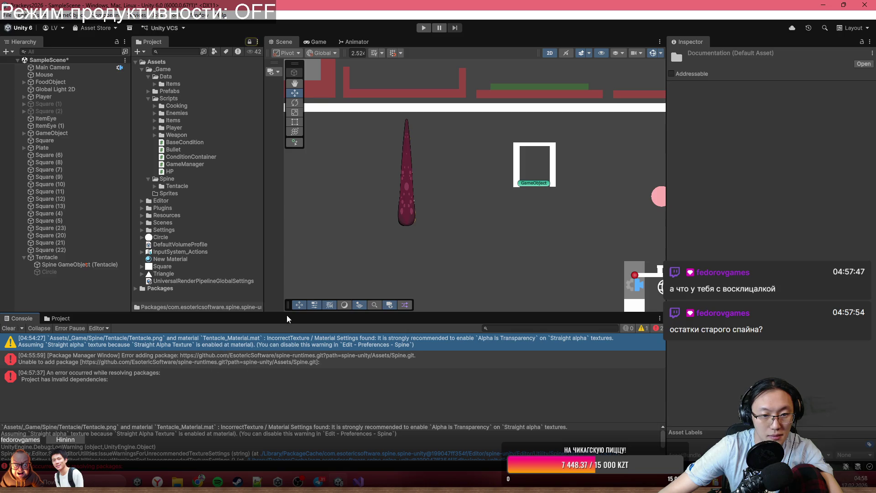
drag(287, 315, 287, 240)
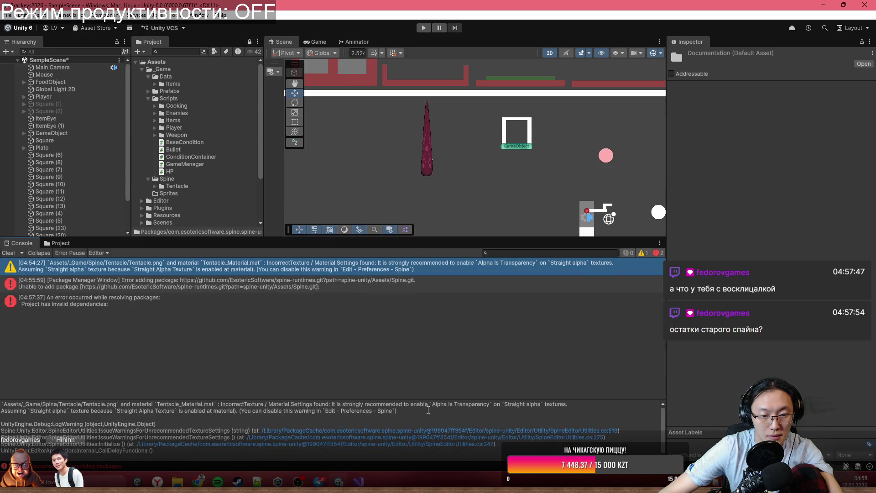
mouse_move(419, 414)
mouse_down()
mouse_move(319, 401)
mouse_move(252, 410)
mouse_move(440, 412)
mouse_up()
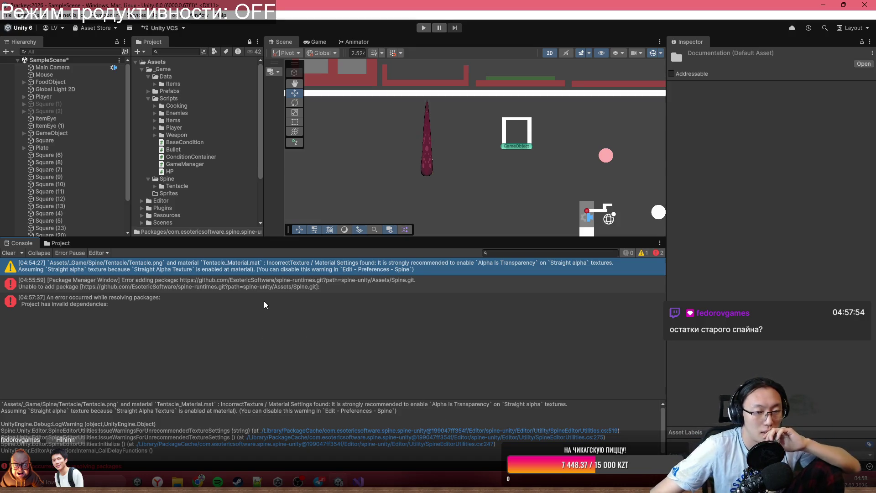
click(289, 284)
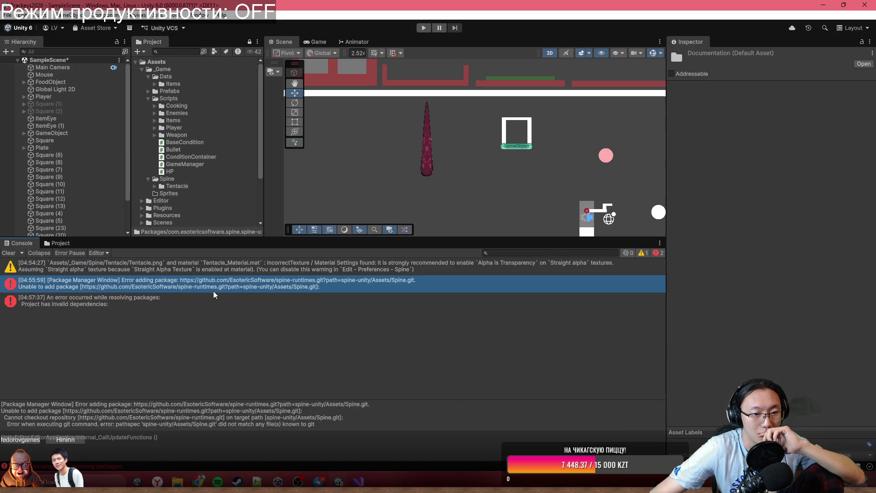
click(8, 253)
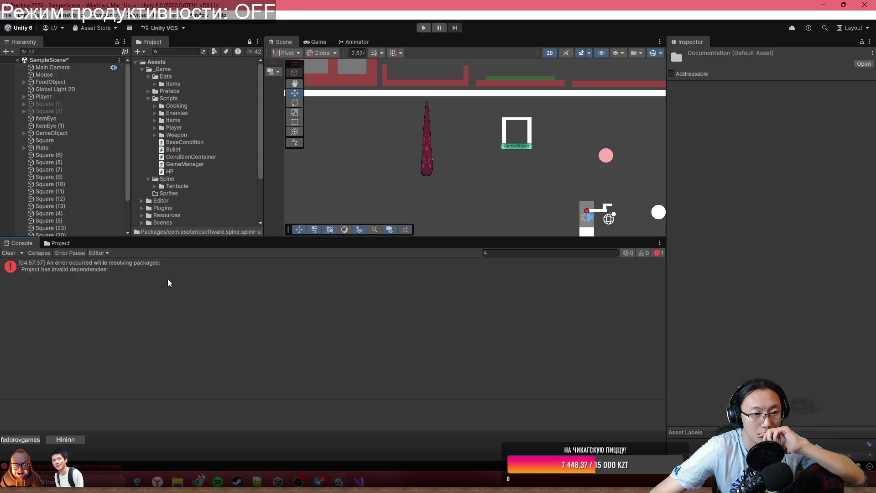
click(152, 274)
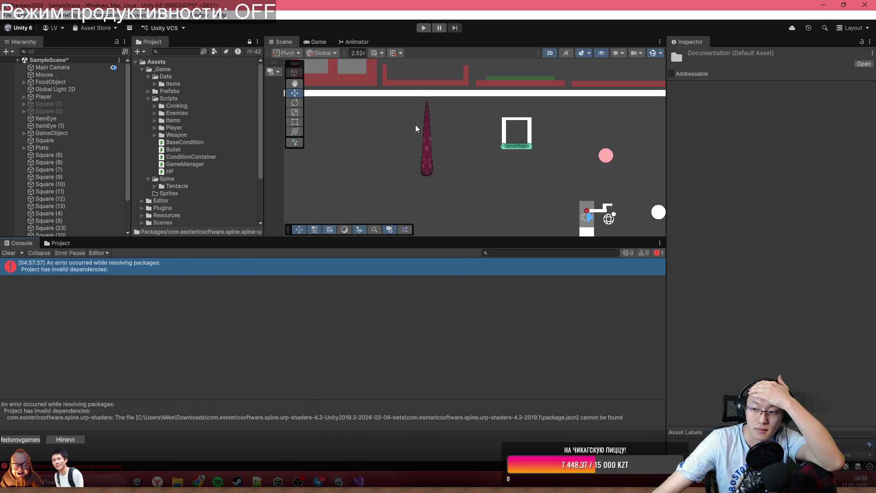
drag(415, 125, 414, 130)
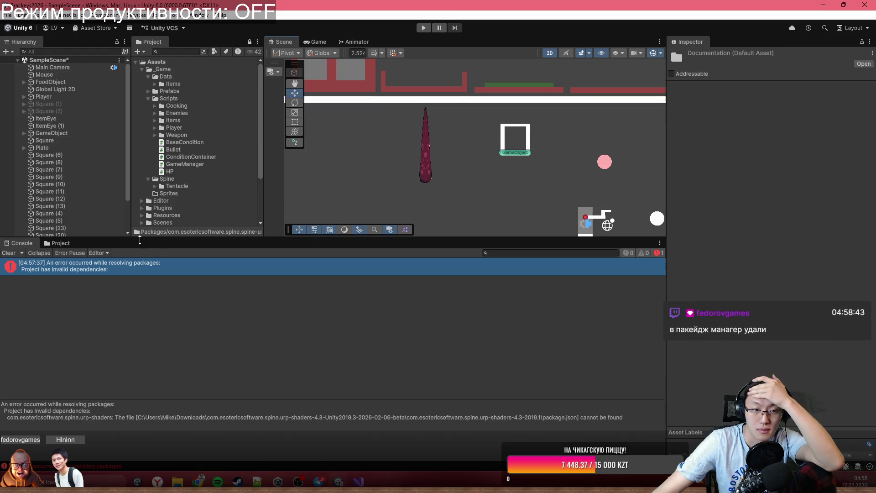
Open Package Manager, inspect Runtime Examples, and widen the window and package list.
click(197, 15)
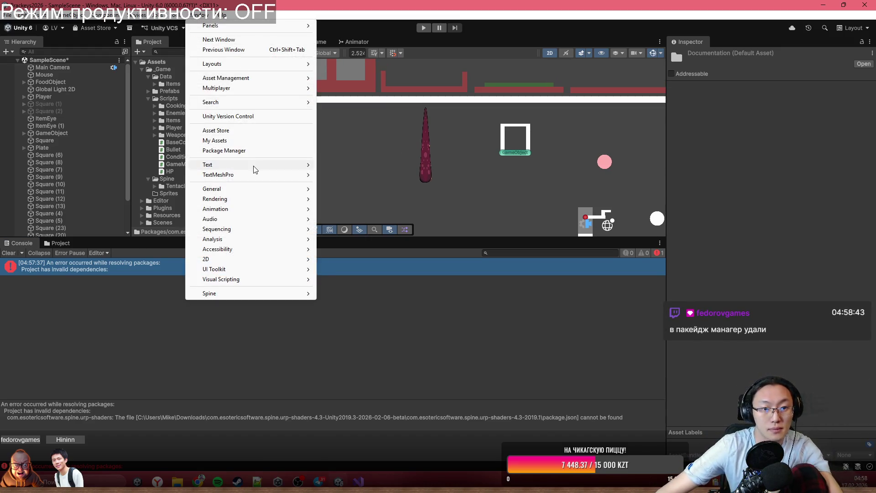
click(246, 150)
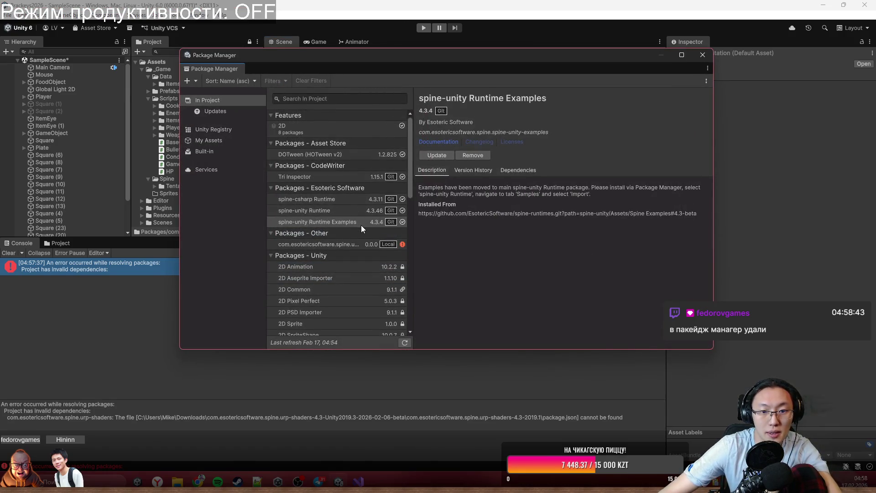
click(357, 222)
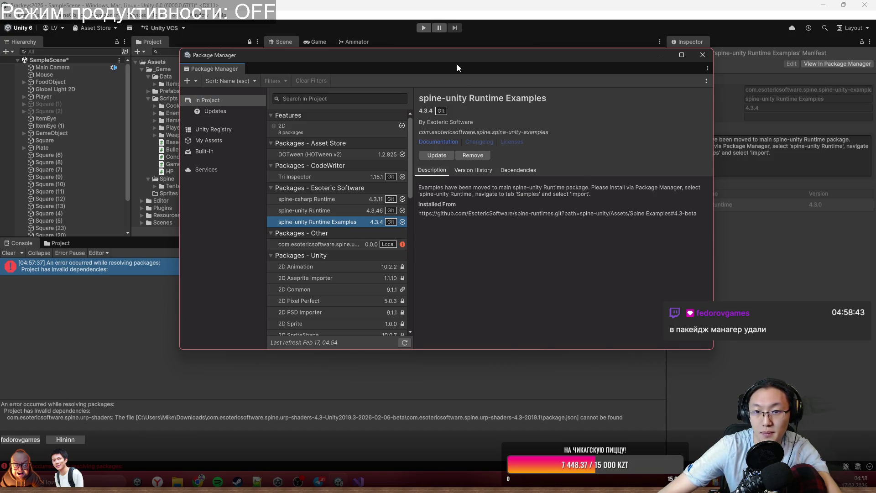
drag(466, 75, 446, 68)
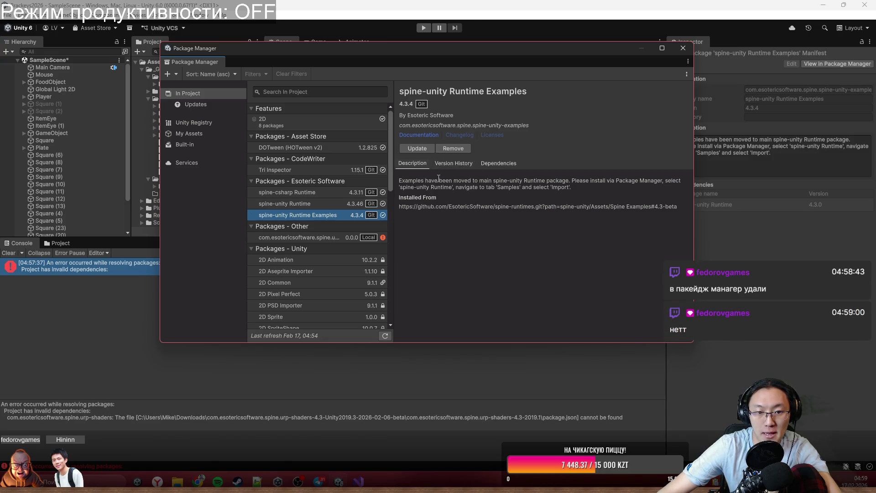
drag(694, 181, 795, 181)
drag(393, 110, 482, 109)
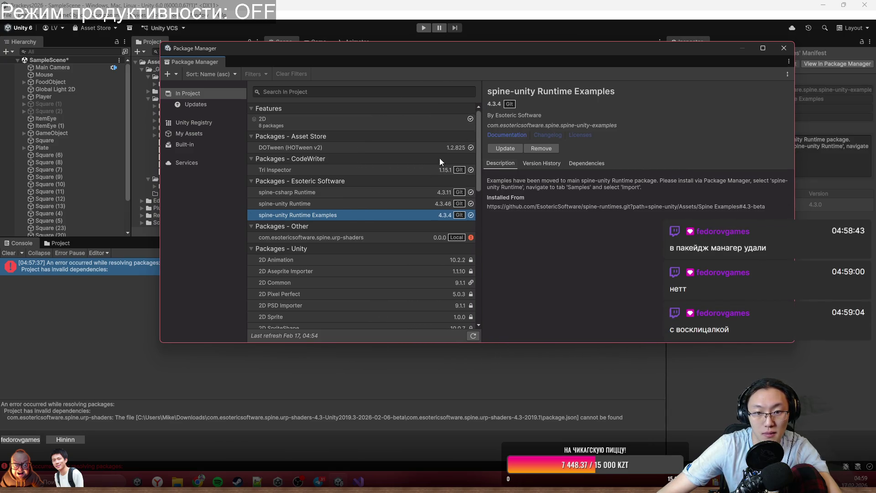
Remove the com.esotericsoftware.spine.urp-shaders package and close Package Manager.
click(374, 238)
click(507, 175)
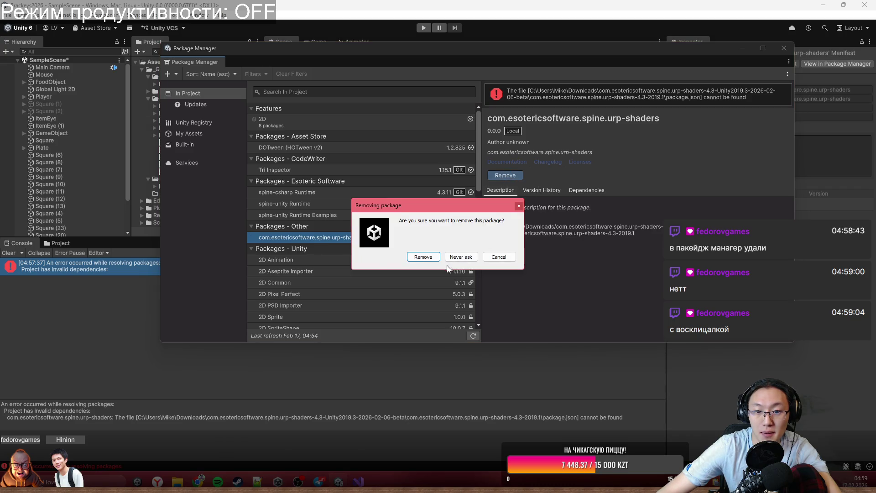
click(425, 254)
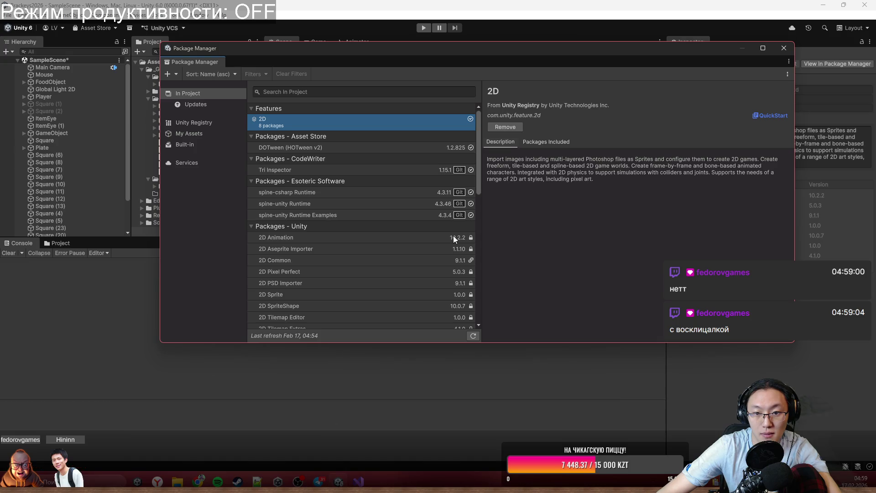
click(780, 51)
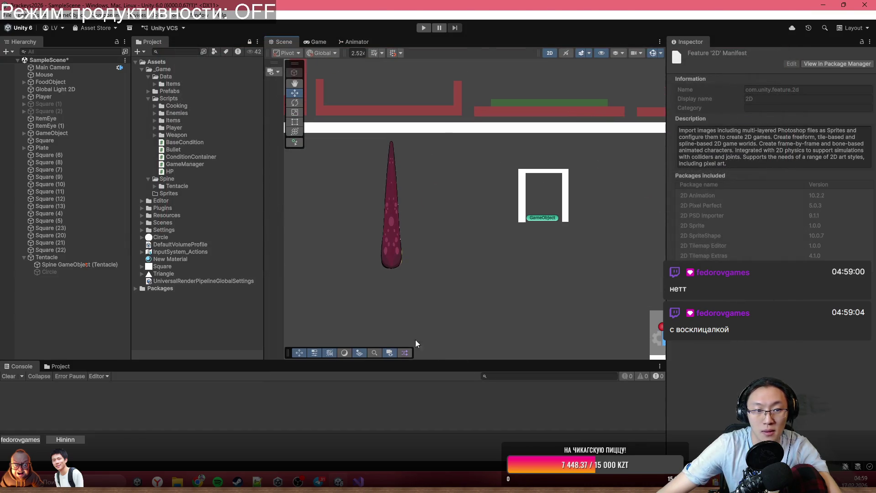
Select Tentacle, enter Play mode, fire HitDown three times, then select its Spine GameObject.
click(395, 212)
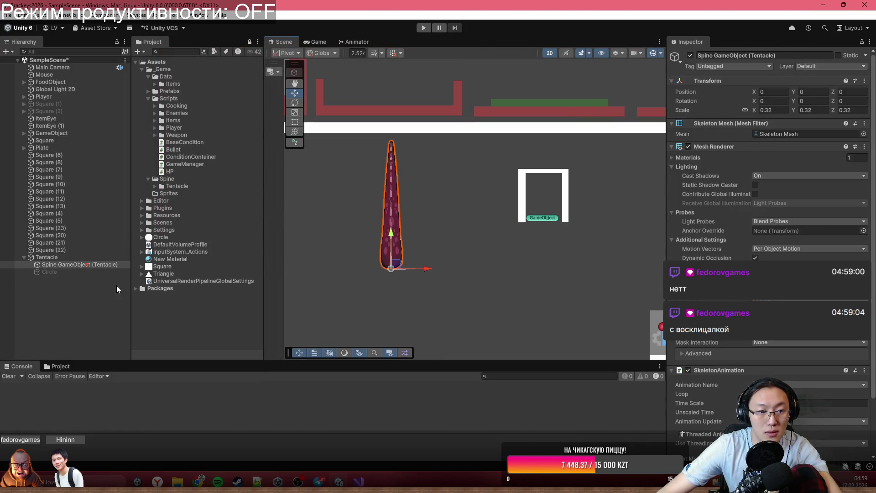
click(88, 257)
click(430, 26)
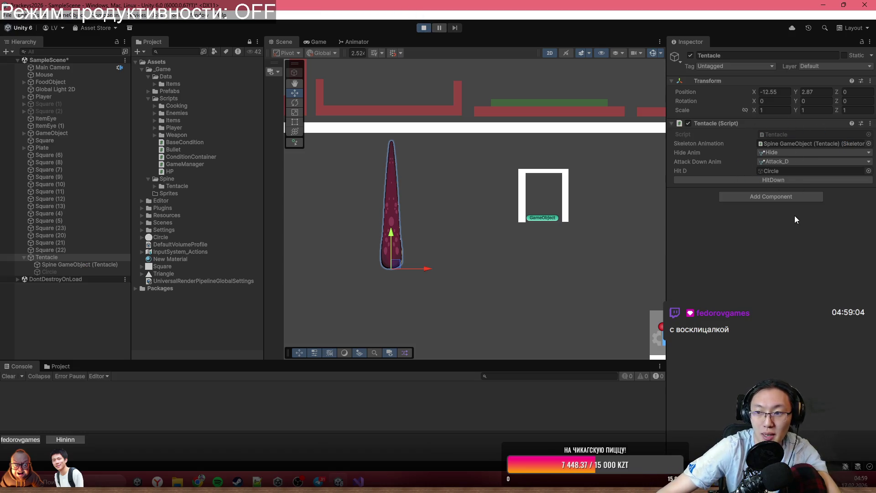
click(801, 179)
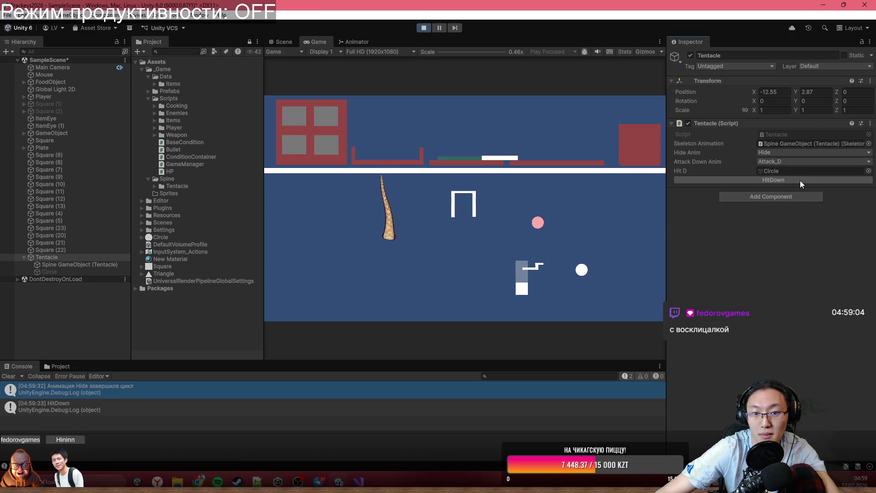
click(801, 180)
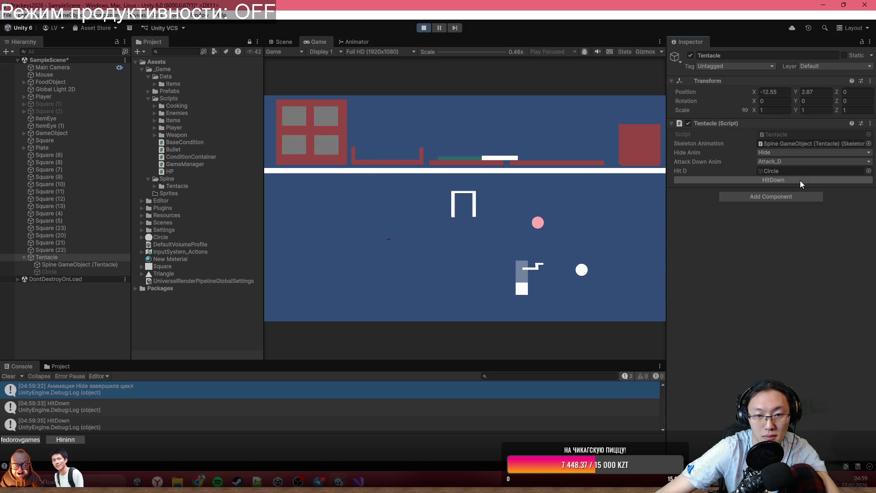
click(801, 180)
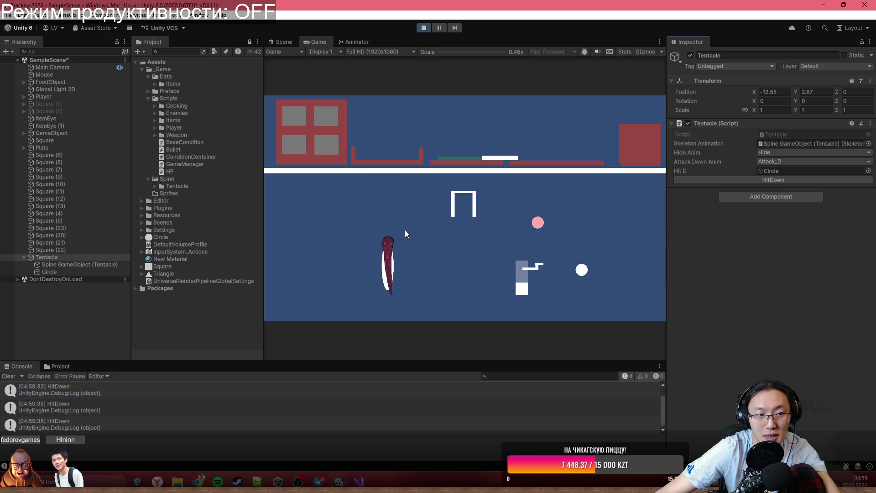
click(74, 266)
scroll(788, 365, down, 3)
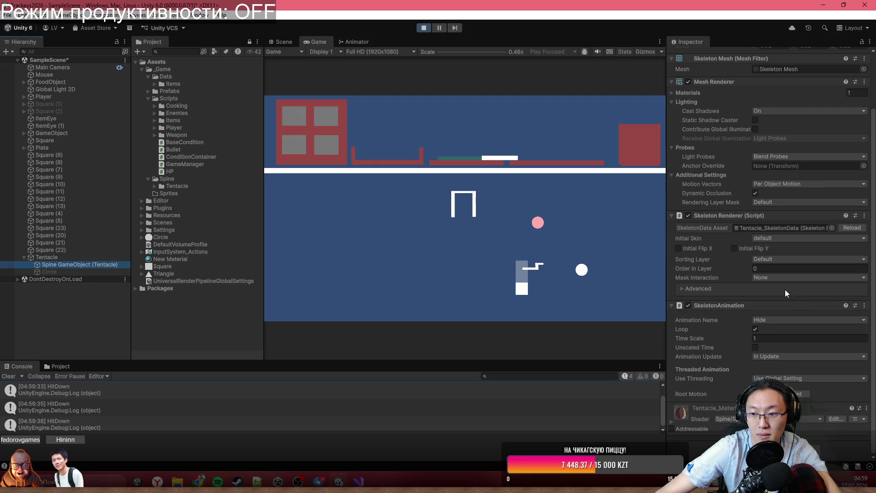
Set the skeleton animation to Attack_D, replay it, then switch back to Hide.
click(777, 318)
click(789, 333)
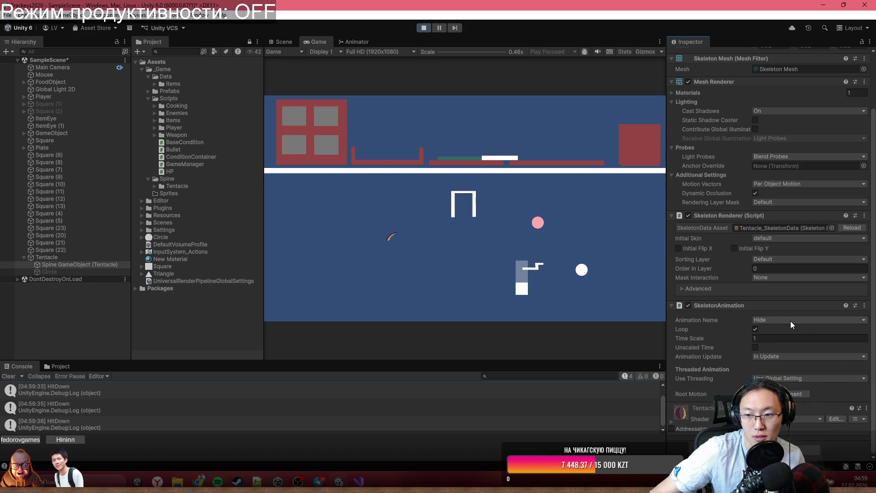
click(781, 321)
click(796, 337)
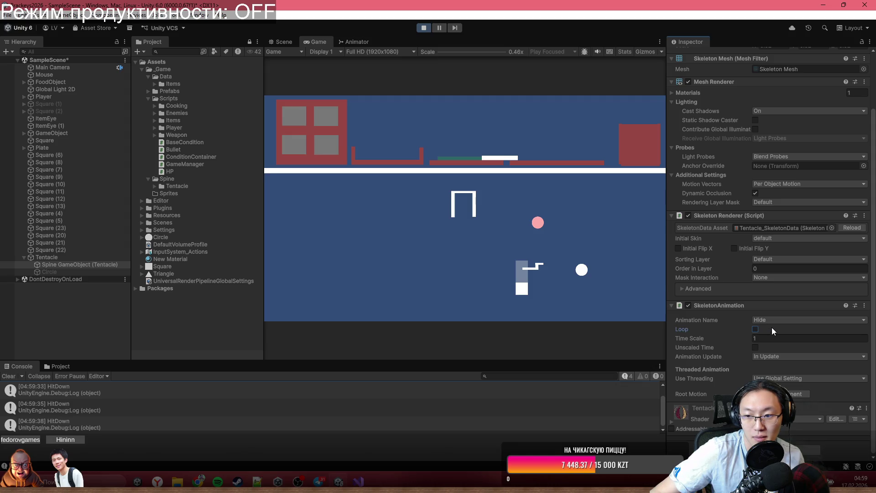
click(776, 321)
click(798, 341)
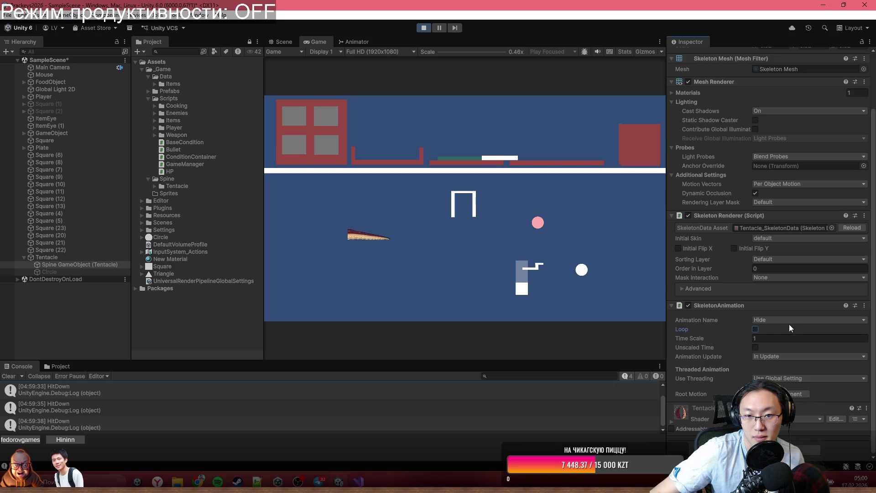
Replay Attack_D twice more, then select Tentacle and fire HitDown.
click(791, 321)
click(796, 336)
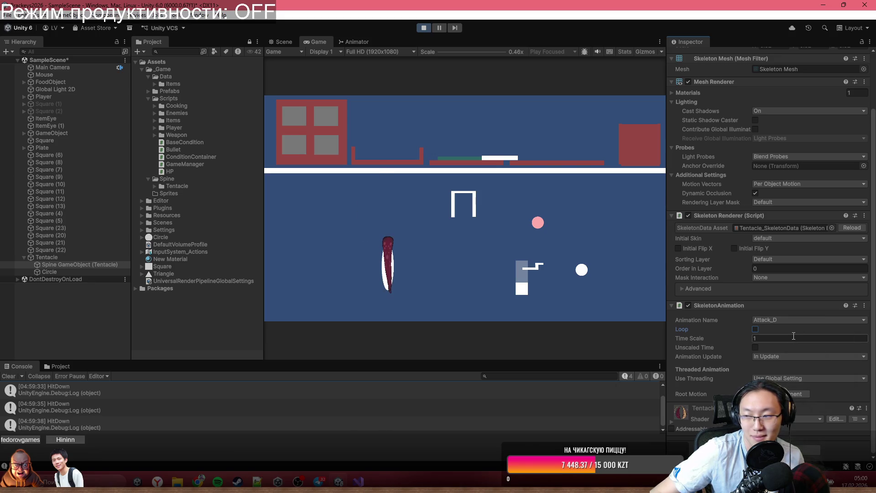
click(792, 321)
click(796, 336)
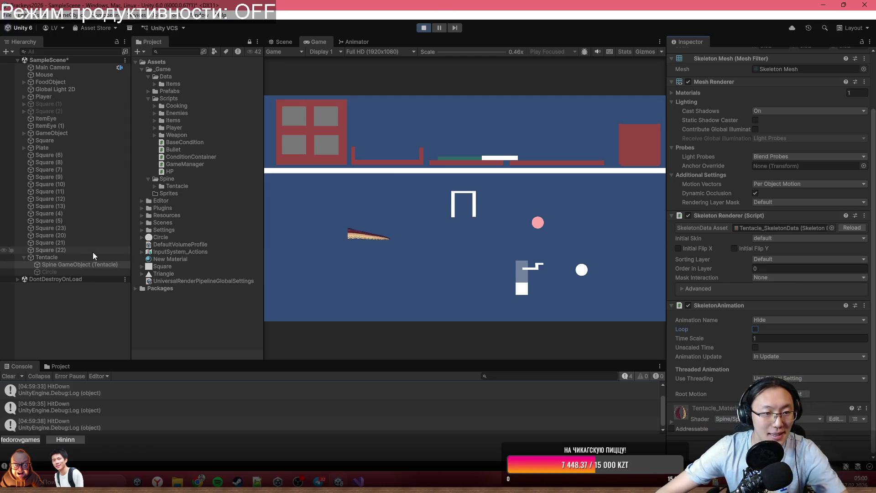
click(46, 257)
click(804, 180)
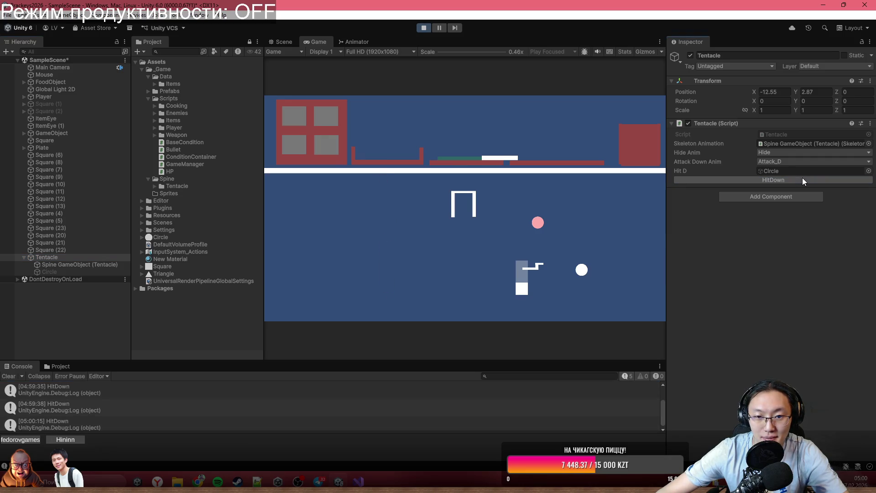
Fire HitDown twice more and bring up Tentacle.cs in Visual Studio.
click(804, 180)
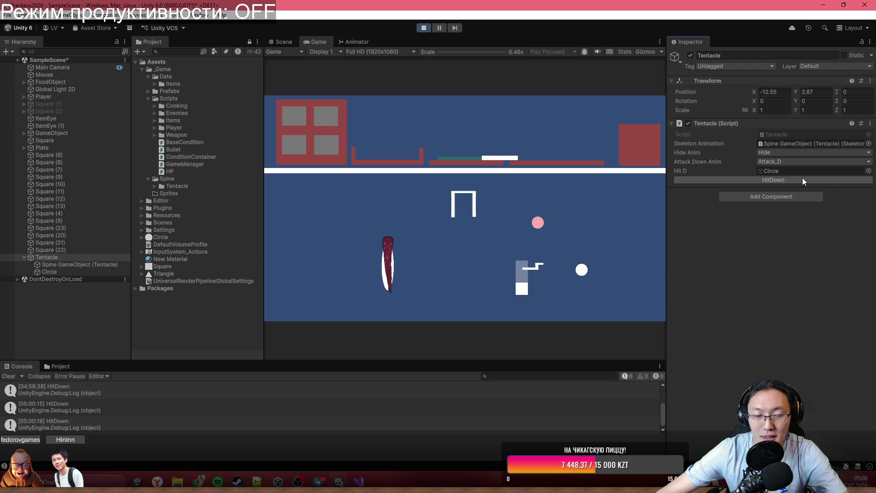
click(804, 180)
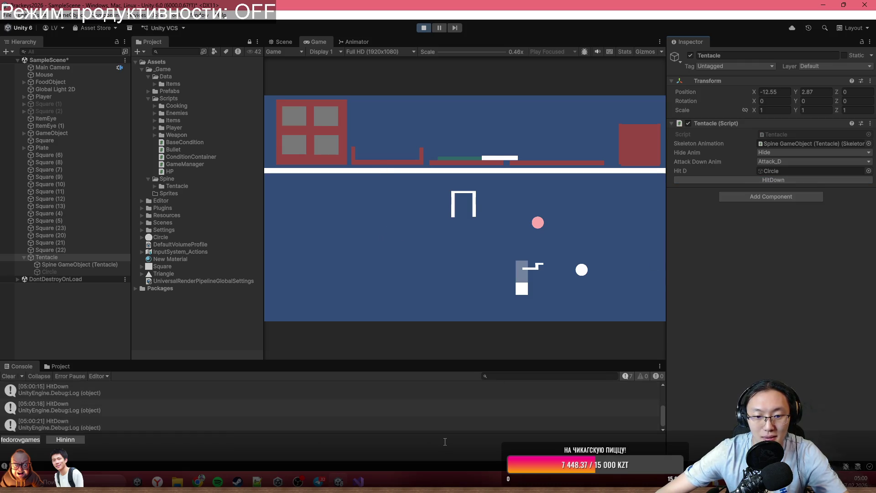
click(363, 482)
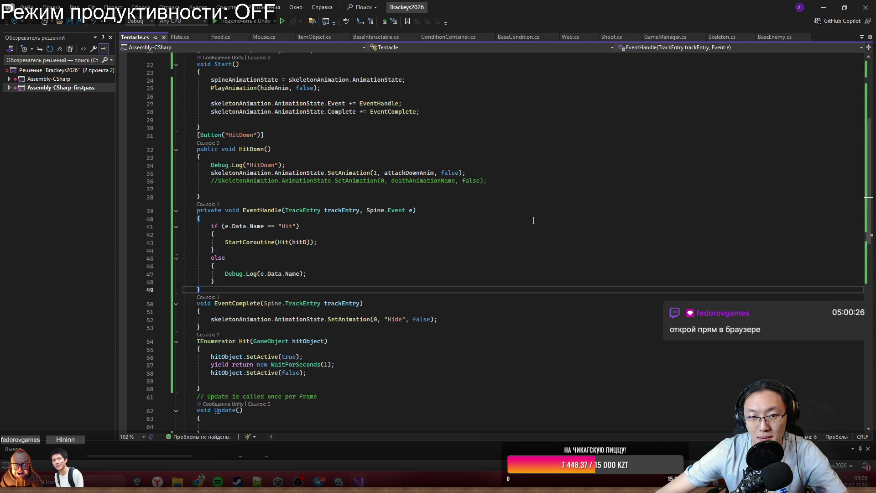
Minimize Visual Studio and fire the tentacle's HitDown three more times in Unity.
click(821, 7)
click(801, 178)
click(801, 179)
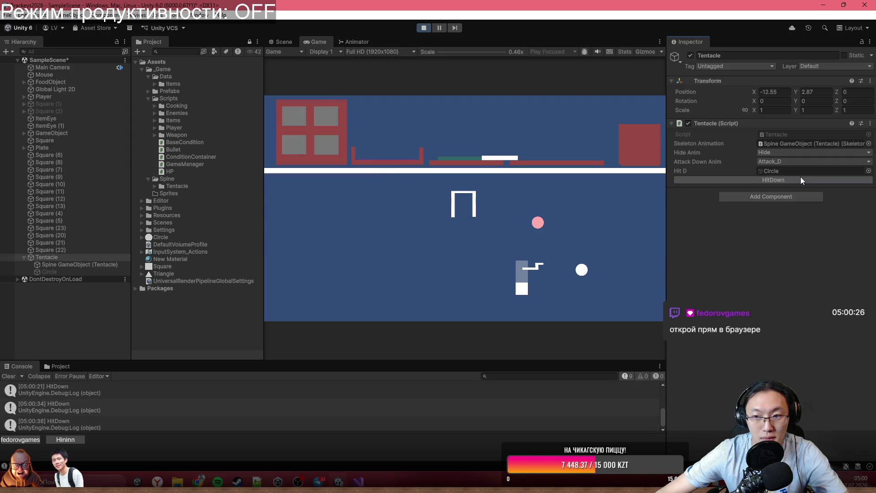
click(801, 180)
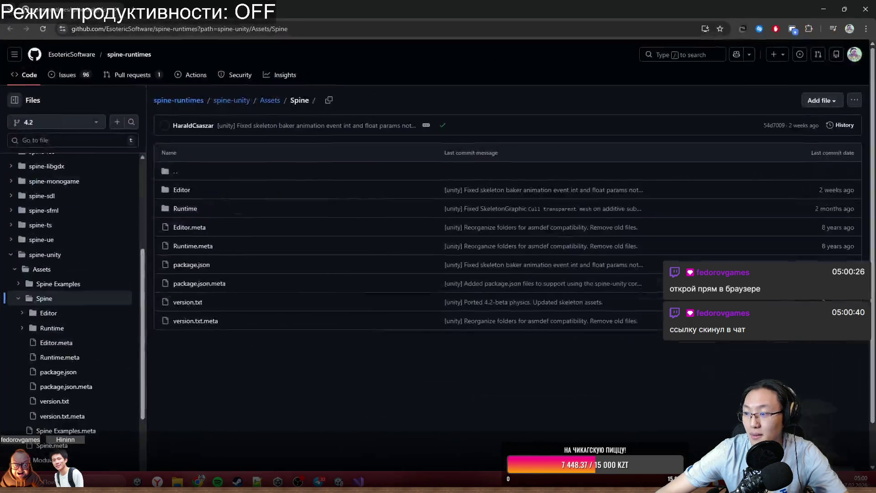
Open the Spine Examples folder, briefly viewing Scripts.meta before returning to the listing.
click(58, 283)
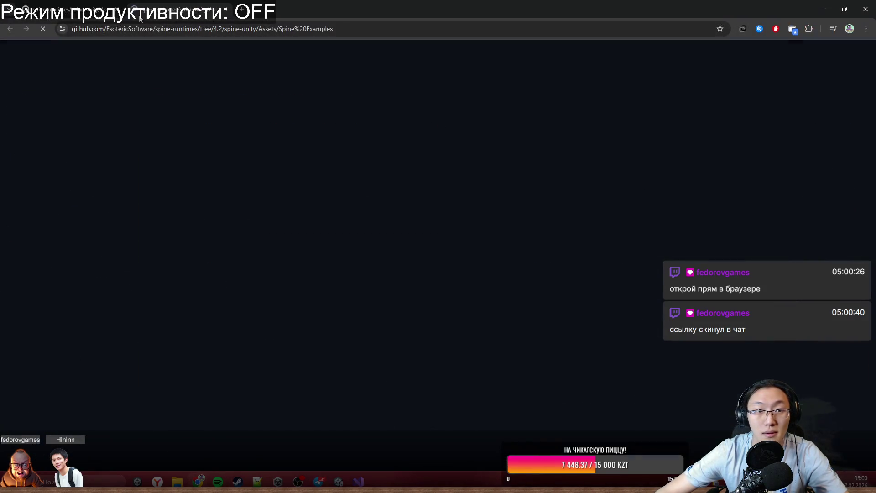
scroll(438, 229, down, 1)
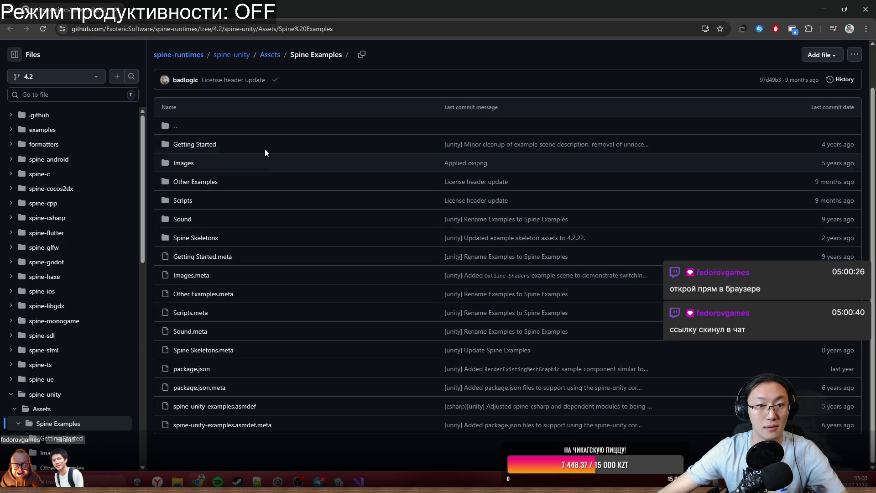
scroll(294, 160, up, 1)
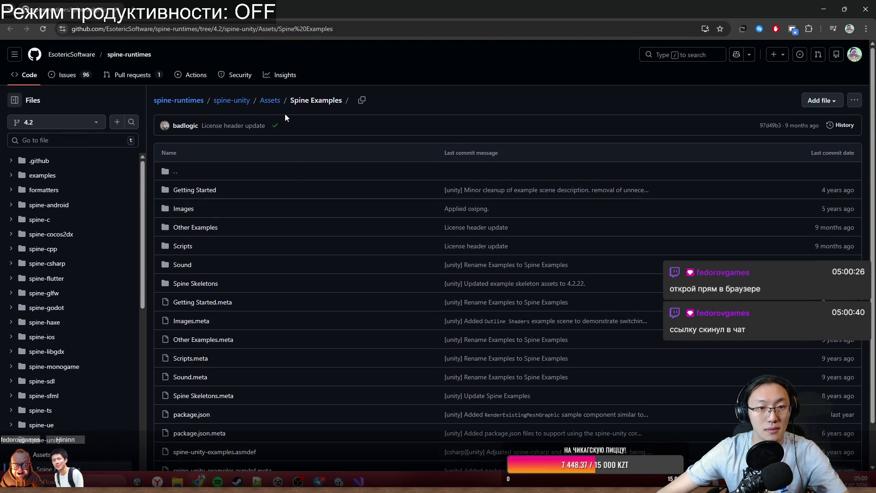
click(359, 28)
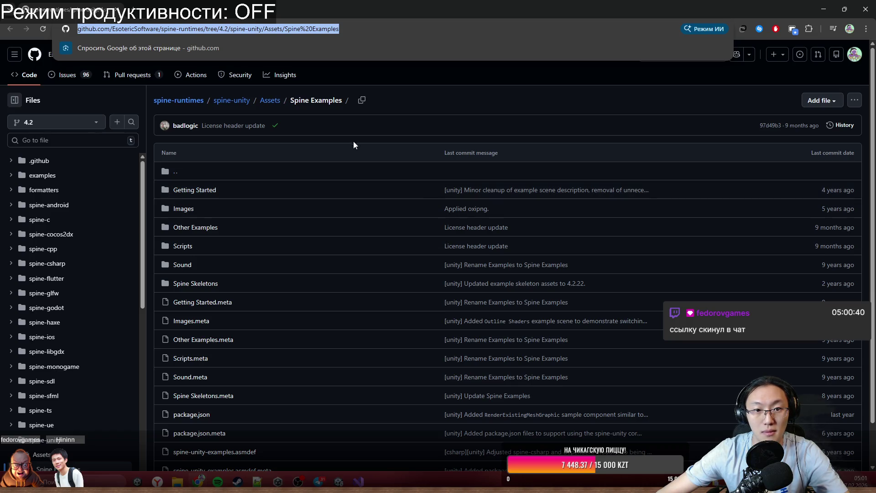
click(307, 103)
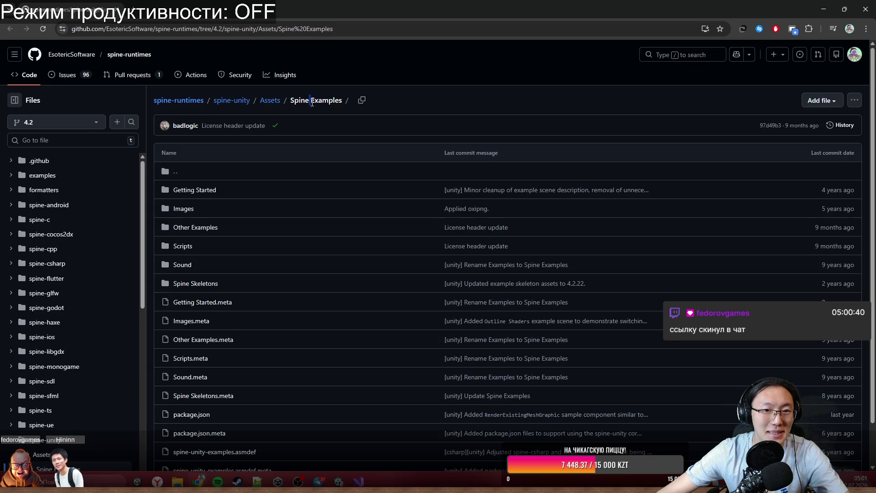
scroll(345, 283, down, 1)
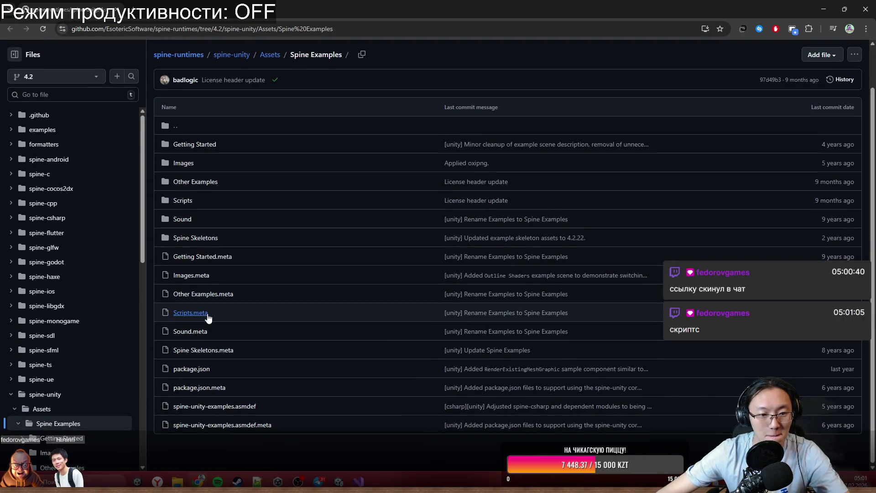
click(198, 315)
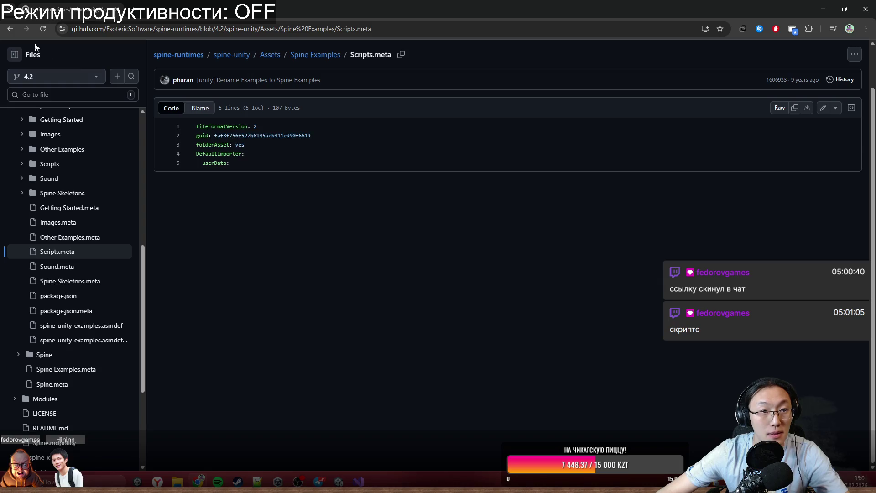
click(7, 31)
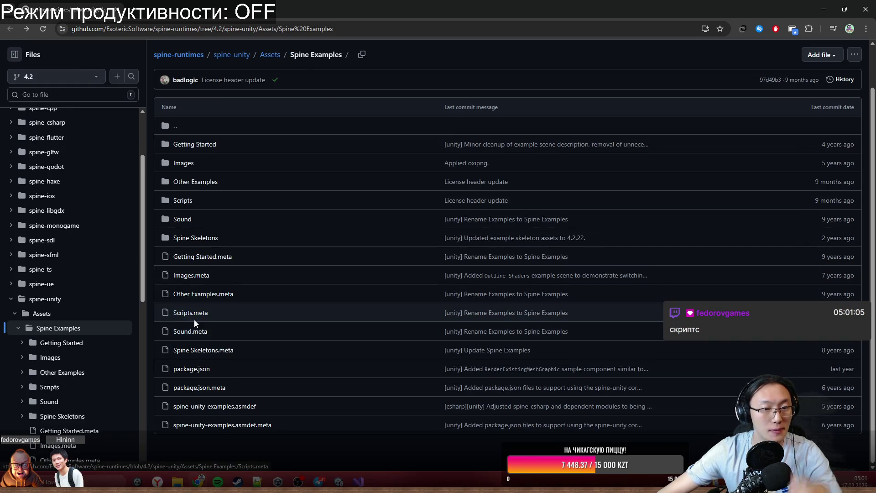
Open the Scripts folder and select FootSoldierExample.cs.
click(185, 201)
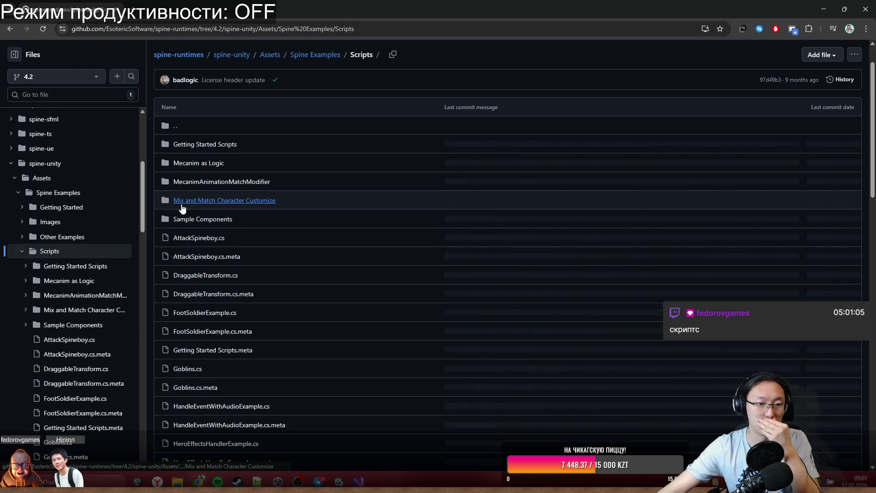
scroll(205, 247, down, 1)
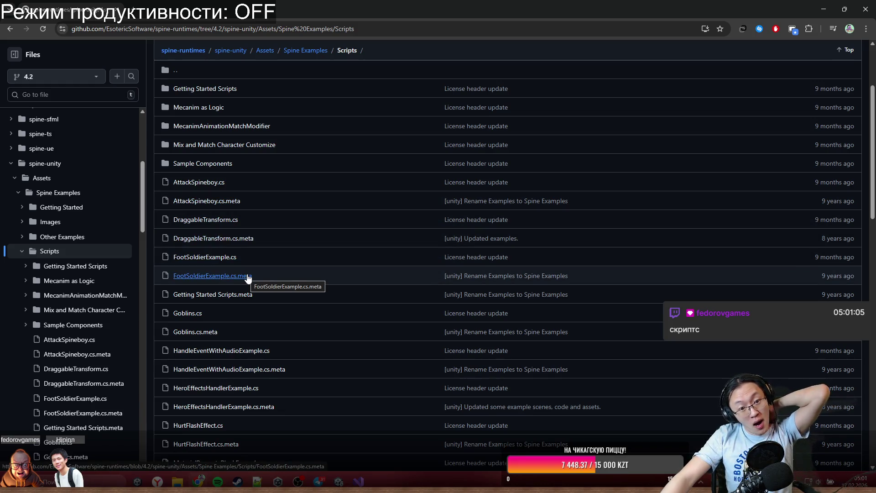
click(234, 257)
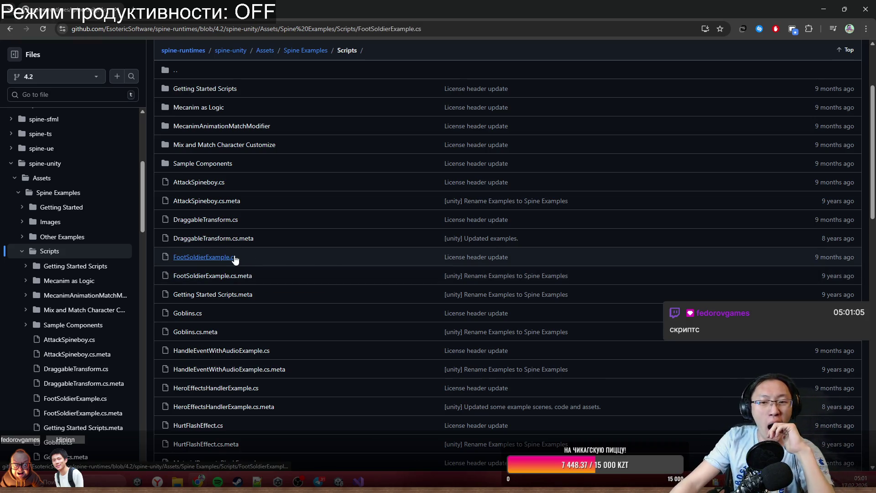
scroll(380, 234, down, 8)
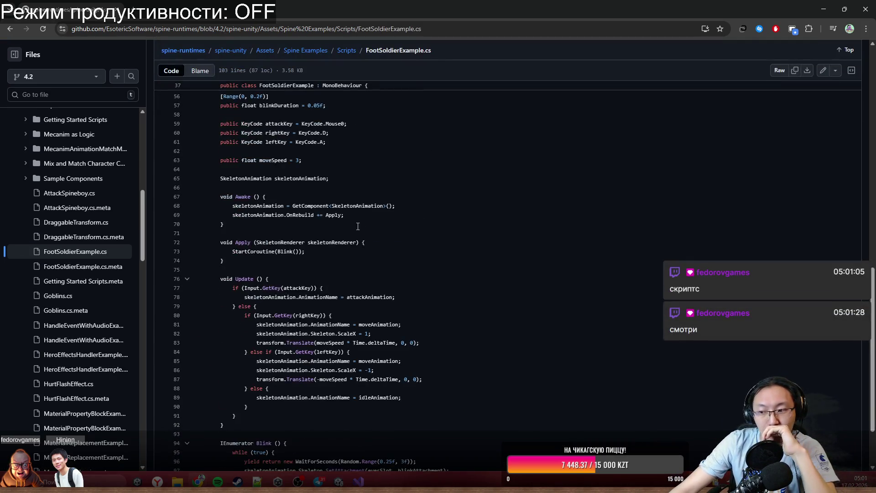
scroll(422, 280, down, 3)
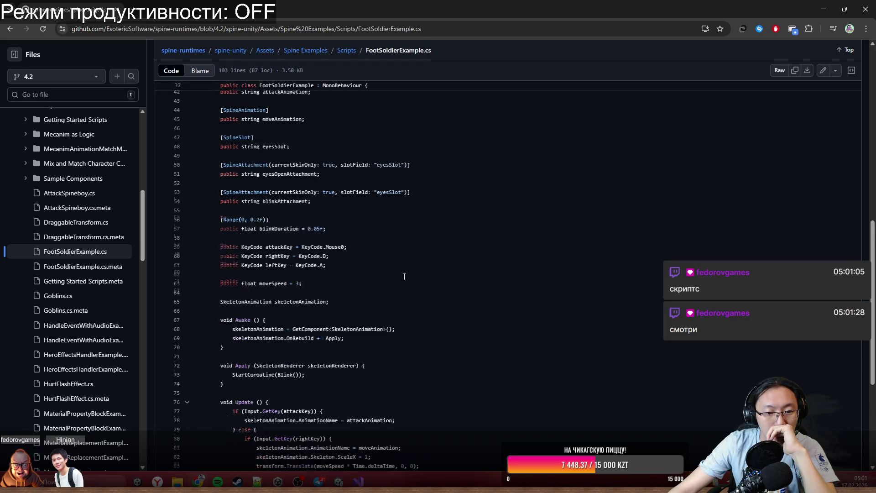
click(243, 296)
drag(244, 297, 393, 297)
scroll(367, 284, down, 2)
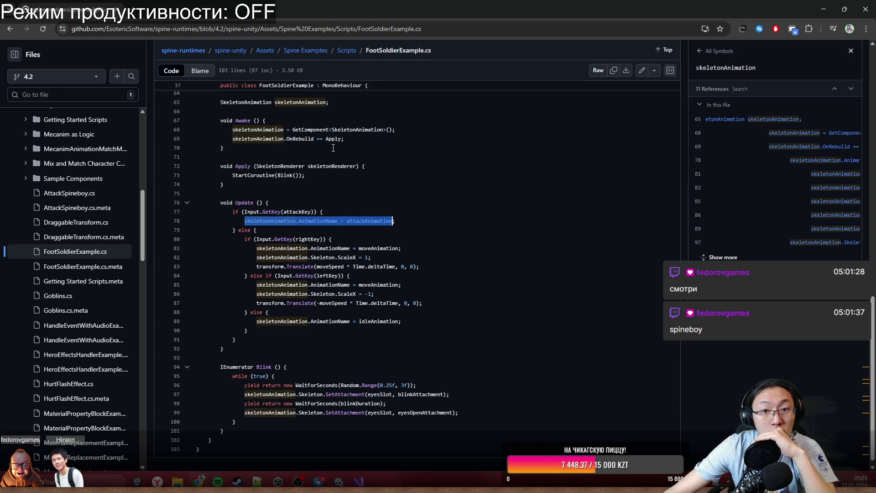
click(349, 54)
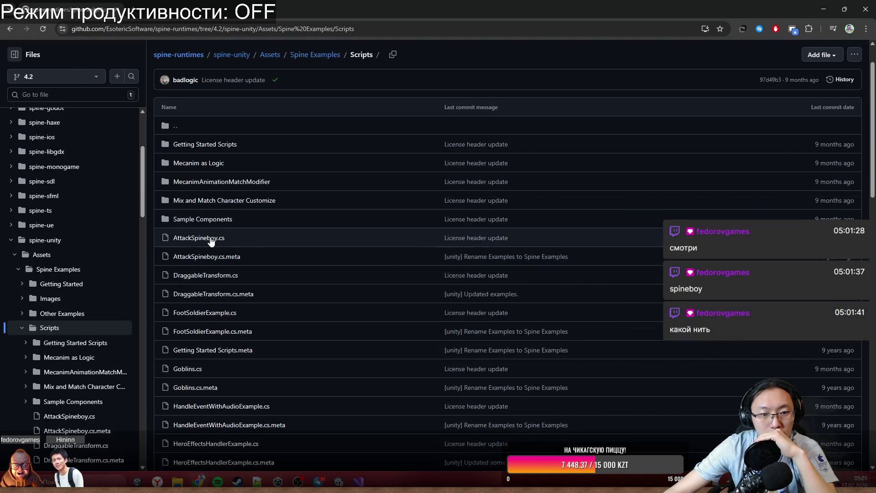
Open AttackSpineboy.cs and study the attacker's shoot SetAnimation and AddEmptyAnimation calls on lines 53–54.
click(199, 238)
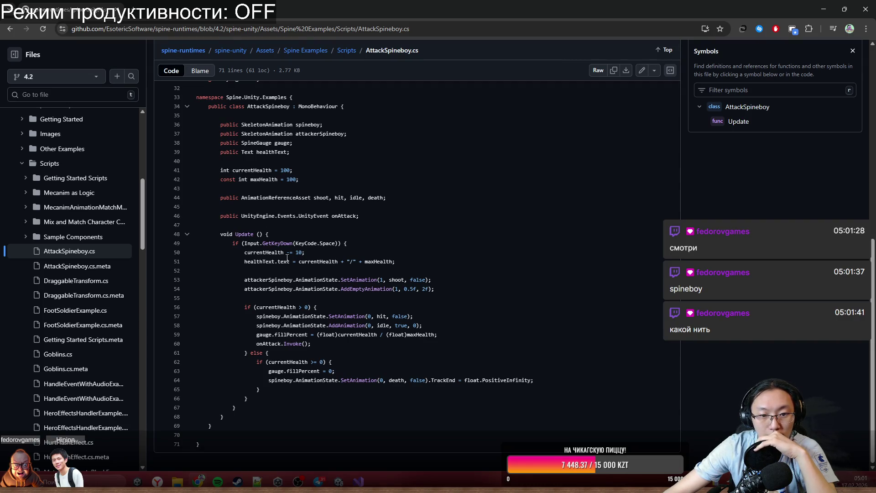
click(273, 243)
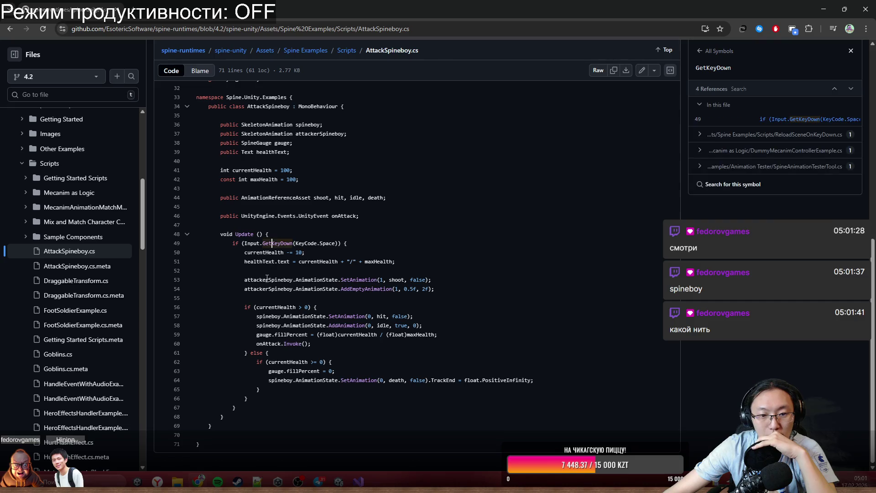
drag(268, 280, 362, 284)
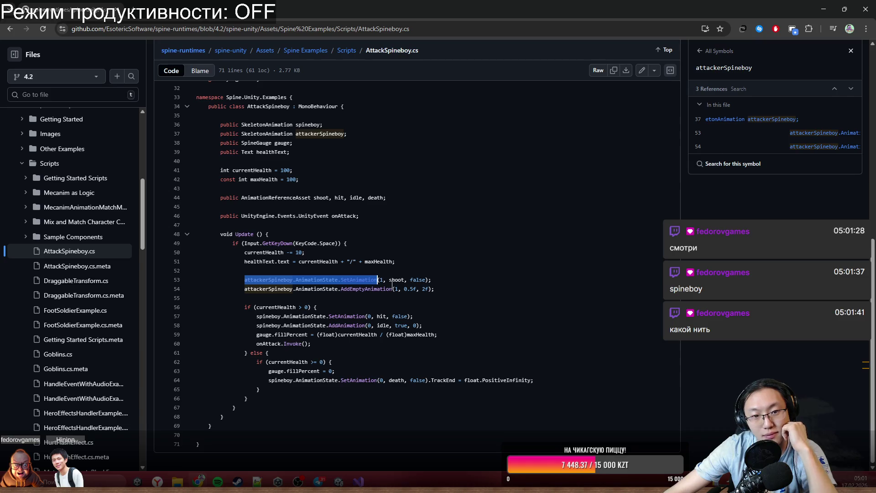
drag(388, 280, 429, 282)
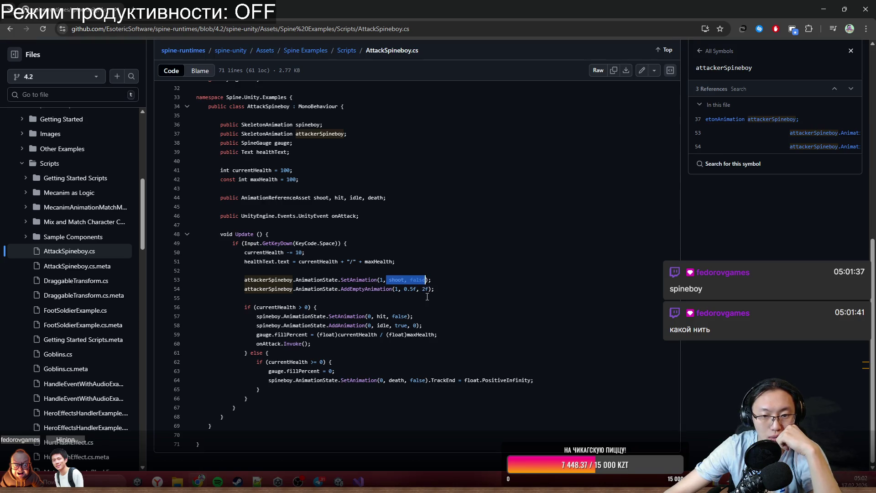
click(371, 289)
drag(293, 289, 334, 295)
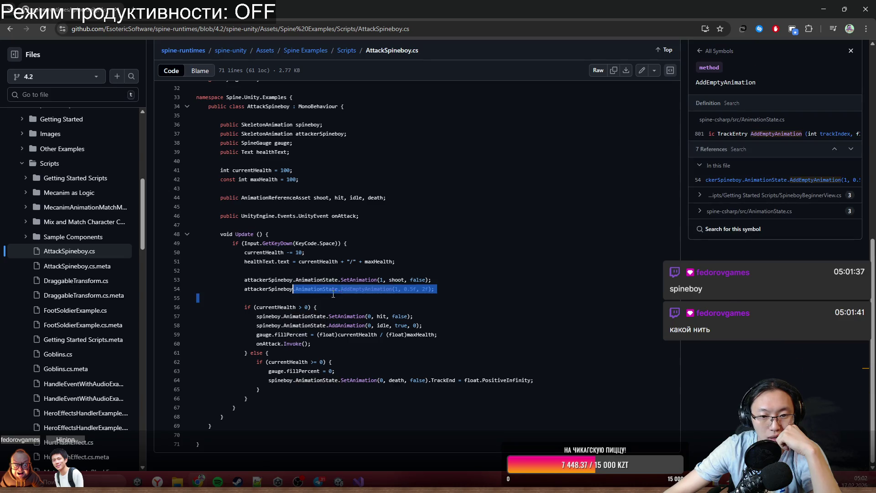
click(371, 292)
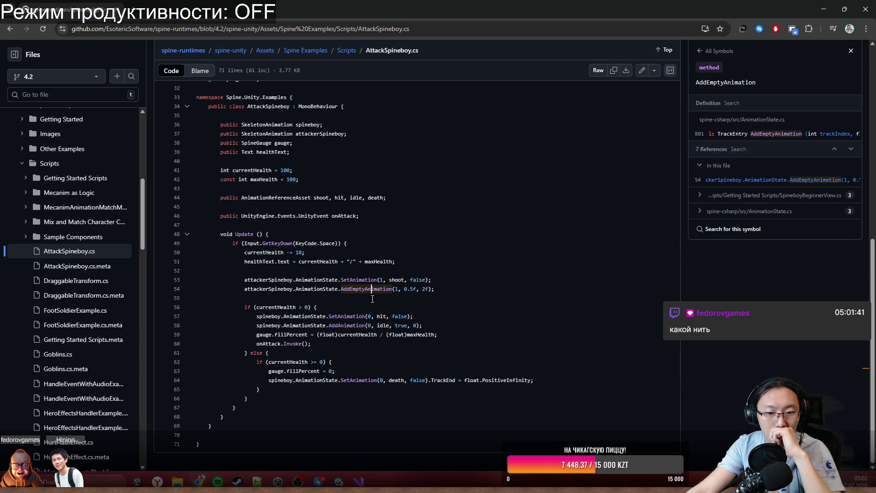
Examine spineboy's hit SetAnimation call on track 0 and the idle call on lines 57–58.
drag(277, 317, 303, 320)
click(305, 319)
click(366, 316)
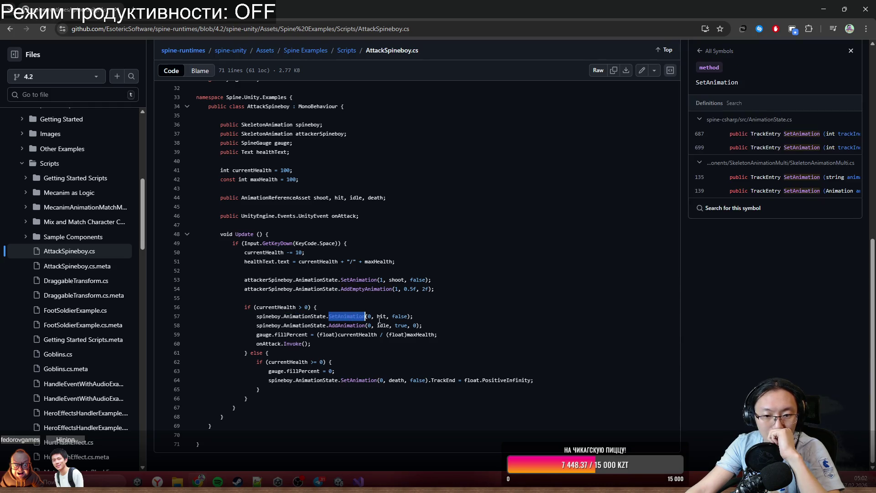
drag(375, 316, 368, 318)
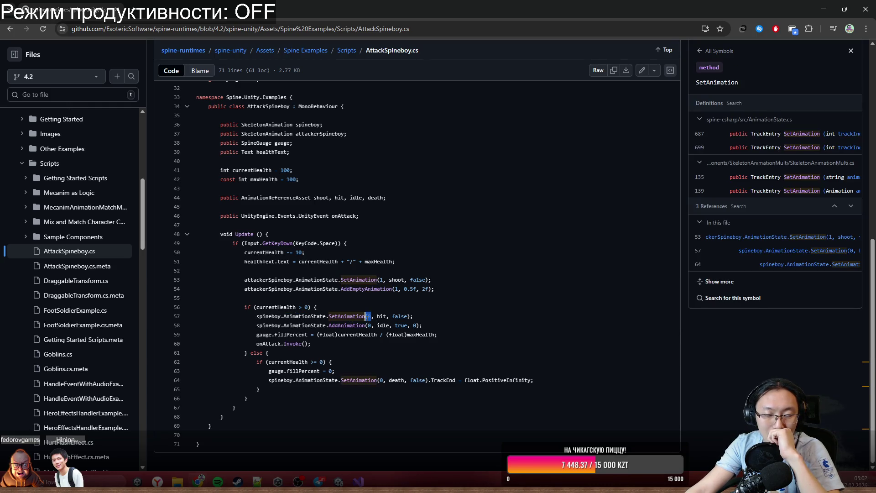
drag(341, 316, 426, 328)
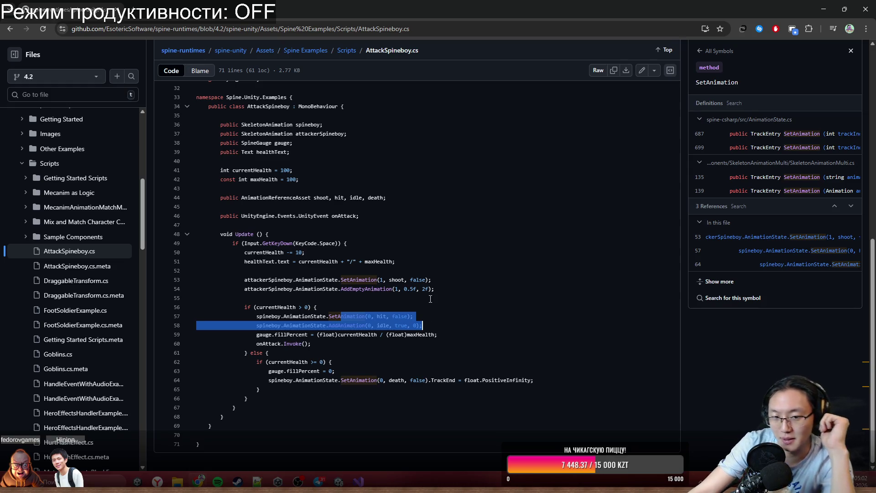
mouse_move(411, 272)
mouse_down()
mouse_move(383, 281)
mouse_move(438, 291)
mouse_up()
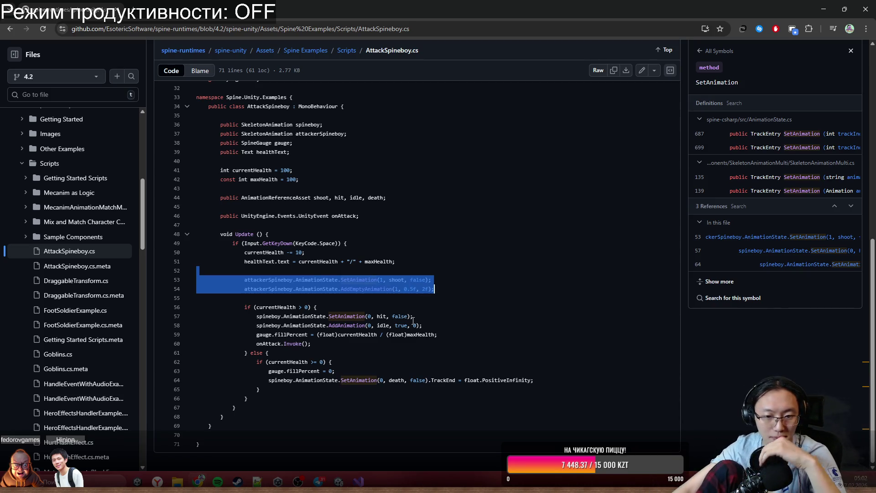
click(379, 316)
mouse_move(290, 315)
mouse_down()
mouse_move(425, 335)
mouse_move(429, 327)
mouse_up()
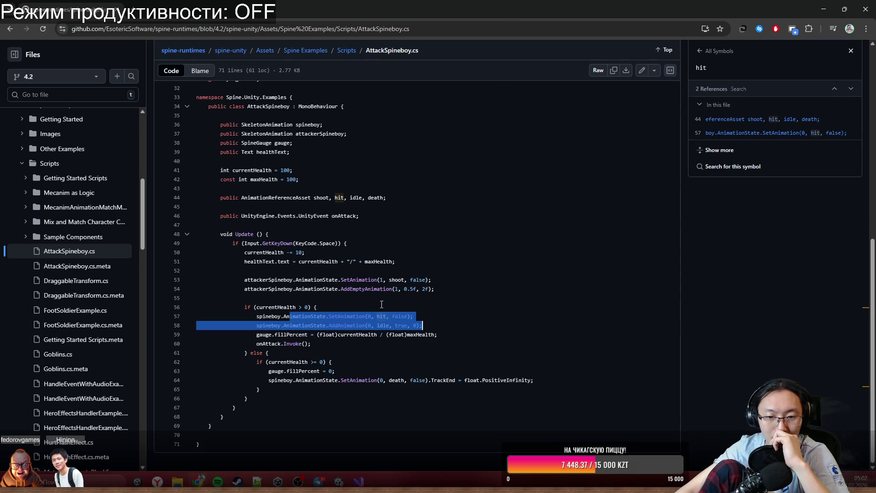
click(274, 337)
Look up the onAttack and SetAnimation references, then return to Unity and stop the game.
click(397, 317)
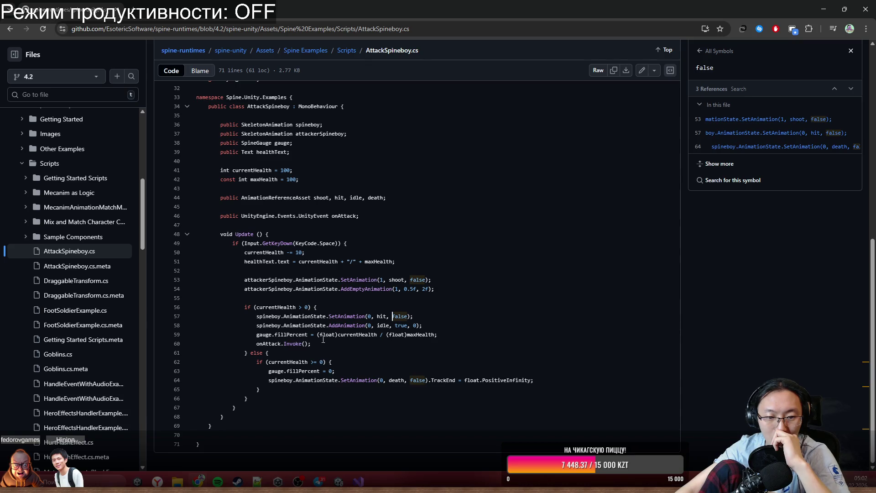
click(270, 344)
drag(292, 316, 425, 327)
click(445, 329)
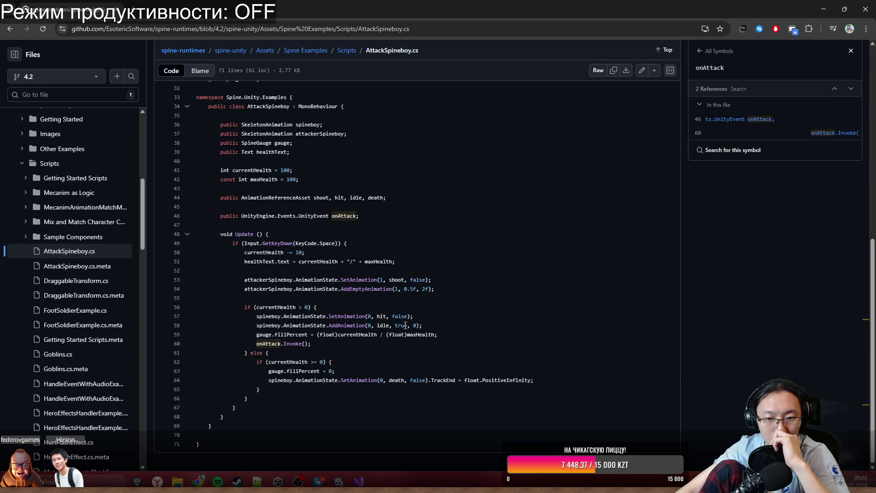
drag(306, 310, 415, 316)
drag(268, 316, 415, 326)
click(424, 327)
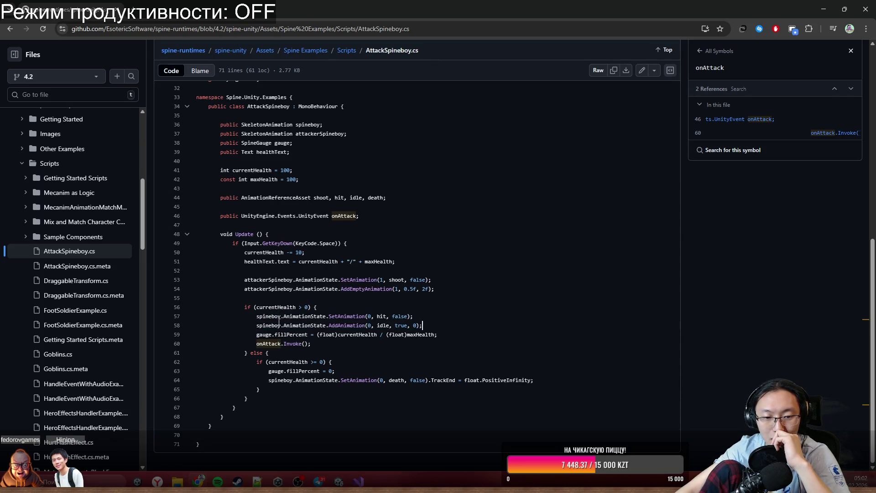
drag(279, 322, 427, 323)
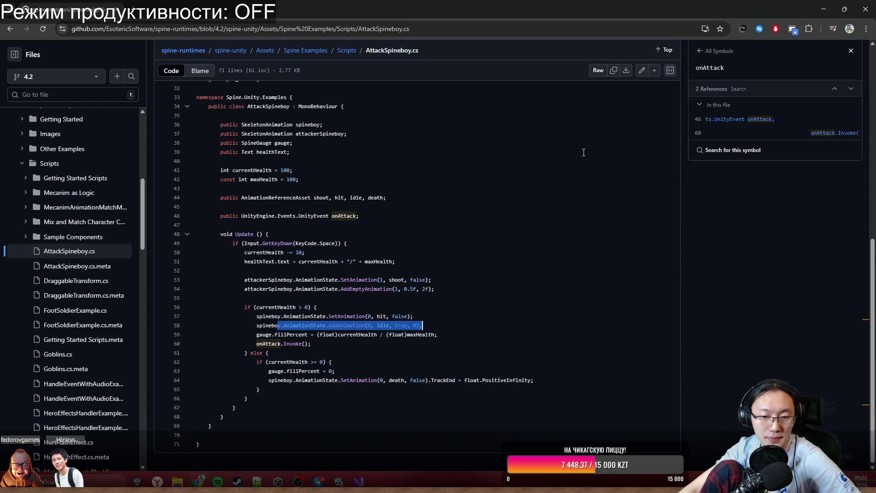
click(359, 380)
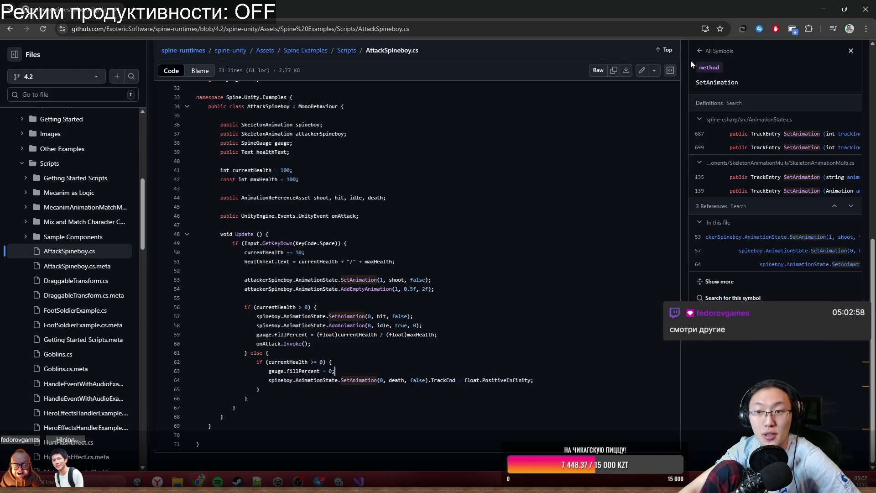
click(822, 6)
click(424, 28)
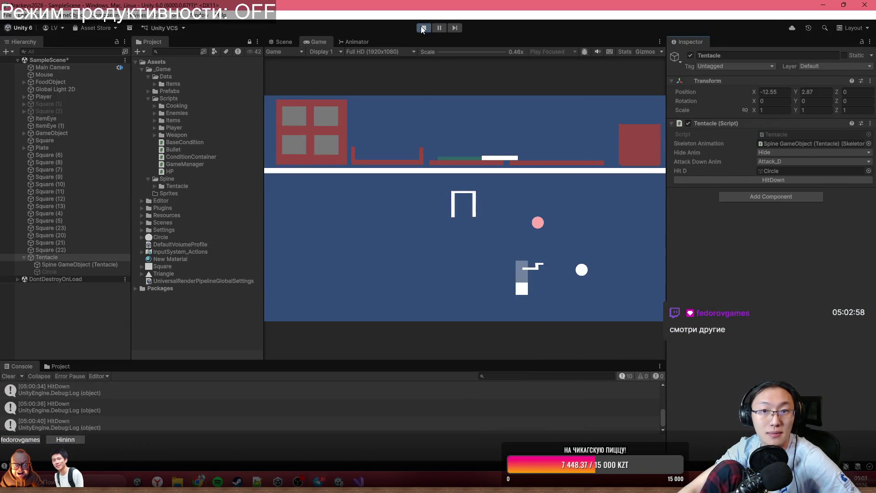
Restore the Debug.Log("Anim complete") line in EventComplete, add its semicolon, and save Tentacle.cs.
key(alt+Tab)
scroll(300, 274, up, 2)
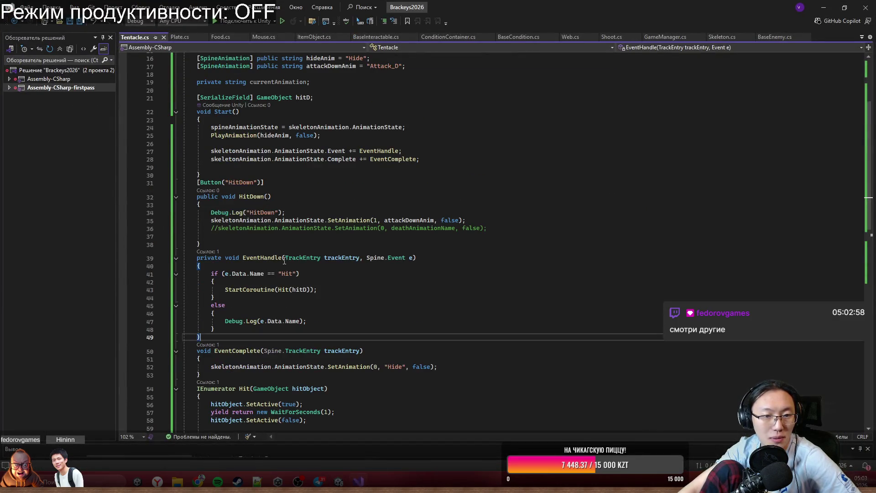
key(ctrl+z)
key(ctrl+z)
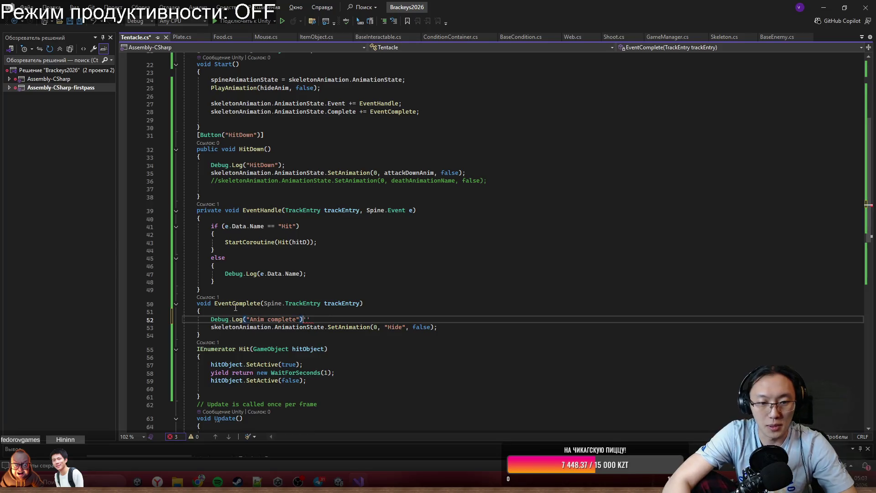
text(;)
key(ctrl+s)
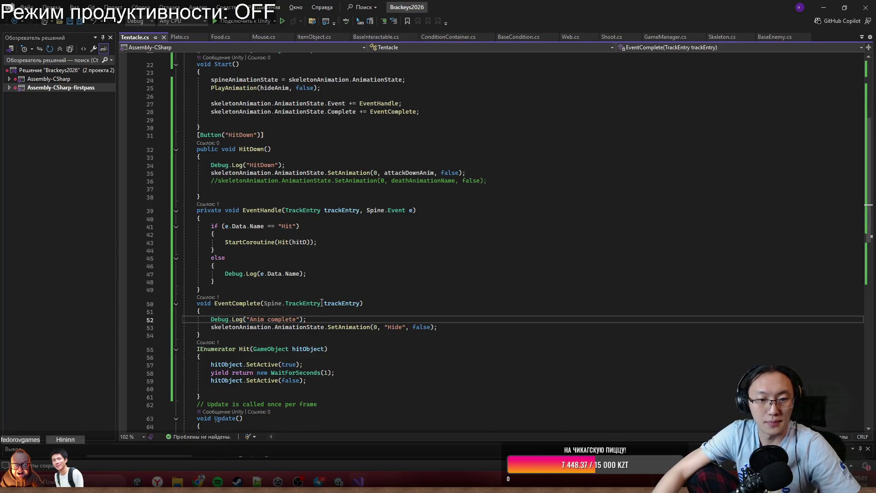
drag(203, 311, 265, 319)
key(End)
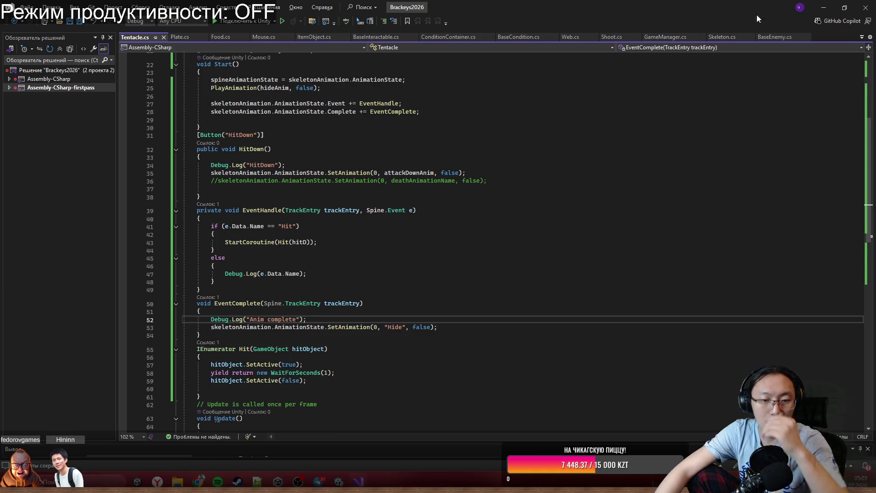
Run the game briefly in Unity to confirm "Anim complete" is logged, then stop it.
key(alt+Tab)
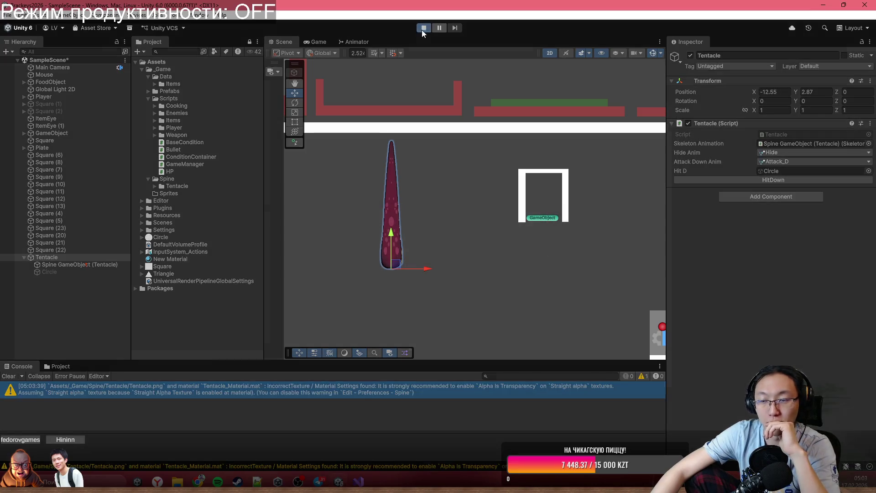
click(424, 29)
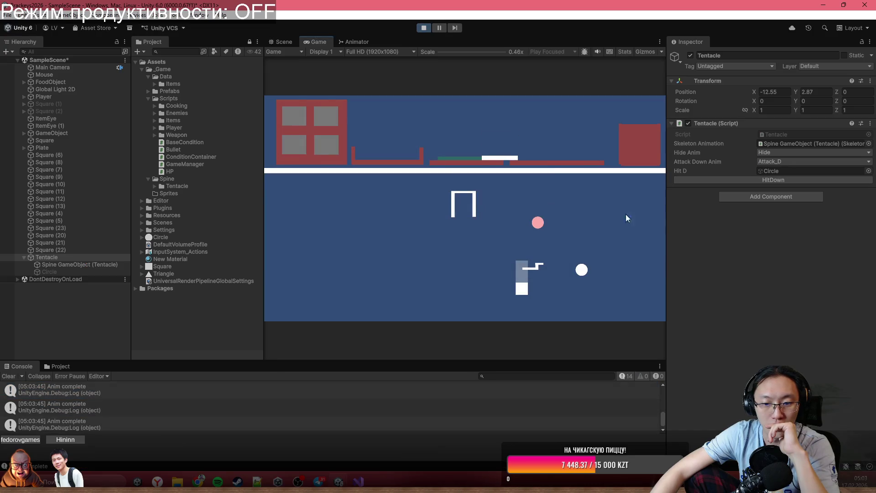
click(424, 28)
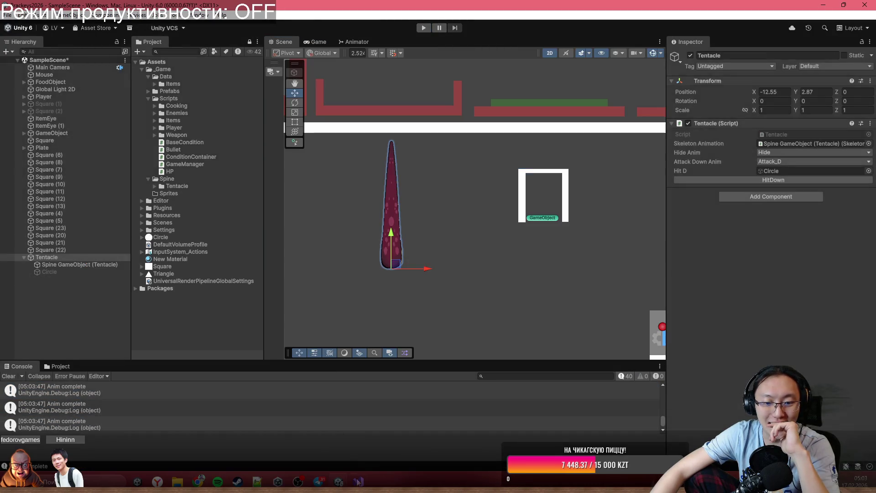
click(359, 481)
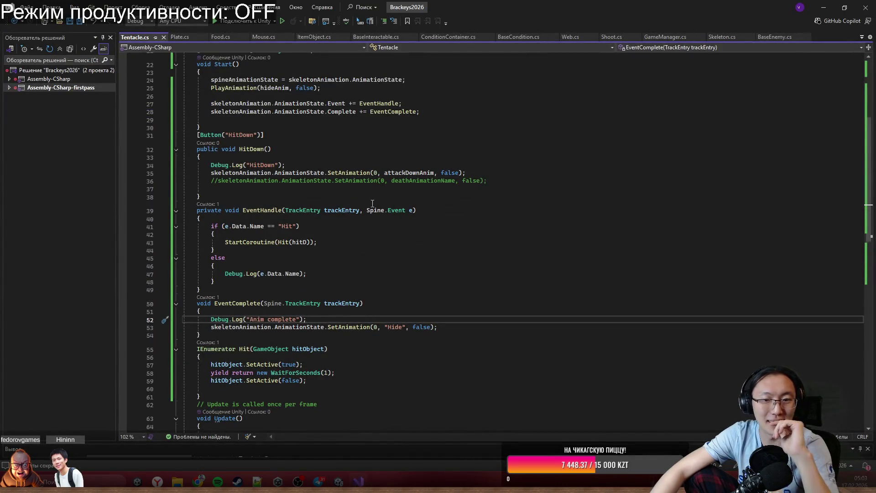
Change the EventComplete subscription on line 28 from Complete to End and save.
scroll(373, 203, up, 1)
double_click(347, 136)
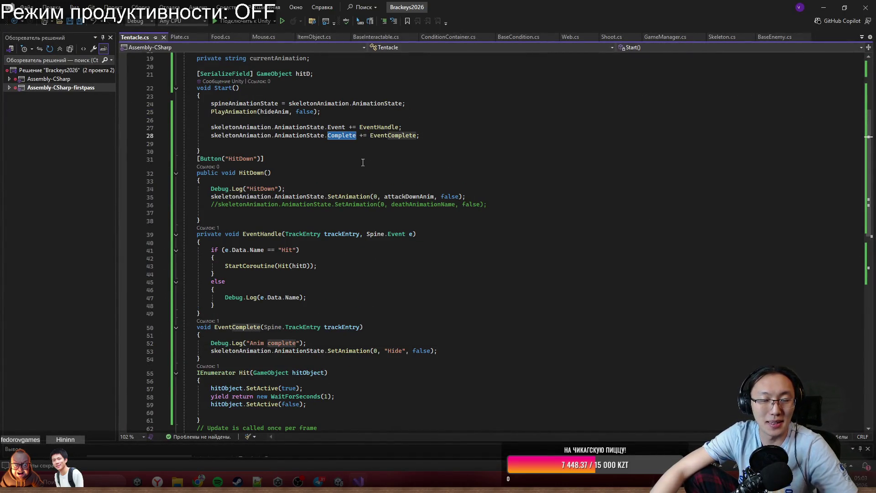
text(End)
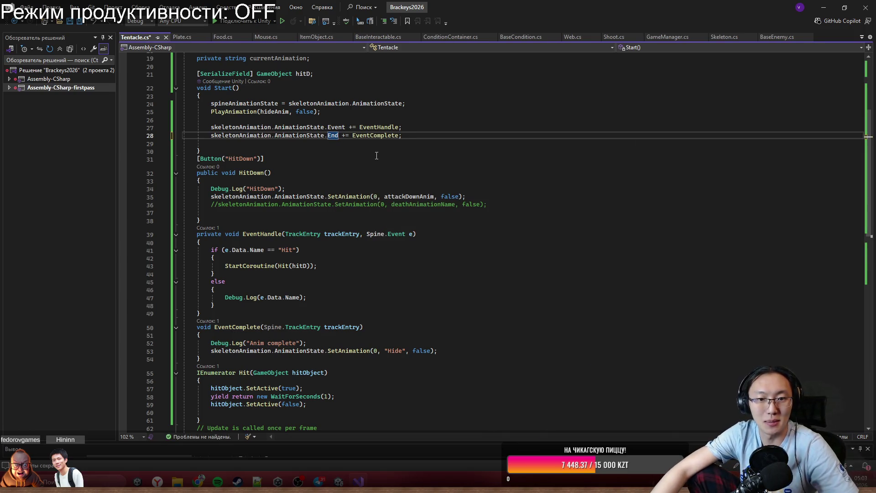
key(ctrl+s)
drag(336, 397, 440, 350)
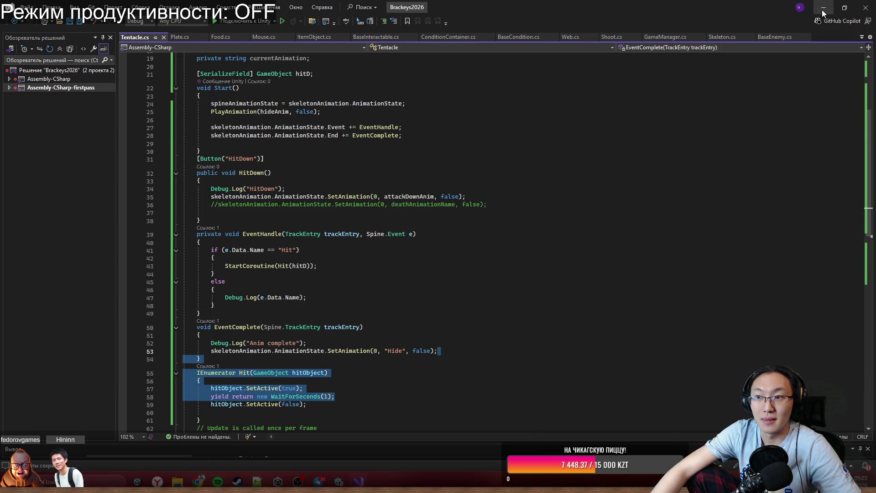
click(823, 9)
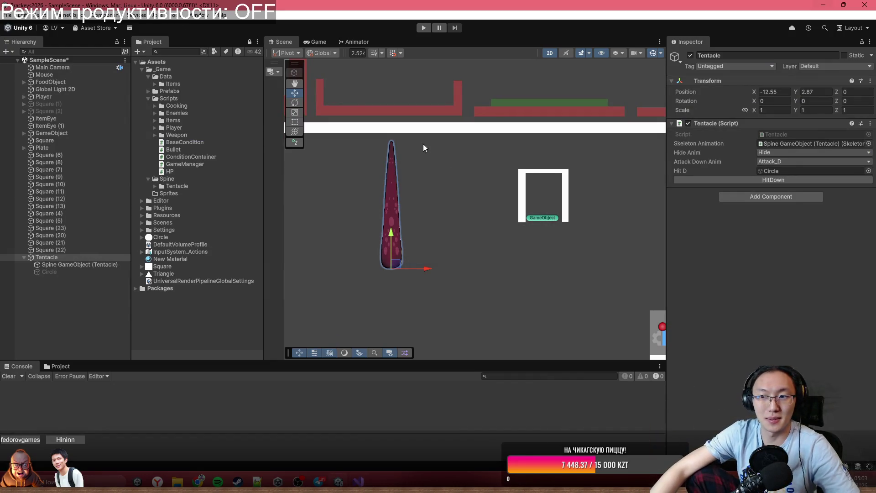
Test HitDown twice in Play mode, review the EventComplete handler on line 28, then stop the game.
click(427, 29)
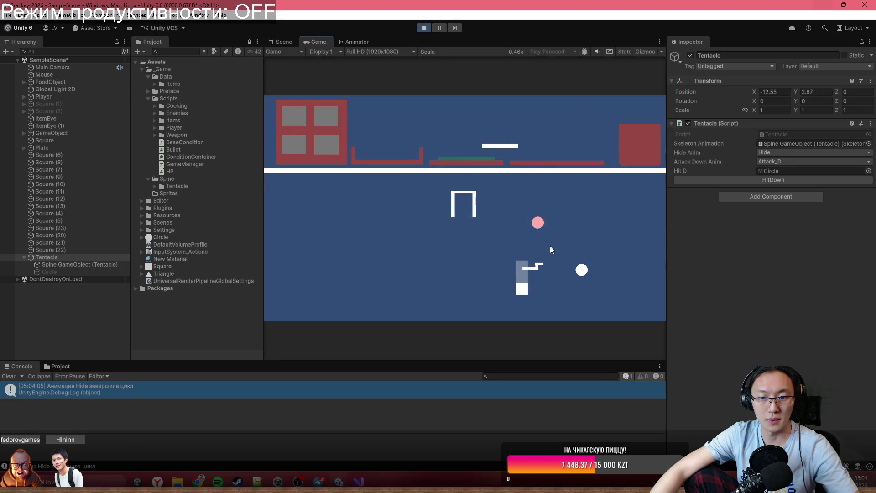
click(758, 180)
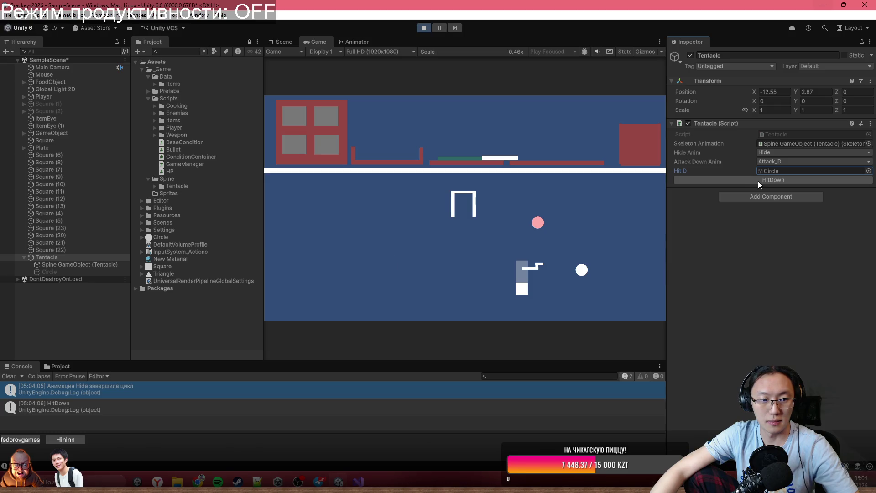
click(743, 179)
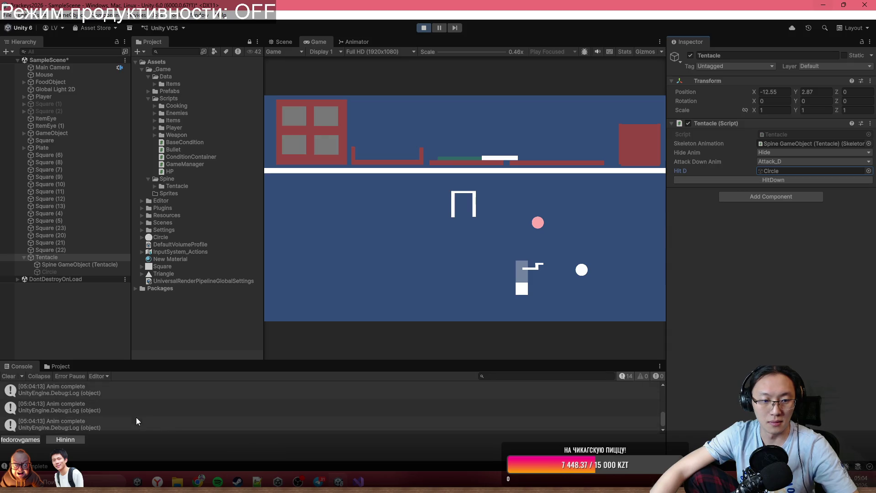
click(361, 480)
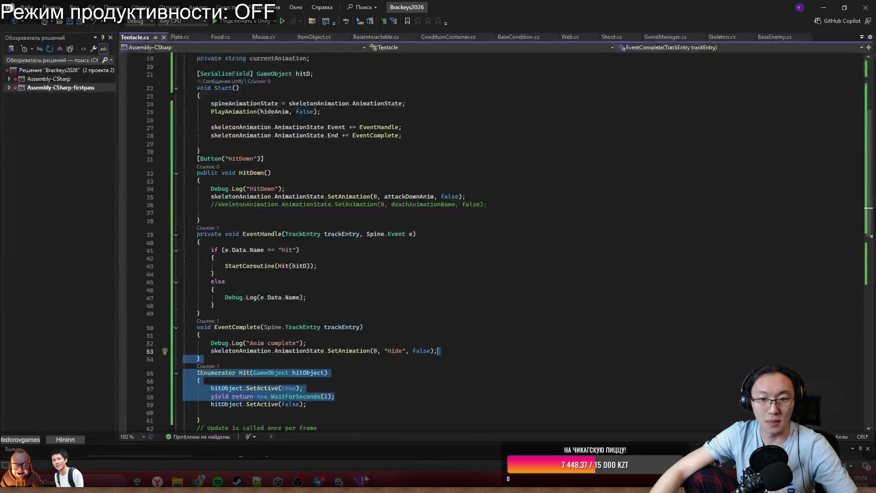
scroll(393, 372, down, 4)
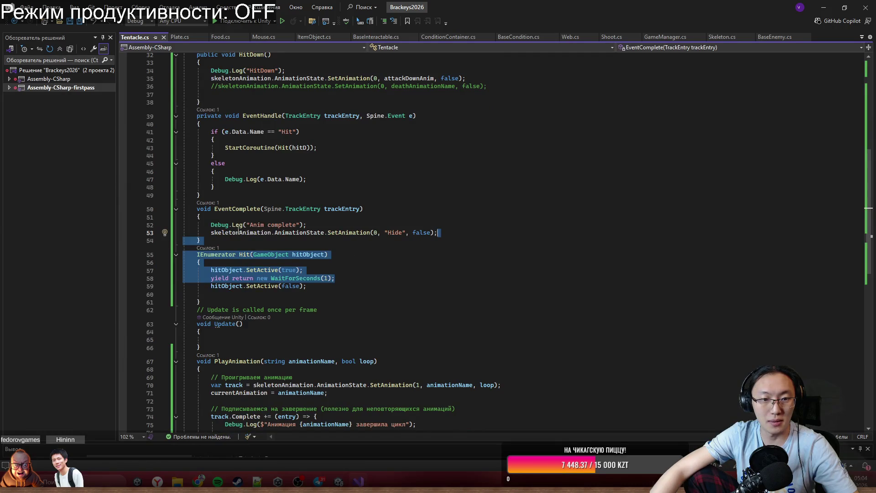
click(237, 228)
key(Up)
key(Up)
scroll(267, 240, up, 2)
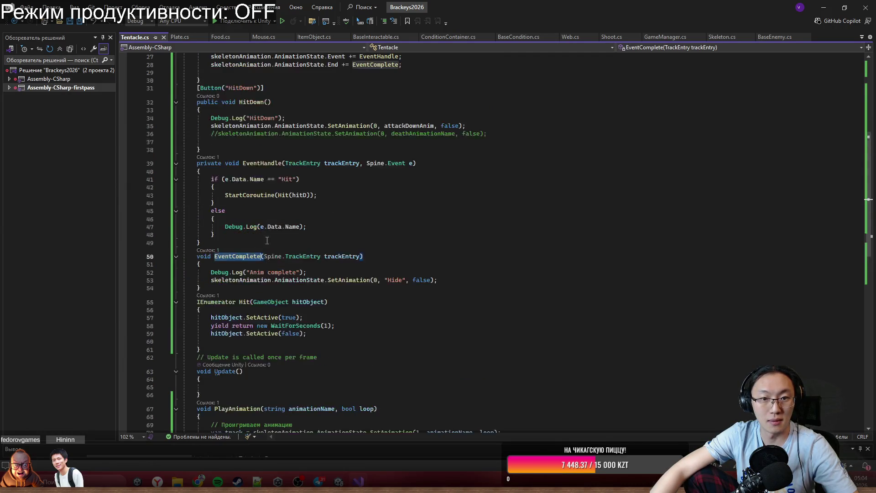
scroll(376, 159, up, 3)
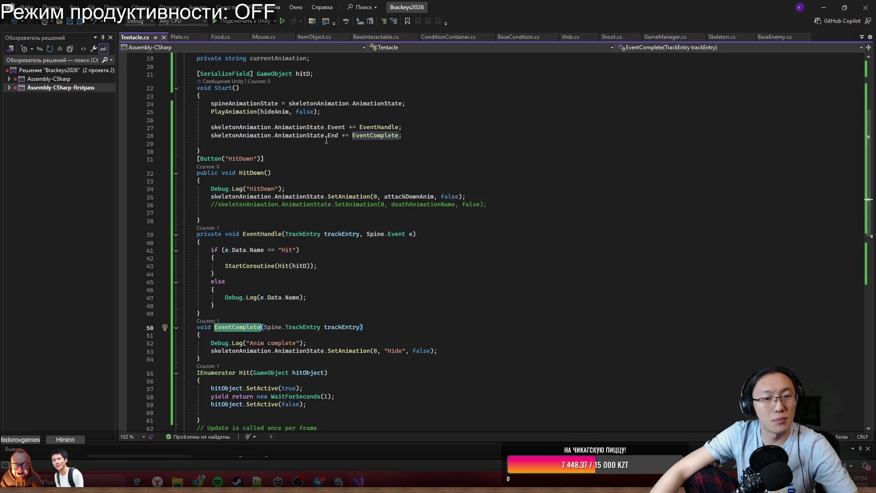
drag(352, 136, 402, 136)
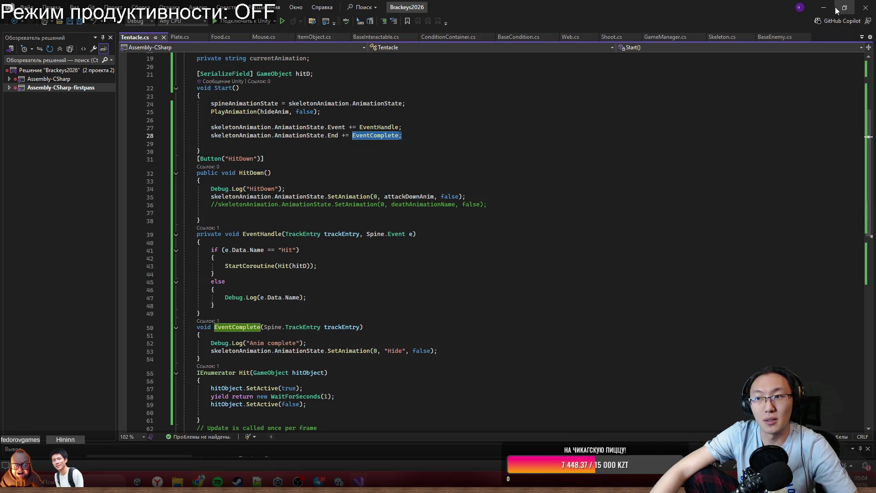
click(825, 9)
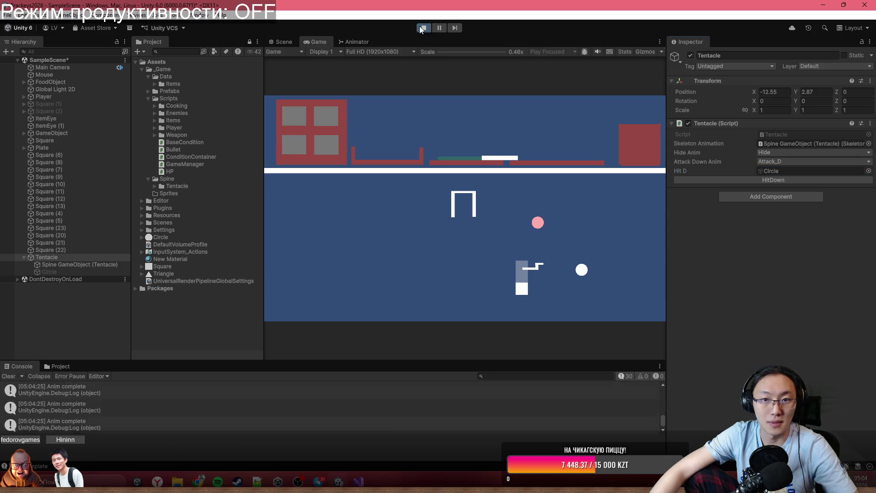
click(421, 30)
Comment out the Hide SetAnimation call on line 53 of EventComplete.
mouse_move(359, 481)
click(389, 429)
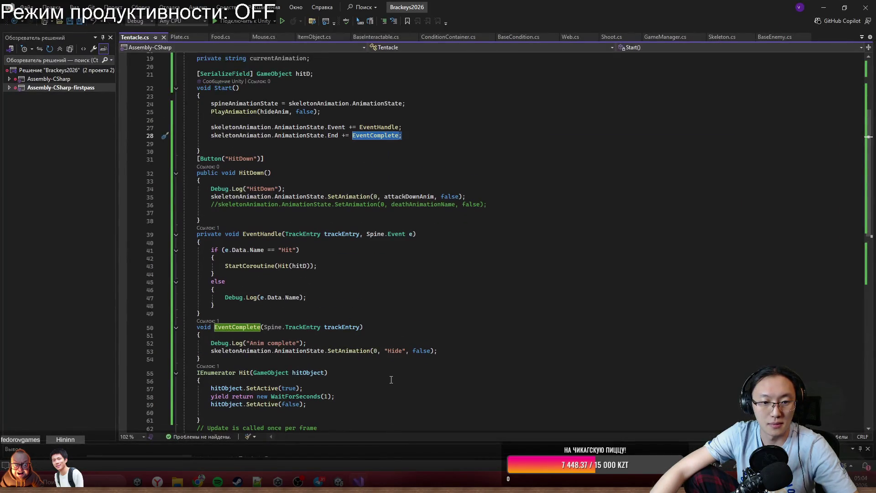
scroll(391, 379, down, 1)
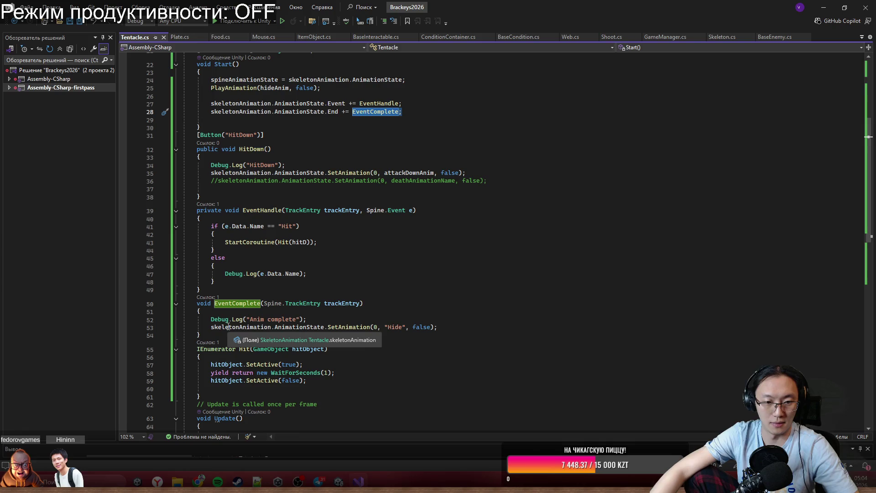
click(477, 328)
mouse_move(477, 328)
mouse_down()
mouse_move(199, 312)
mouse_move(198, 304)
mouse_up()
mouse_move(204, 334)
mouse_down()
mouse_move(201, 319)
mouse_move(217, 294)
mouse_up()
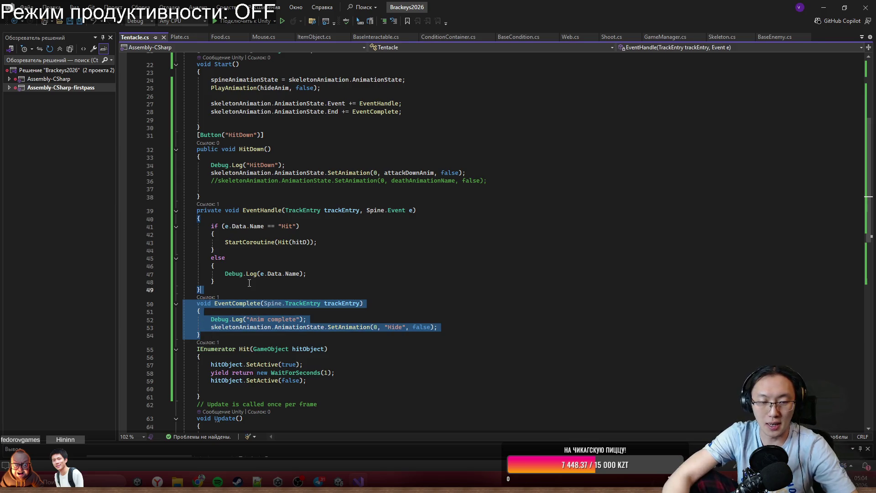
click(264, 327)
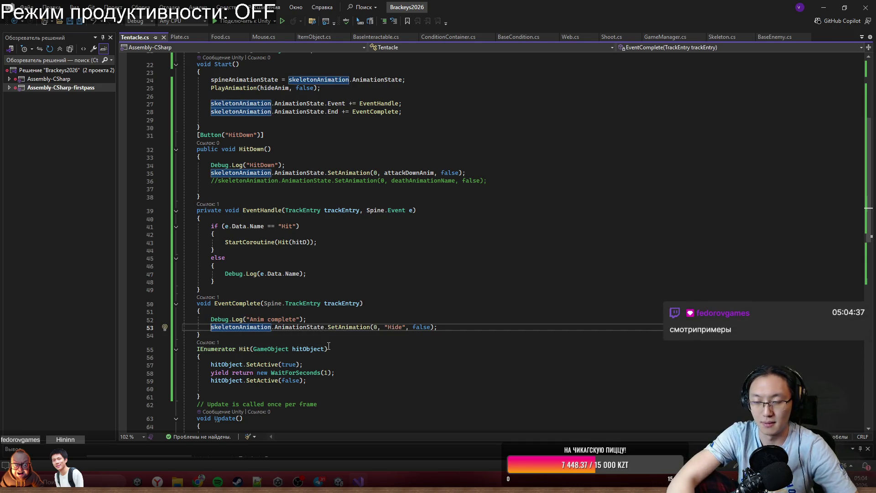
key(ctrl+k)
key(ctrl+c)
click(822, 6)
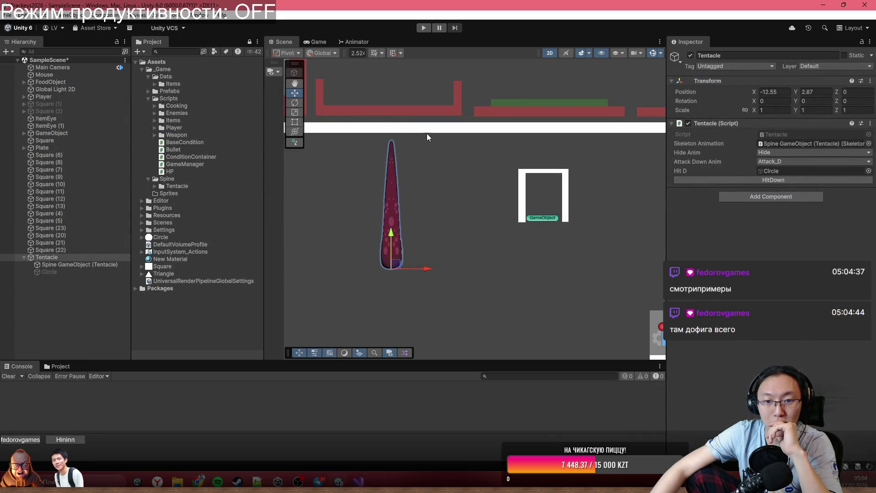
Run the game and trigger the tentacle's HitDown attack twice.
click(424, 28)
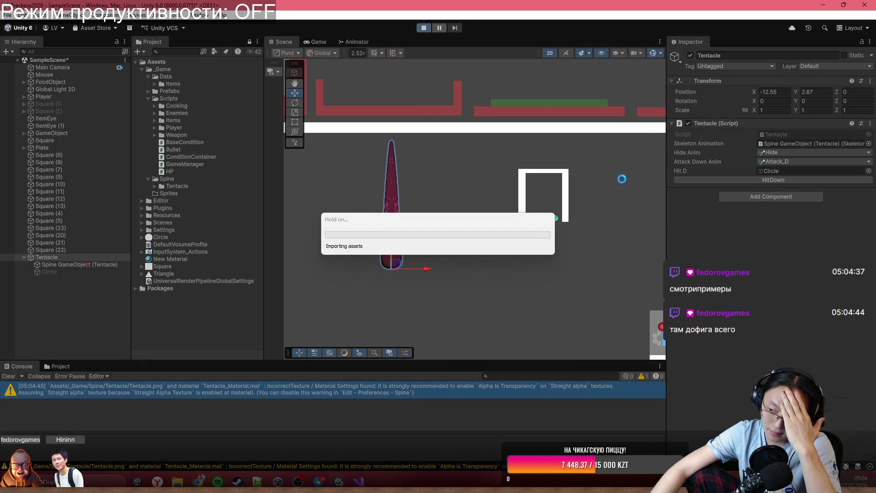
click(787, 179)
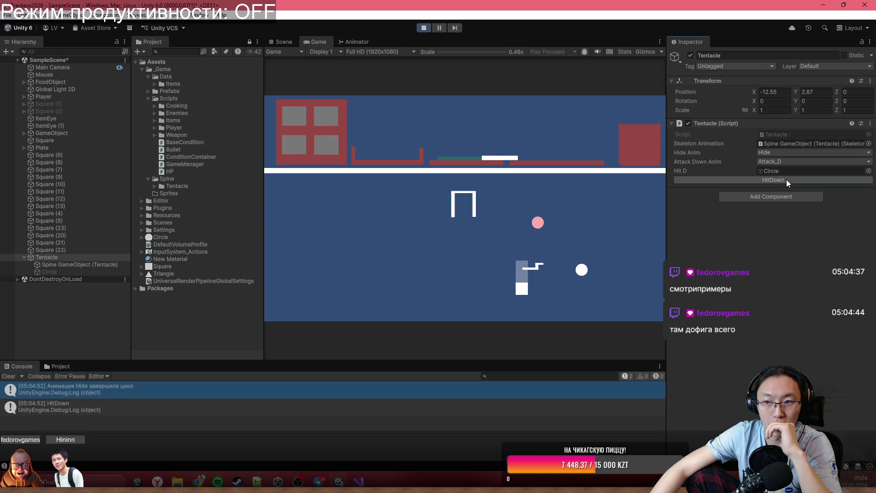
click(787, 180)
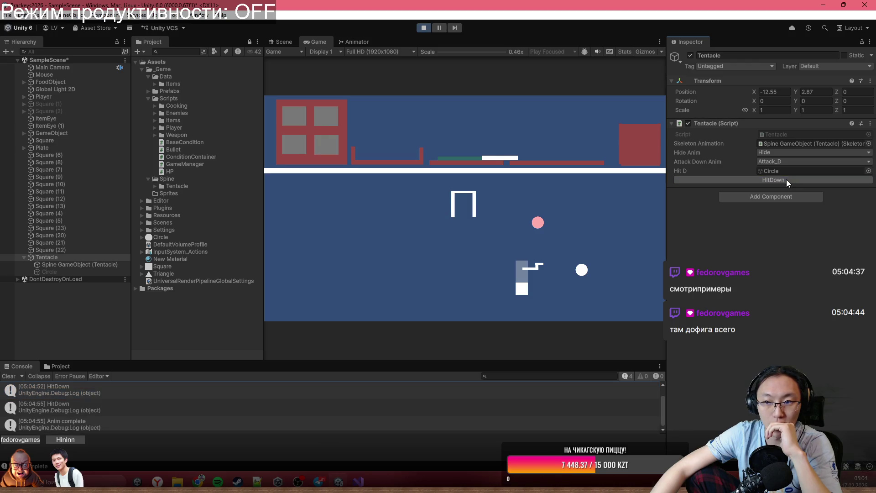
Set the Spine GameObject (Tentacle) SkeletonAnimation's Animation Name to Attack_D.
click(87, 265)
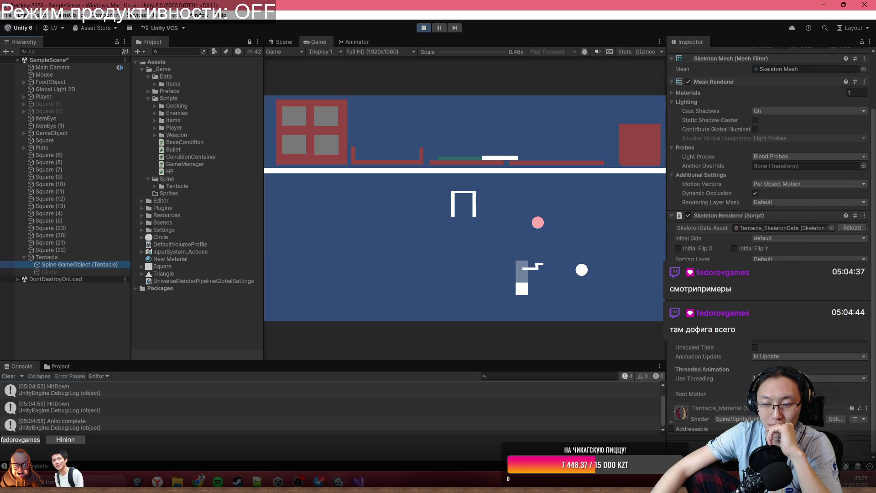
click(837, 340)
click(836, 341)
click(831, 340)
click(830, 347)
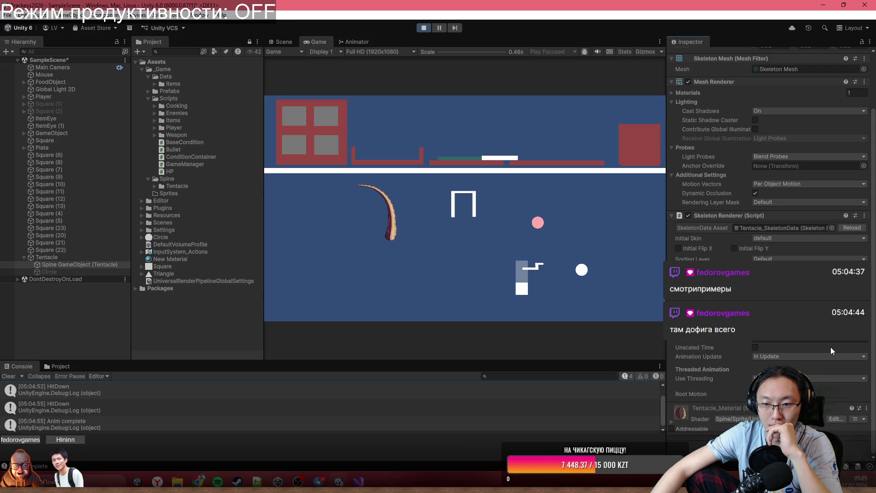
click(823, 341)
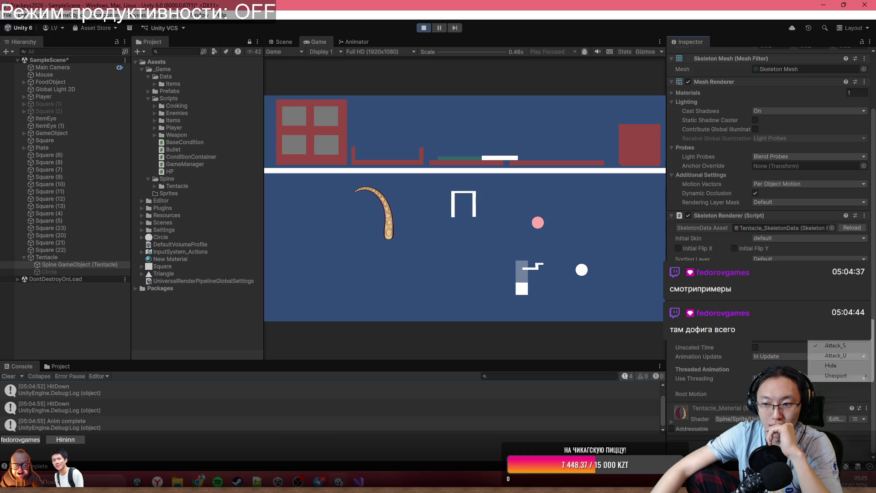
click(835, 355)
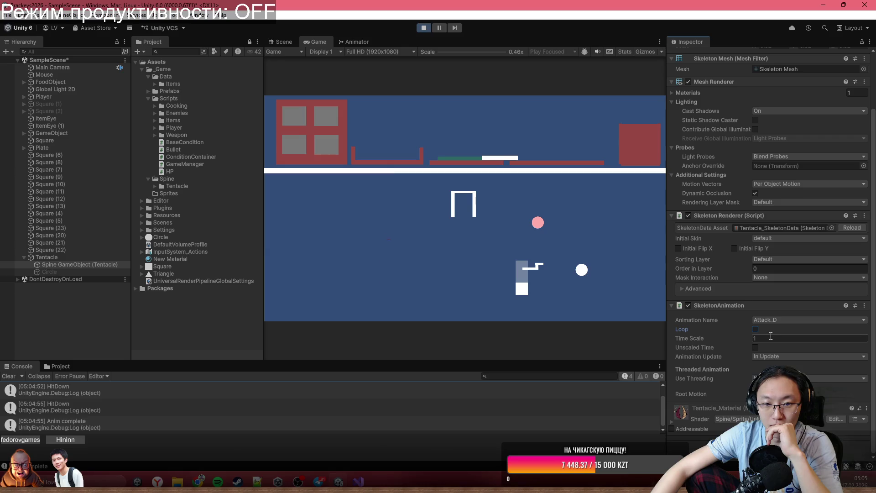
click(359, 481)
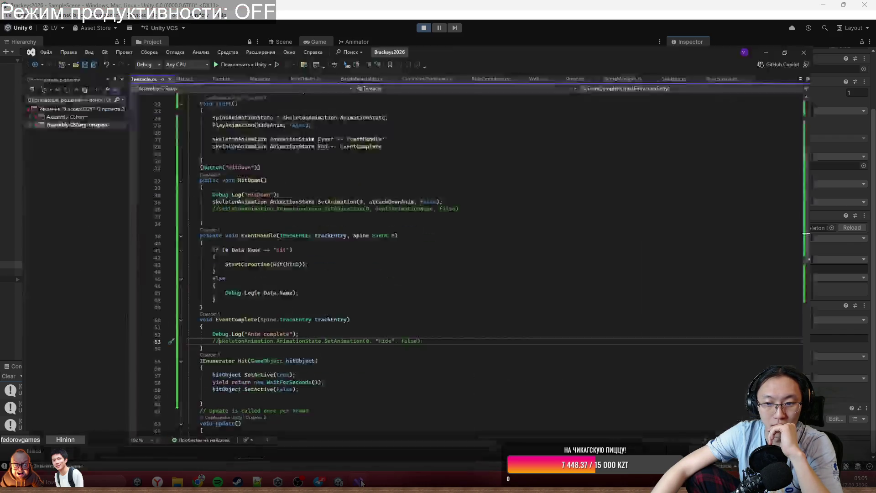
Review the down-attack SetAnimation call on line 35 of Tentacle.cs.
scroll(281, 222, up, 1)
mouse_move(210, 197)
mouse_down()
mouse_move(384, 196)
mouse_move(328, 197)
mouse_up()
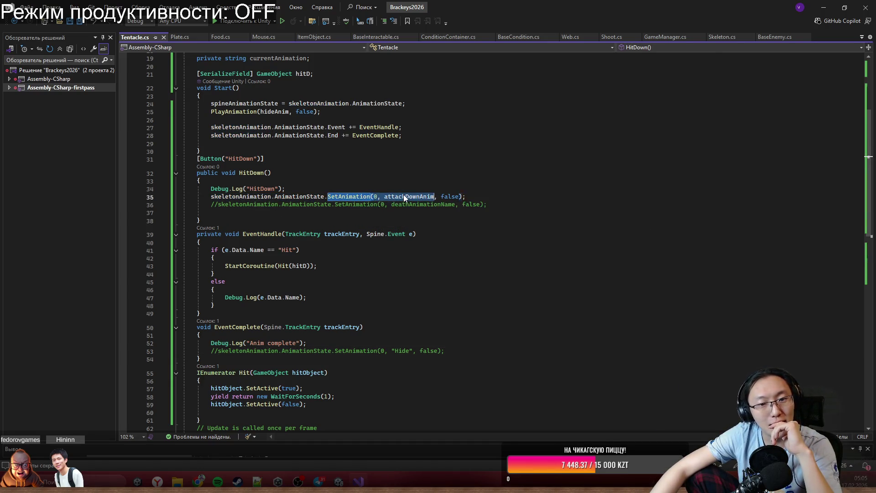
click(468, 196)
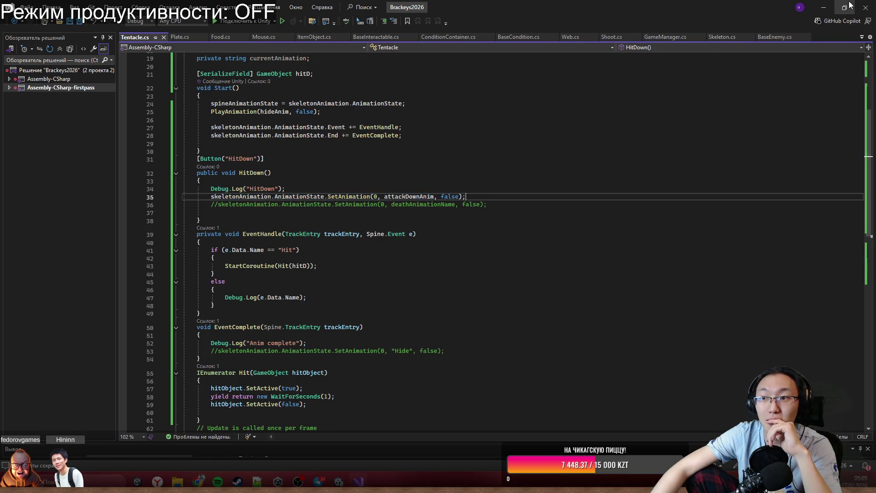
Select Tentacle and fire HitDown five times, logging HitDown and Anim complete, then exit play mode.
click(823, 7)
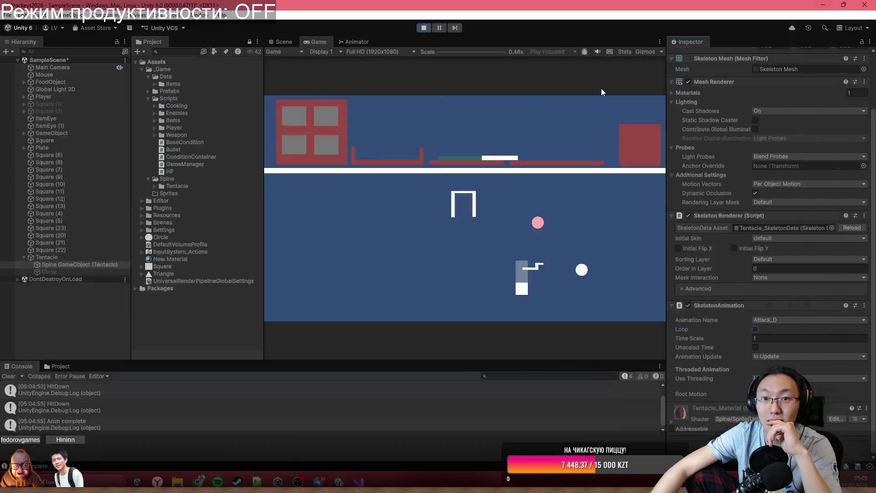
click(61, 258)
click(777, 179)
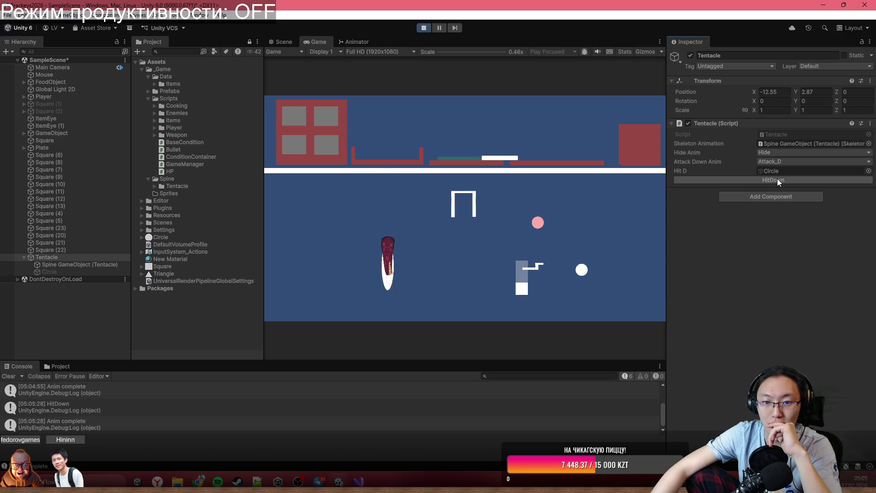
click(777, 179)
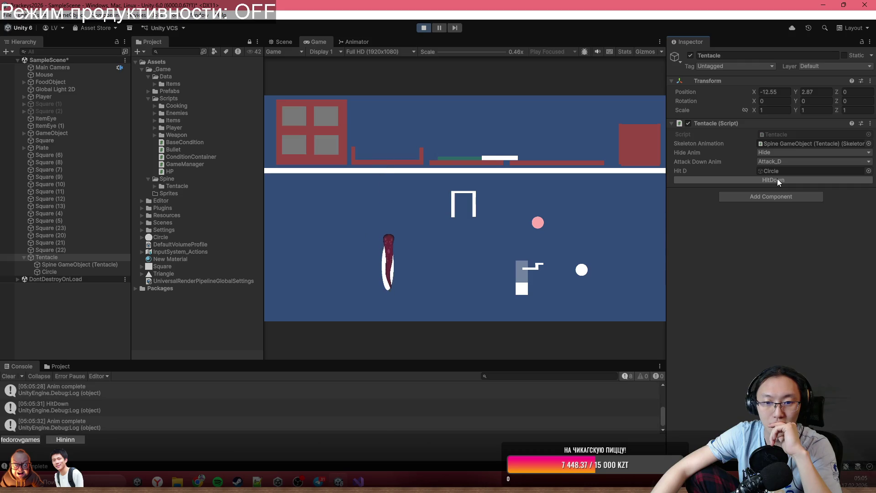
click(777, 179)
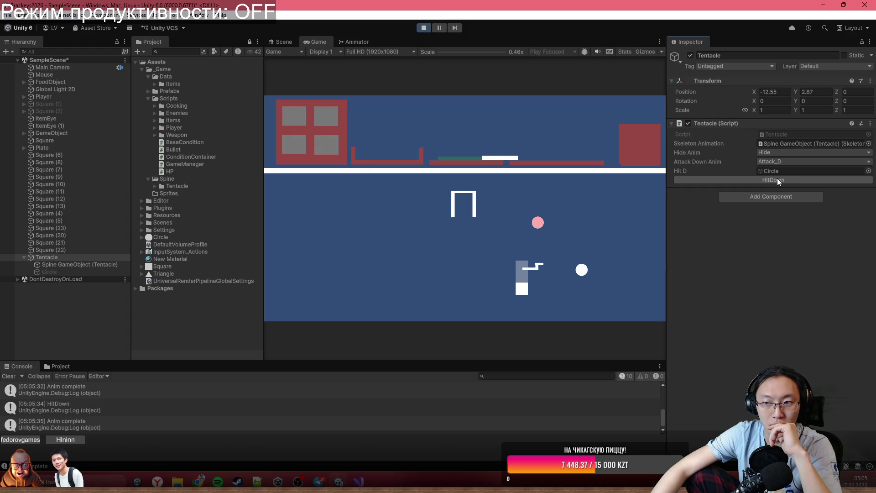
click(777, 179)
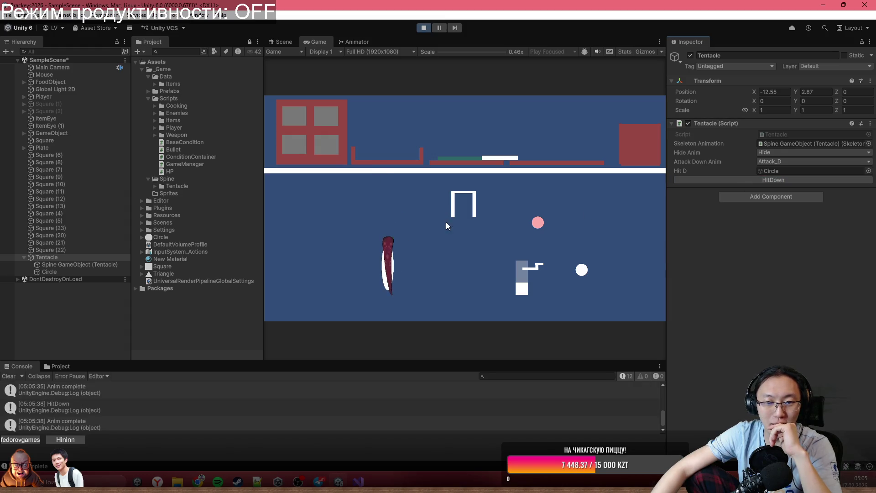
click(749, 180)
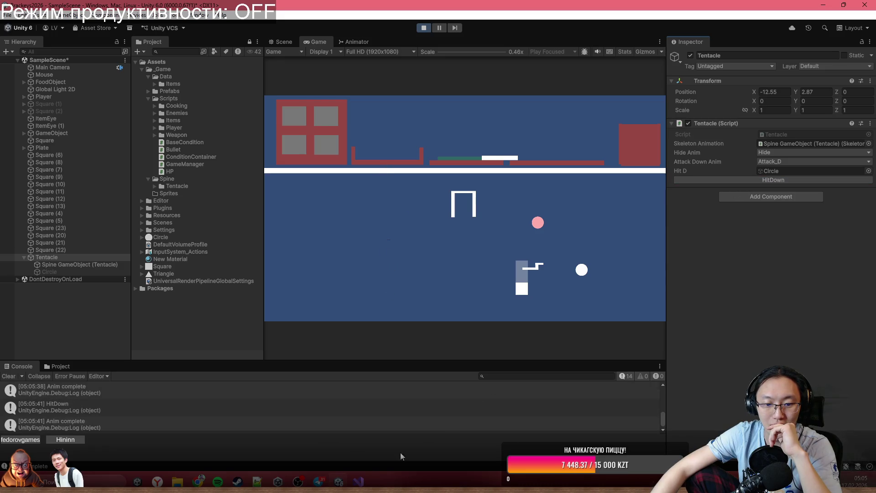
click(358, 482)
click(358, 482)
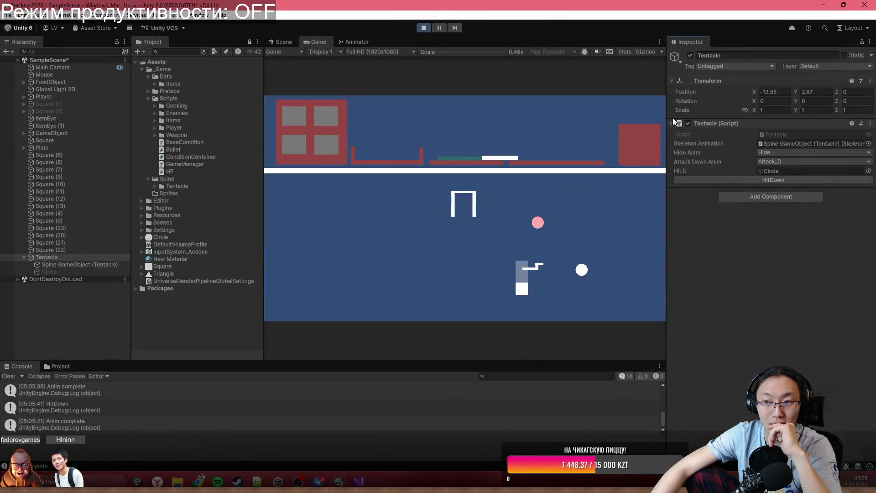
click(424, 28)
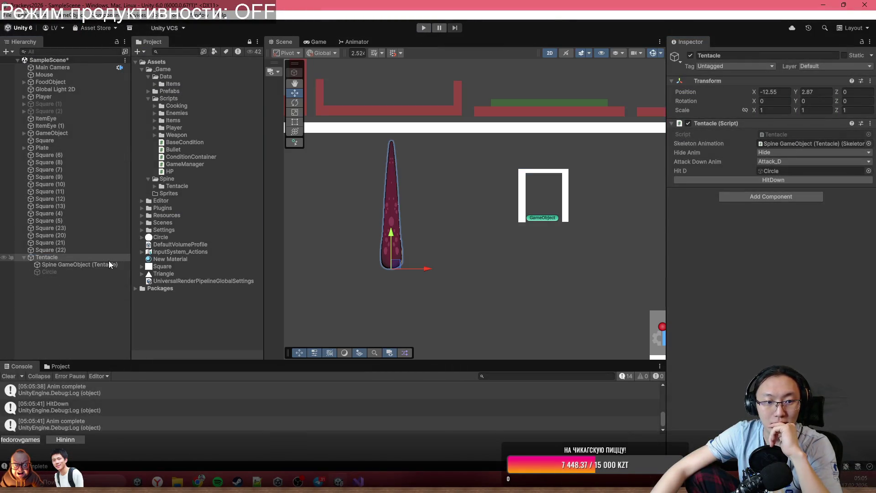
Select Spine GameObject (Tentacle) and expand its Skeleton Renderer Advanced settings to look through them.
click(108, 264)
scroll(785, 298, down, 3)
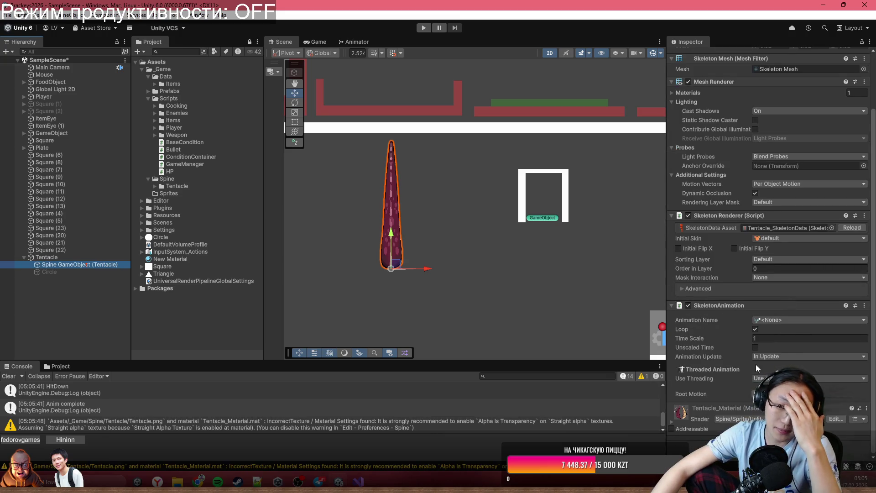
scroll(756, 364, up, 1)
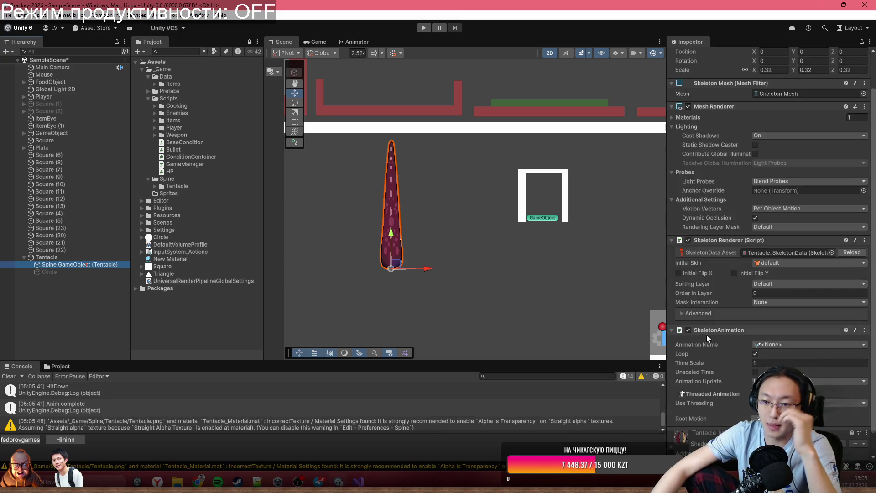
click(690, 313)
scroll(738, 298, down, 7)
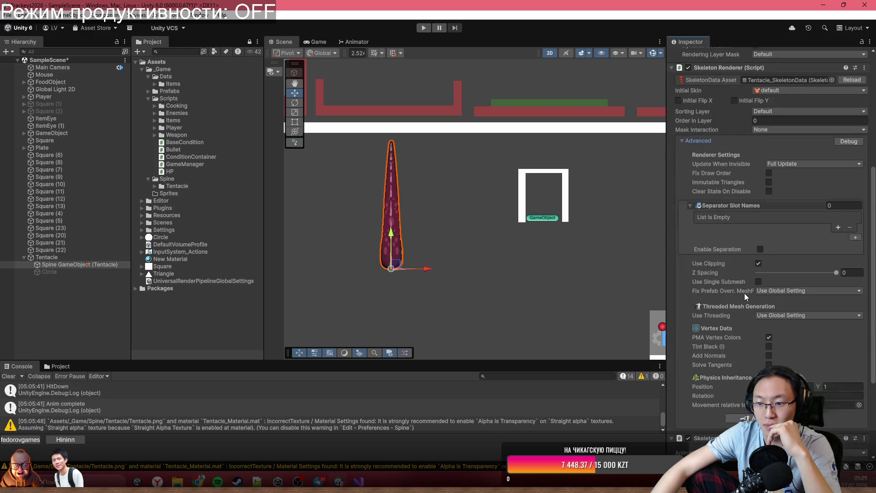
scroll(746, 292, up, 2)
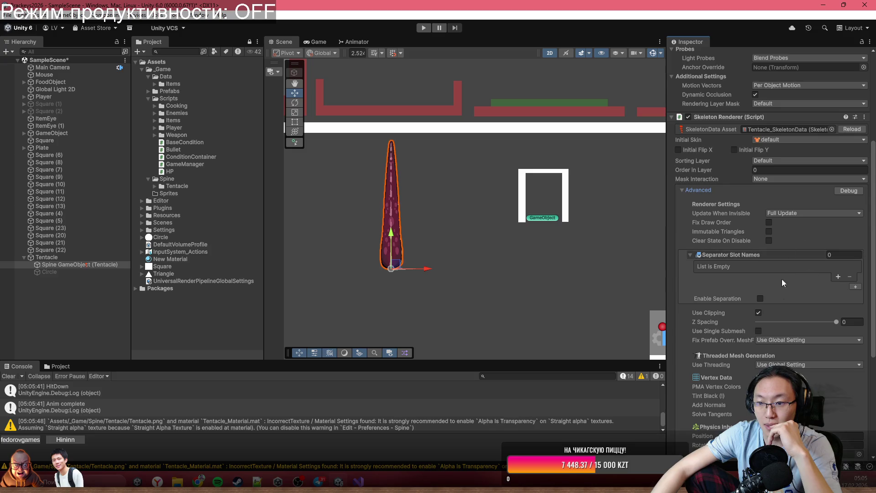
scroll(779, 308, down, 2)
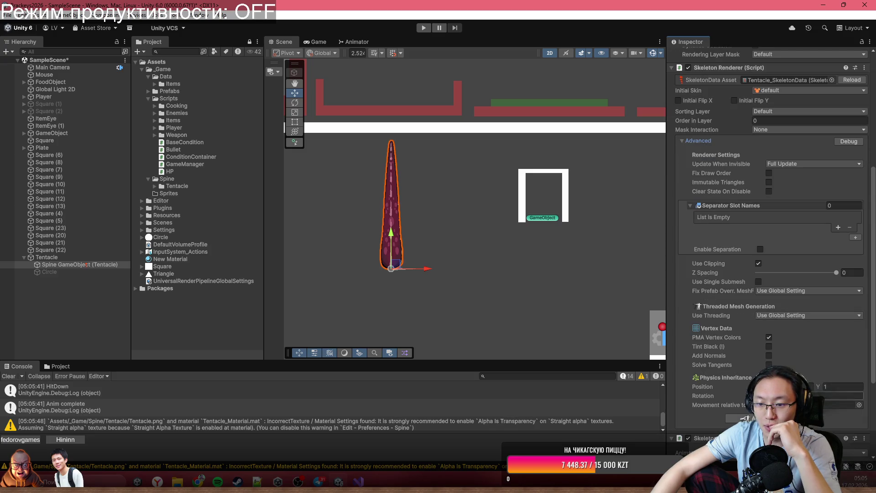
scroll(801, 332, up, 1)
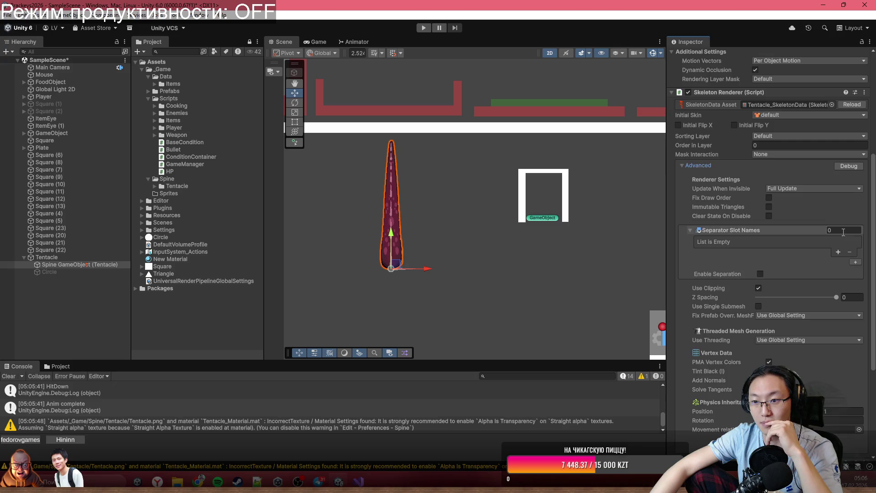
scroll(824, 322, down, 6)
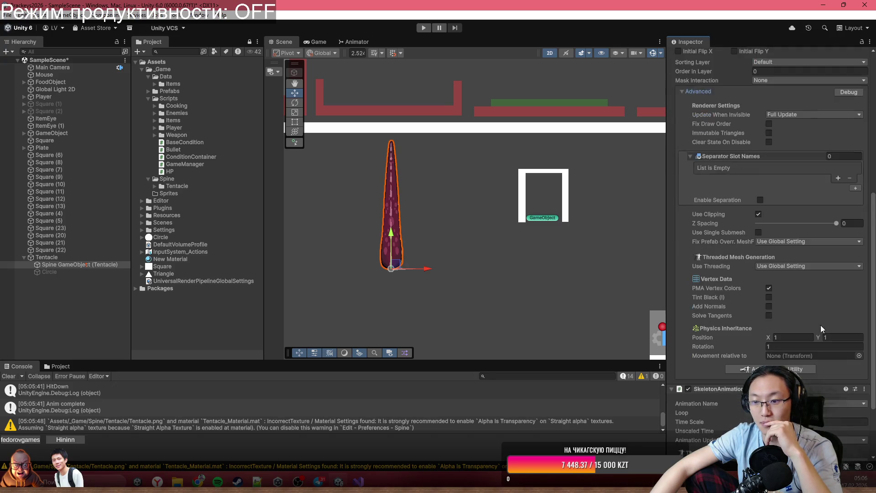
key(alt+Tab)
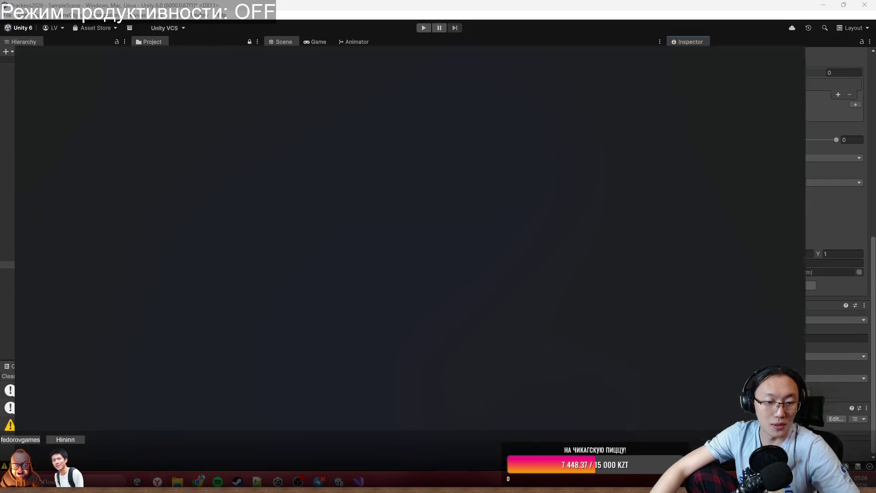
Scrub the spine-unity tutorial back to the mixing explanation at 4:15 and pause it.
click(384, 236)
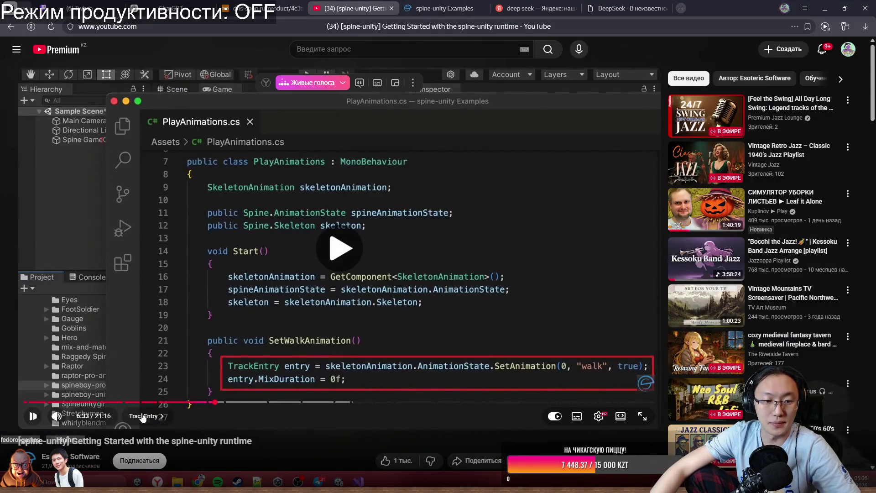
click(167, 403)
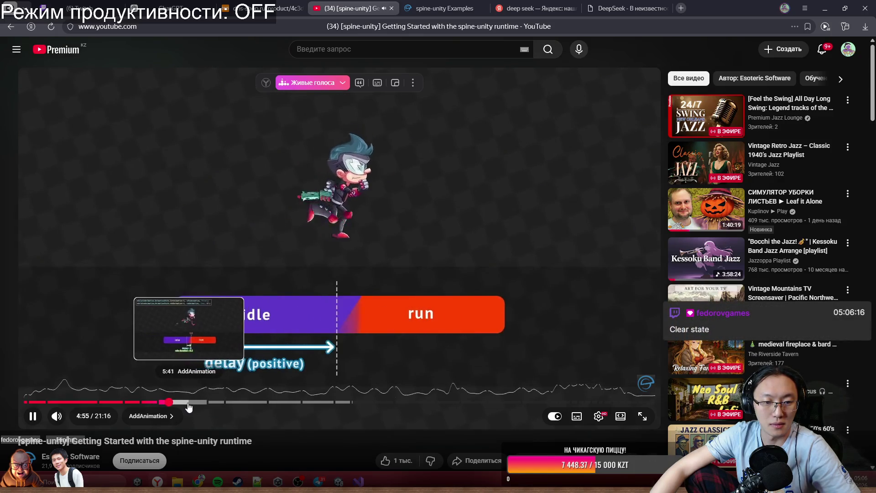
click(150, 406)
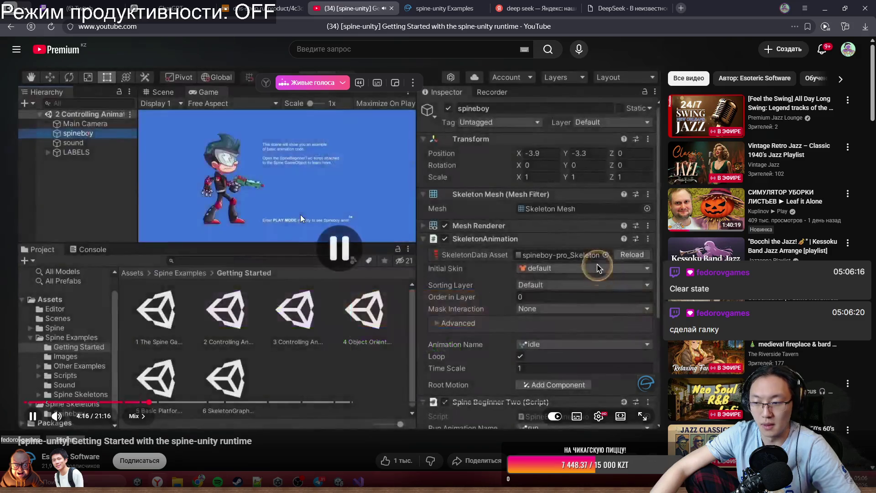
click(300, 216)
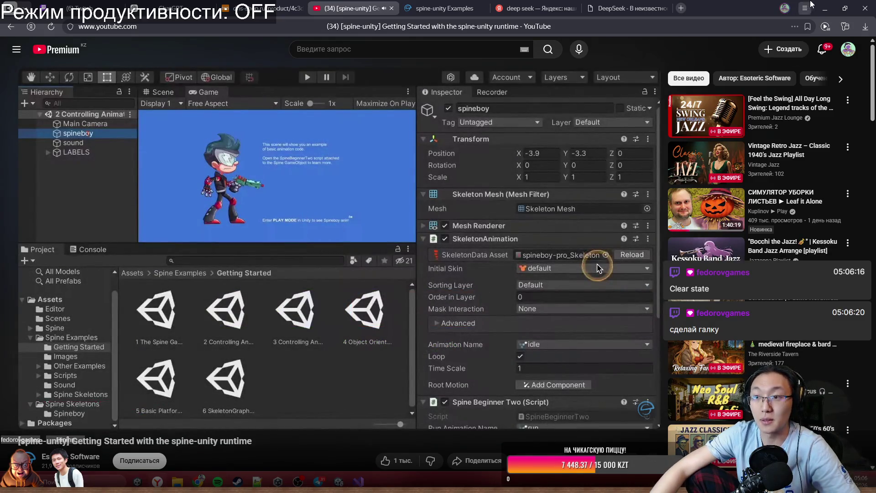
click(826, 8)
scroll(782, 192, up, 7)
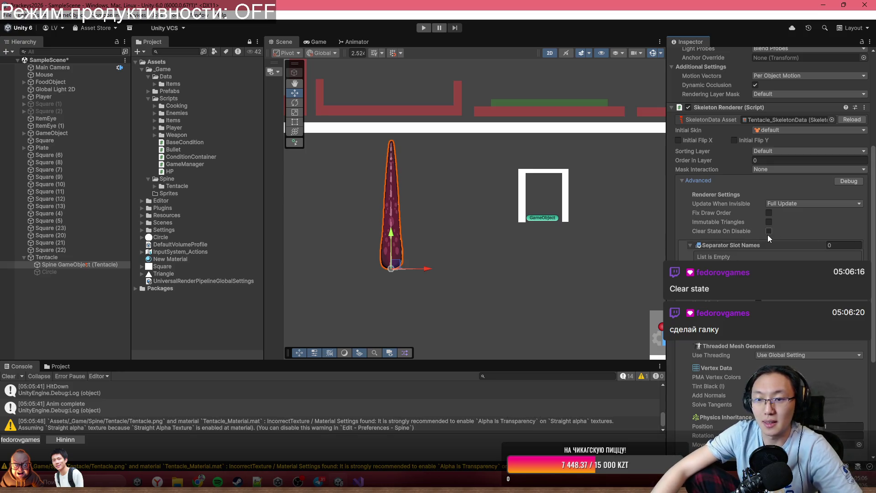
Replay the mix duration explanation around 4:17–4:20, then minimize the browser.
key(alt+Tab)
click(478, 245)
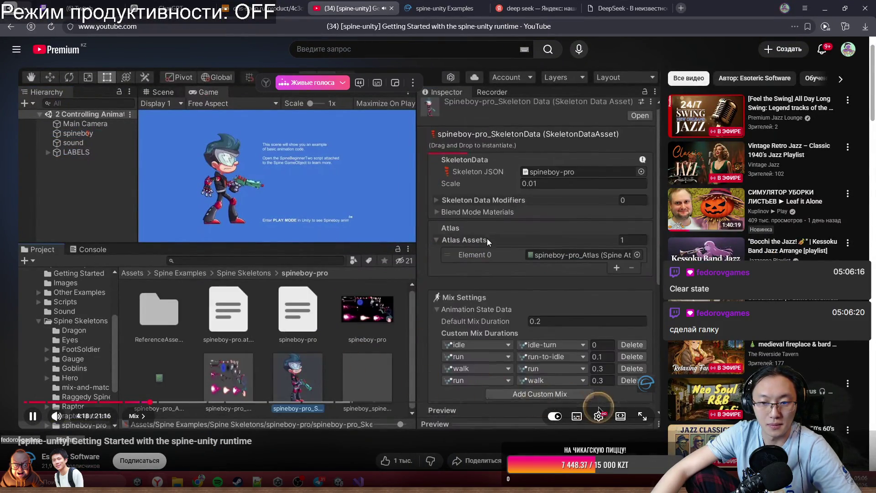
click(528, 237)
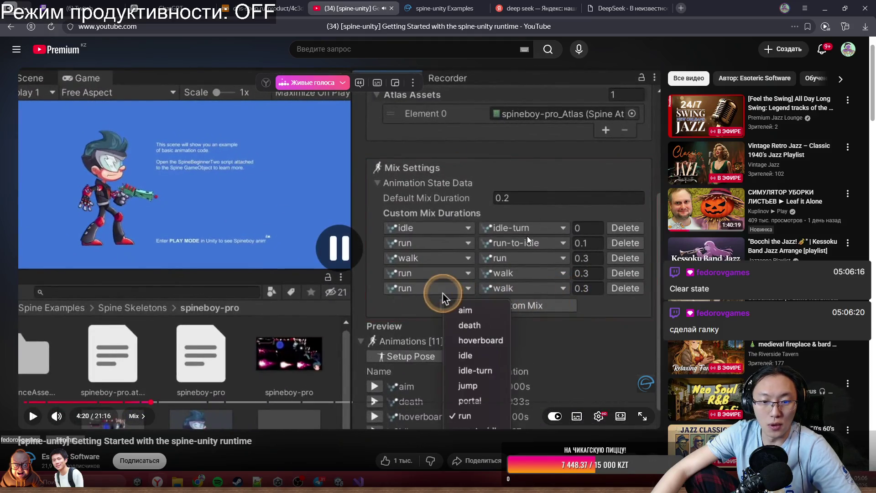
key(Left)
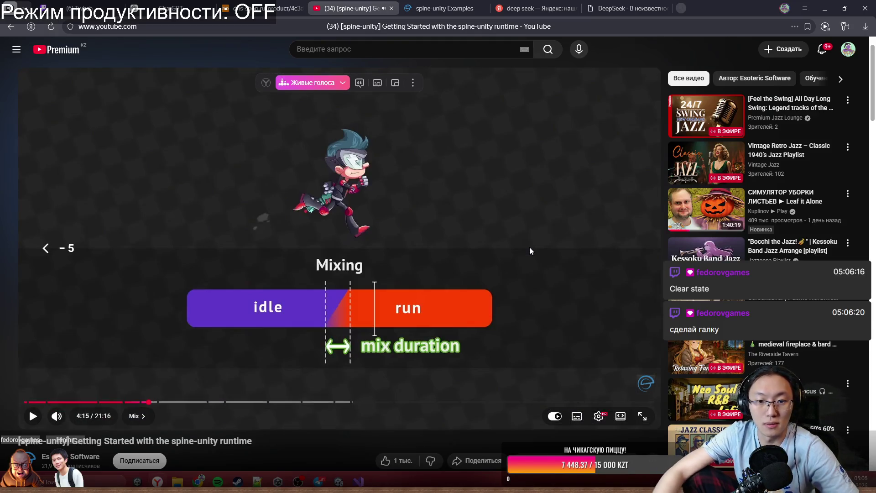
key(space)
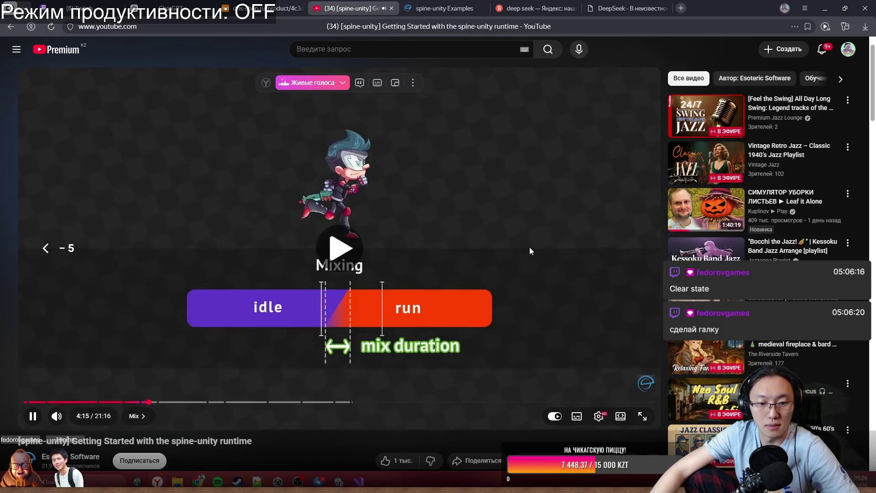
click(529, 247)
click(530, 247)
key(space)
click(805, 9)
click(826, 6)
click(825, 7)
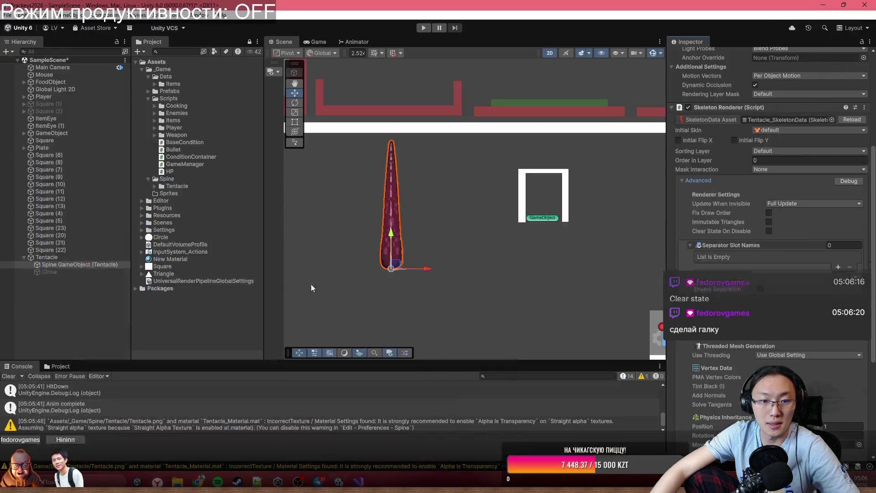
Set Tentacle_SkeletonData's Default Mix Duration from 0.2 to 0 and start Play mode.
click(61, 366)
click(383, 415)
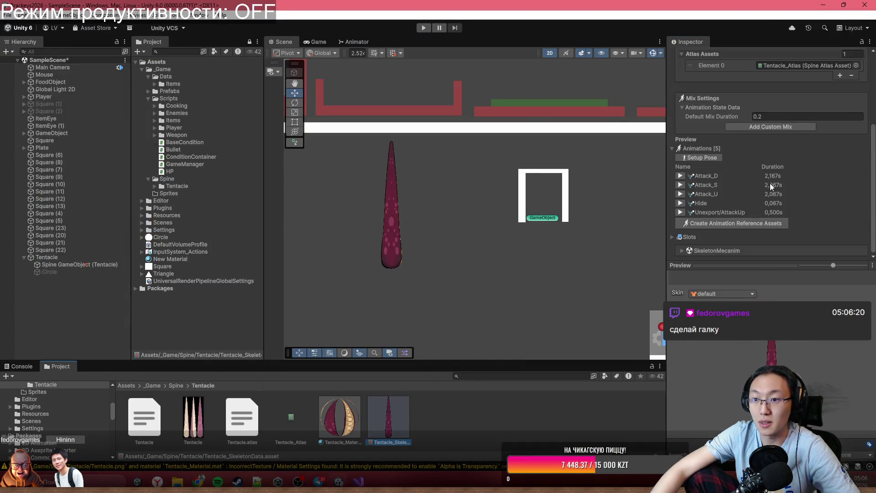
scroll(770, 182, up, 5)
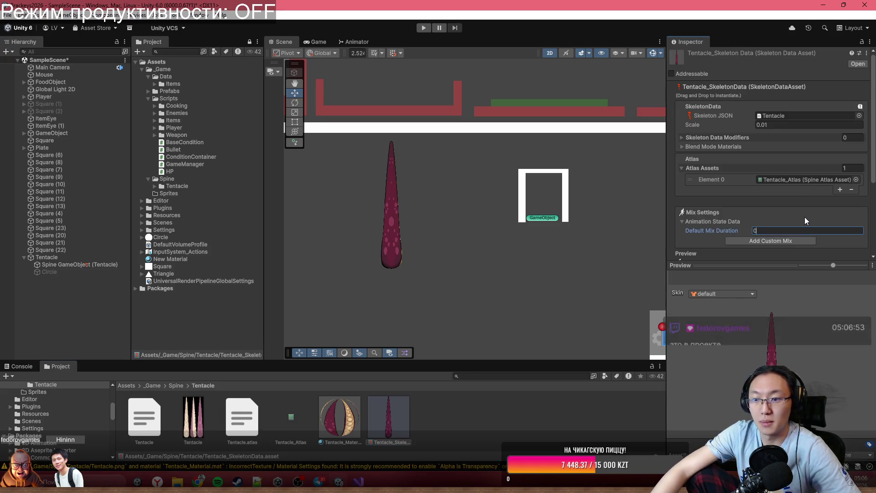
click(524, 37)
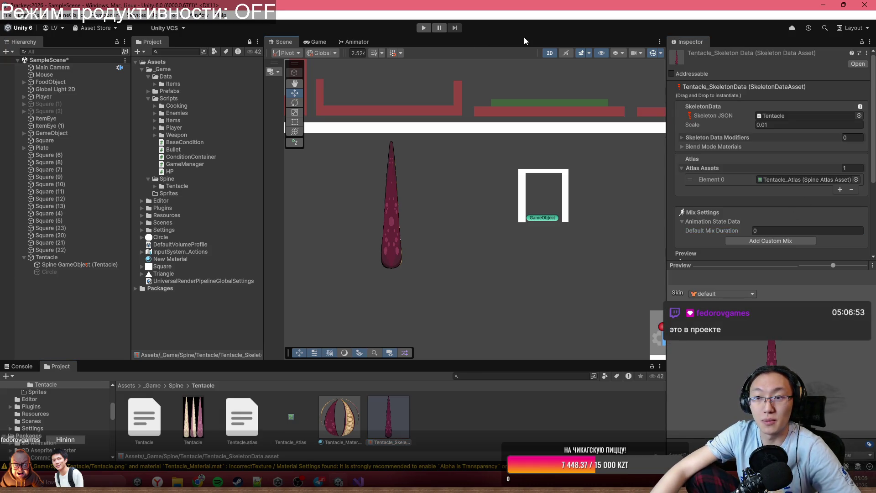
click(422, 28)
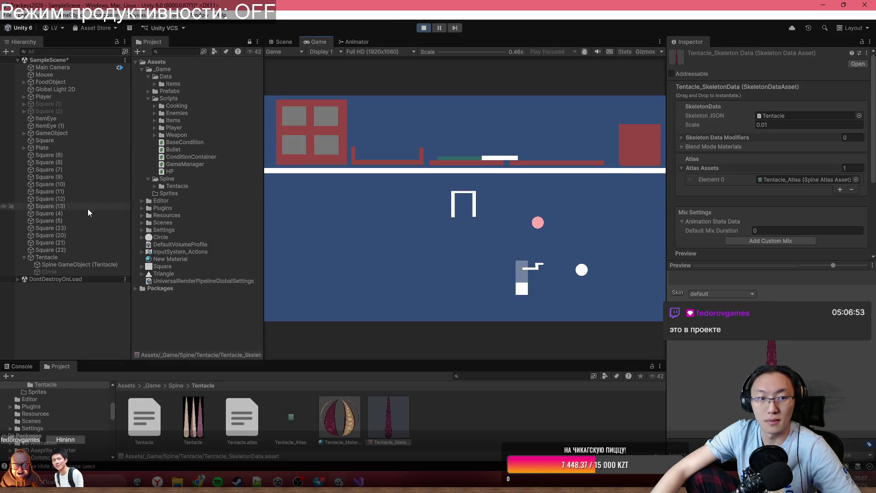
Fire the tentacle's HitDown twice, then check the Spine GameObject's animation name list.
click(65, 259)
click(777, 182)
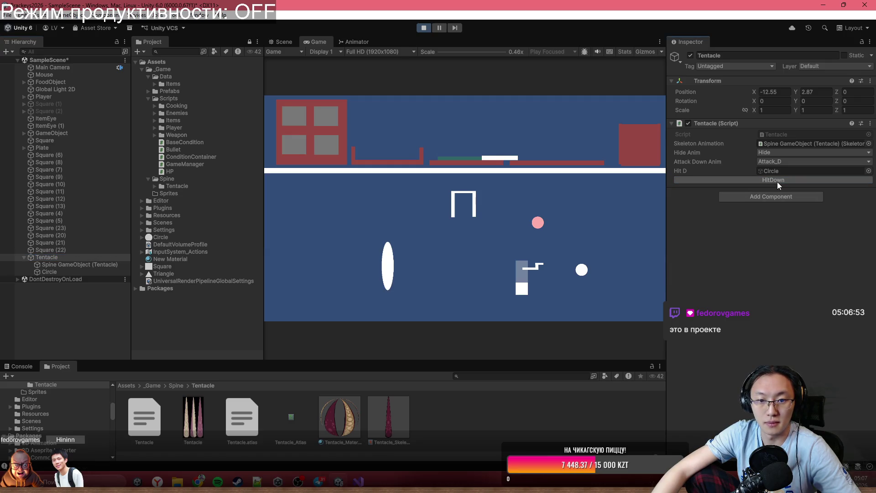
click(777, 181)
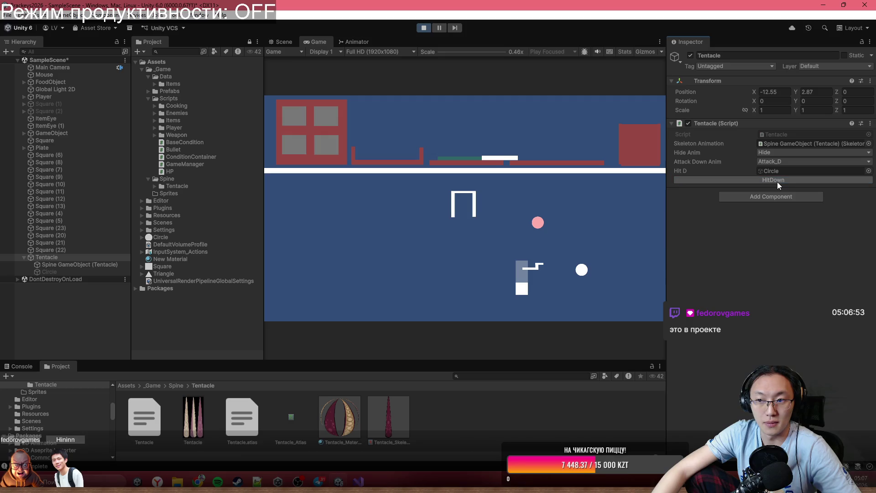
click(81, 266)
scroll(832, 273, down, 5)
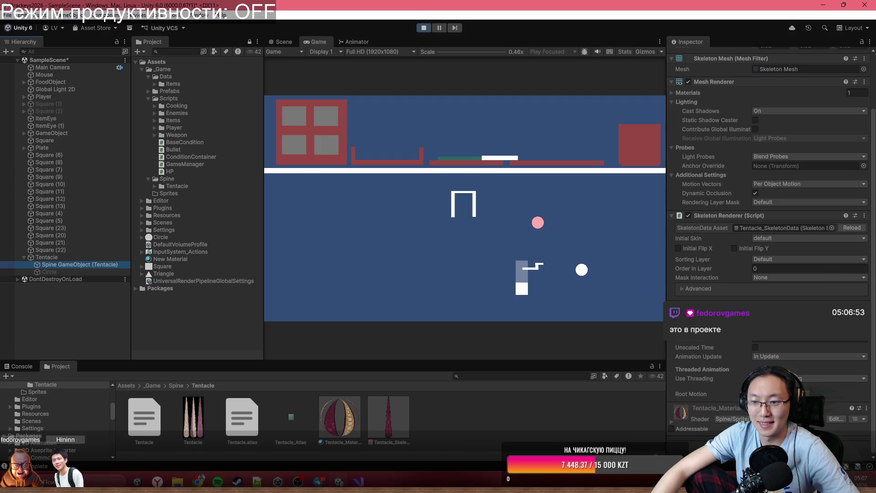
click(803, 339)
click(829, 346)
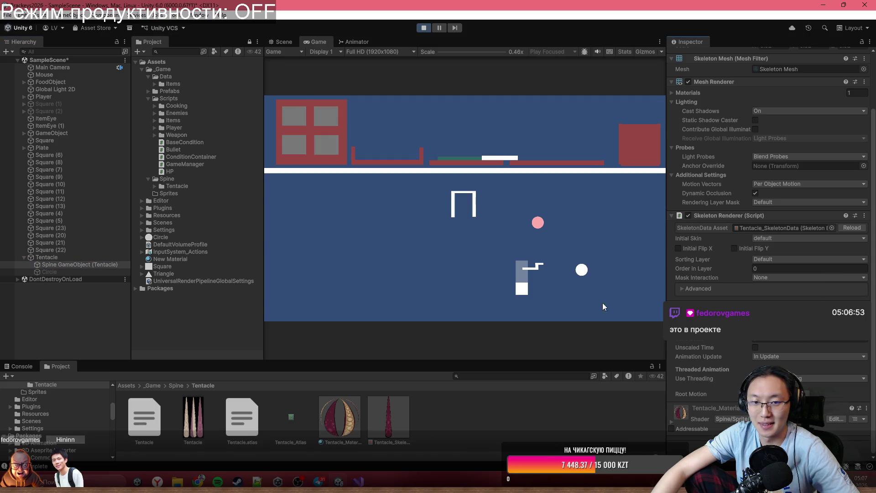
Fire HitDown three more times with zero mix duration, then stop the game.
click(92, 257)
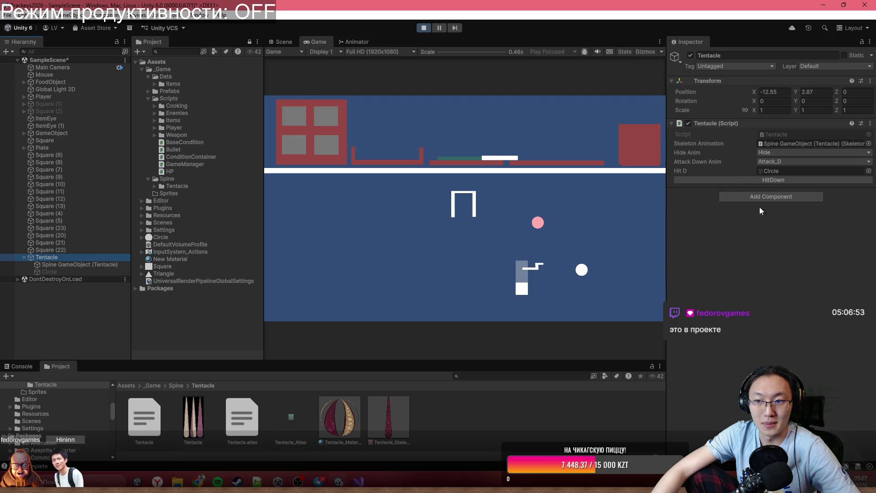
click(778, 182)
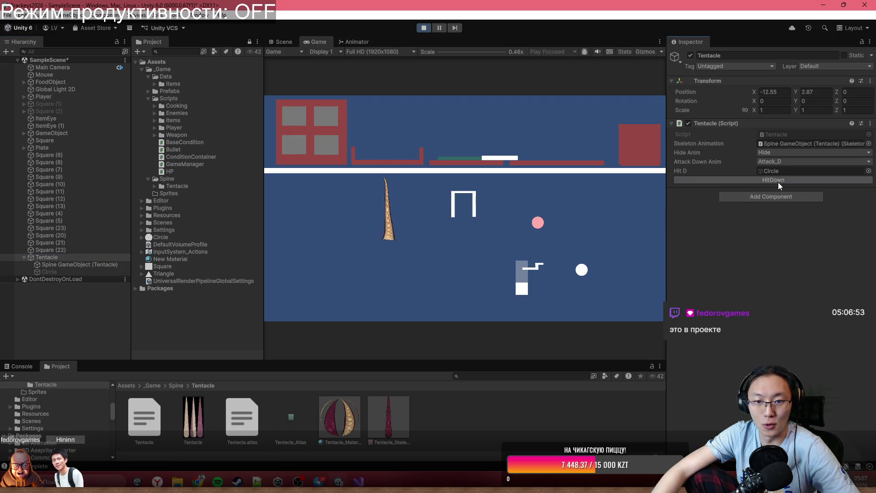
click(779, 183)
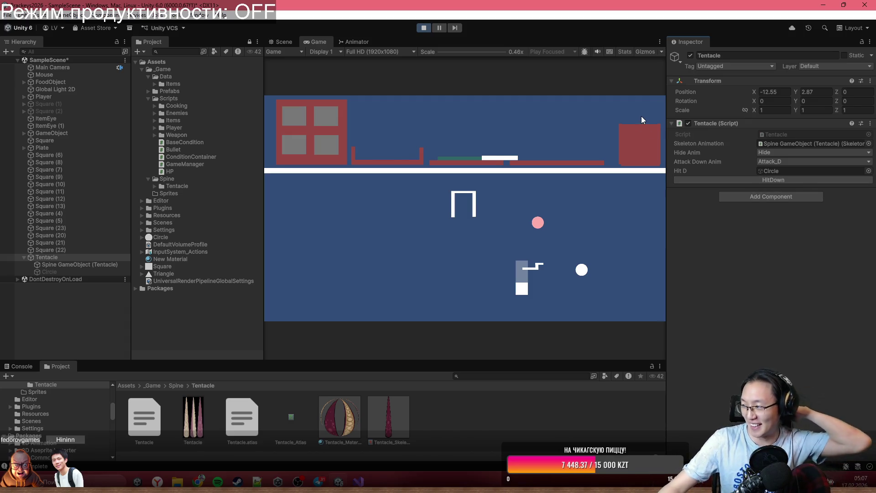
click(796, 181)
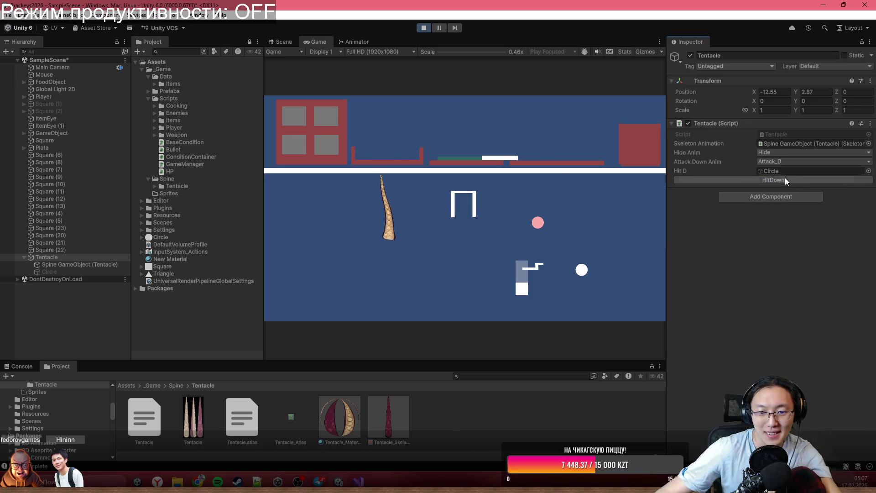
click(421, 28)
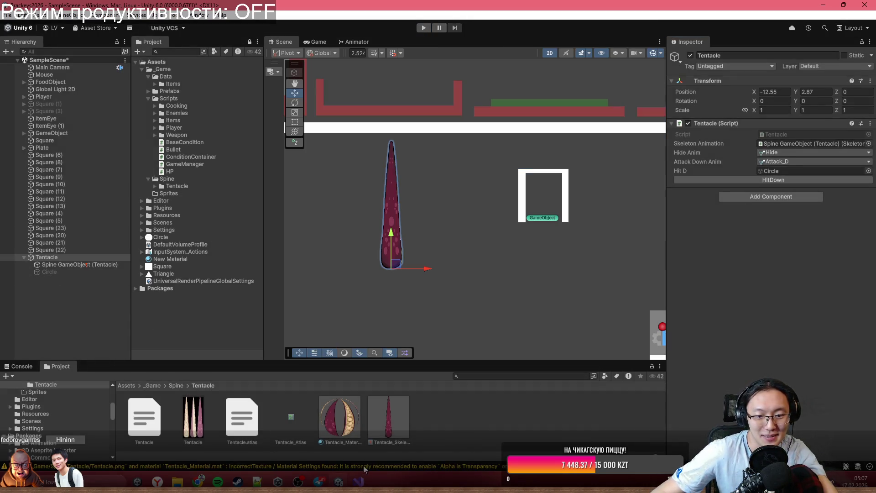
click(359, 482)
In HitDown, add PlayAnimation(attackDownAnim, false), comment out the old SetAnimation line, and save.
scroll(300, 289, up, 3)
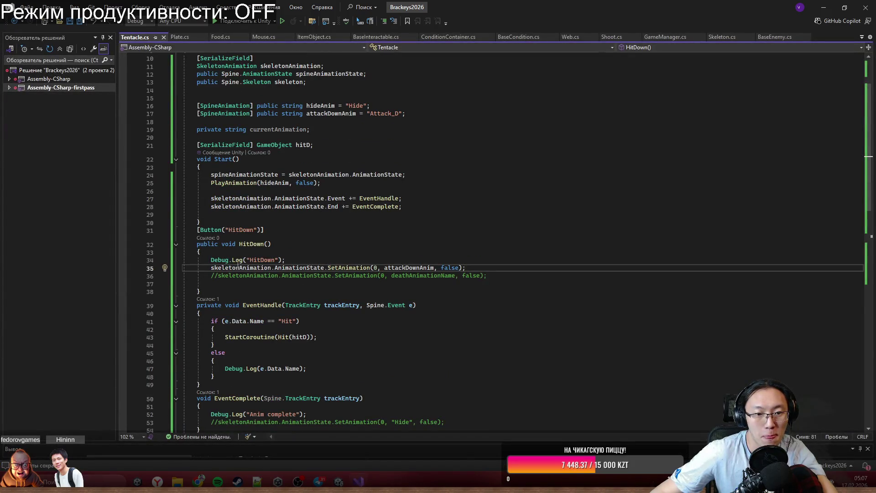
scroll(350, 239, up, 2)
click(232, 237)
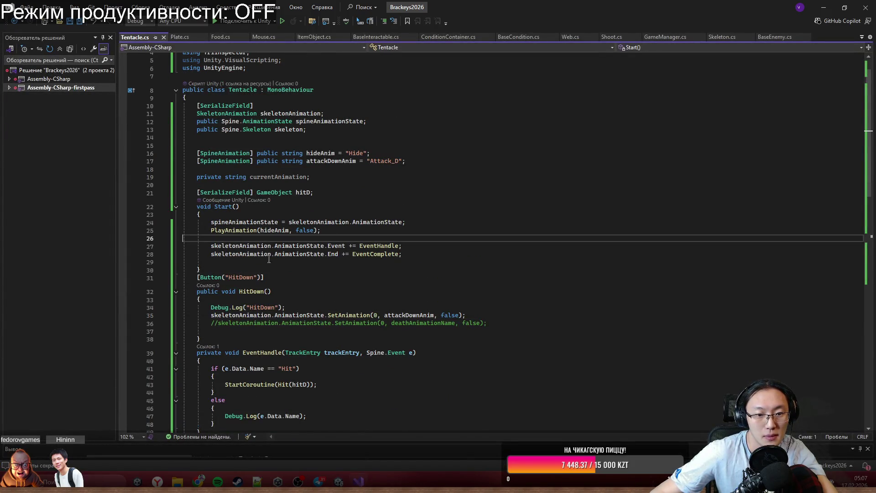
click(500, 315)
key(Return)
key(Return)
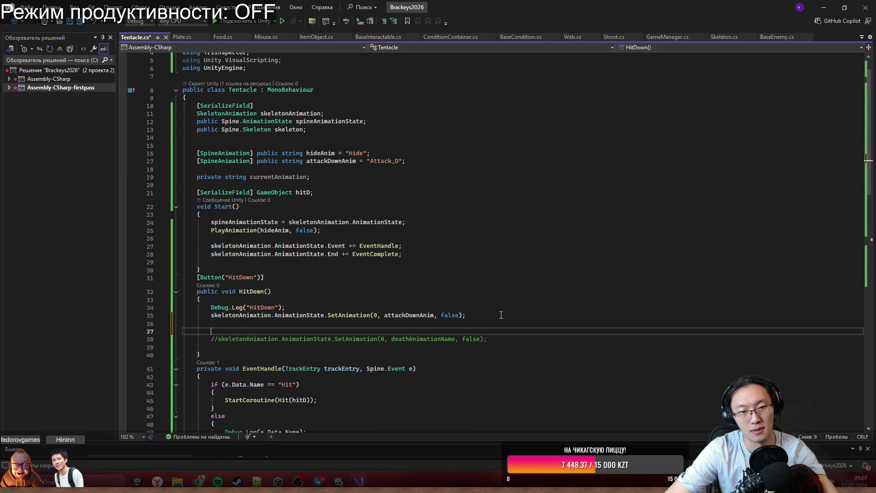
text(Pla)
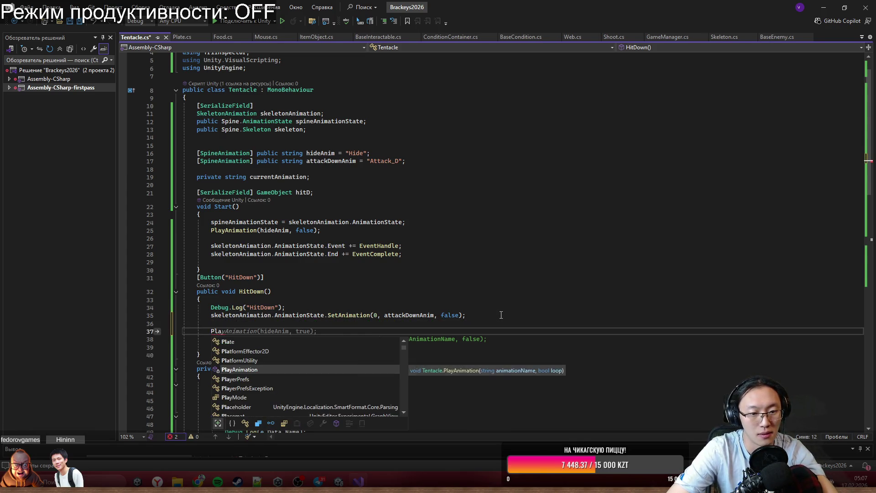
key(Tab)
text(()
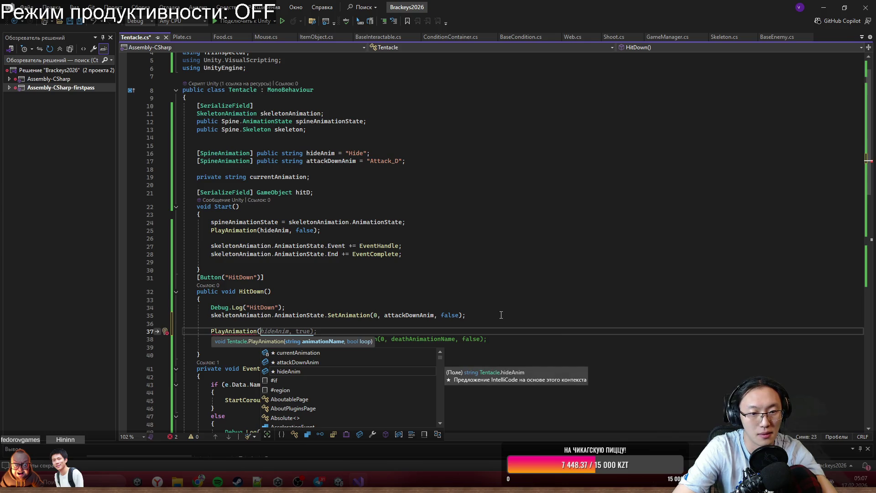
text(atta)
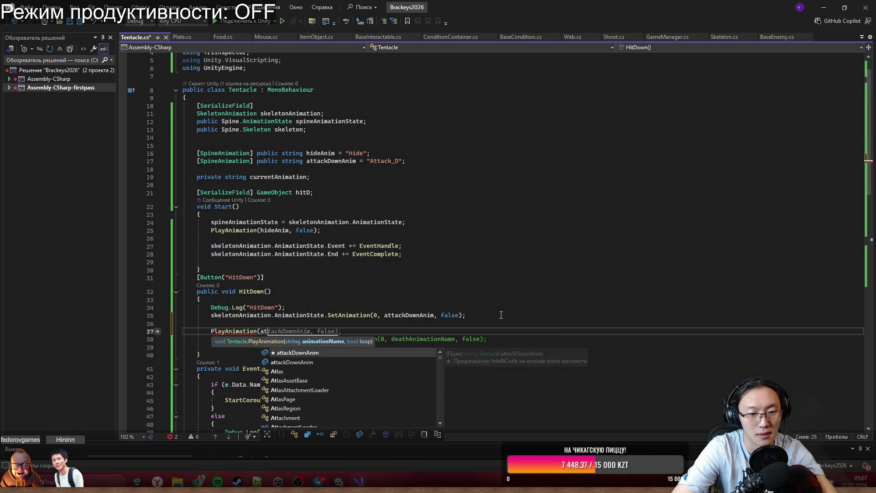
key(Tab)
key(Tab)
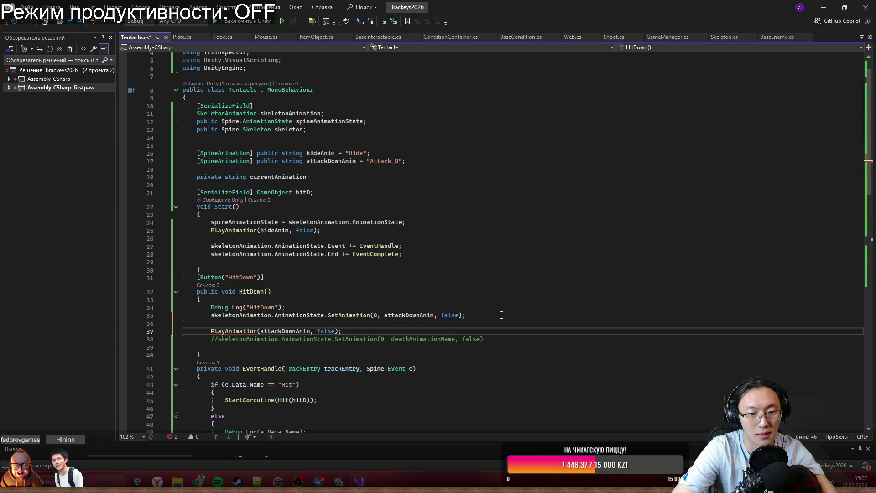
click(211, 315)
text(//)
click(445, 290)
key(ctrl+s)
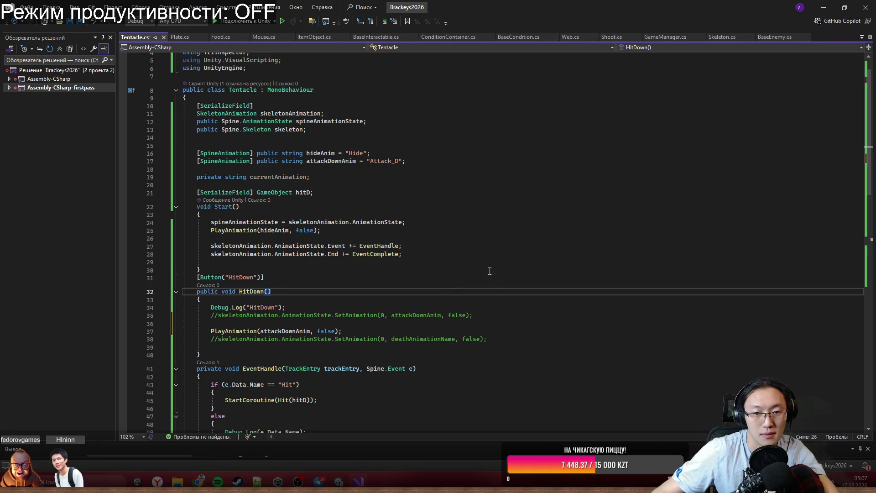
Comment out the PlayAnimation(hideAnim, false) call in Start and return to Unity.
click(239, 246)
scroll(293, 290, down, 3)
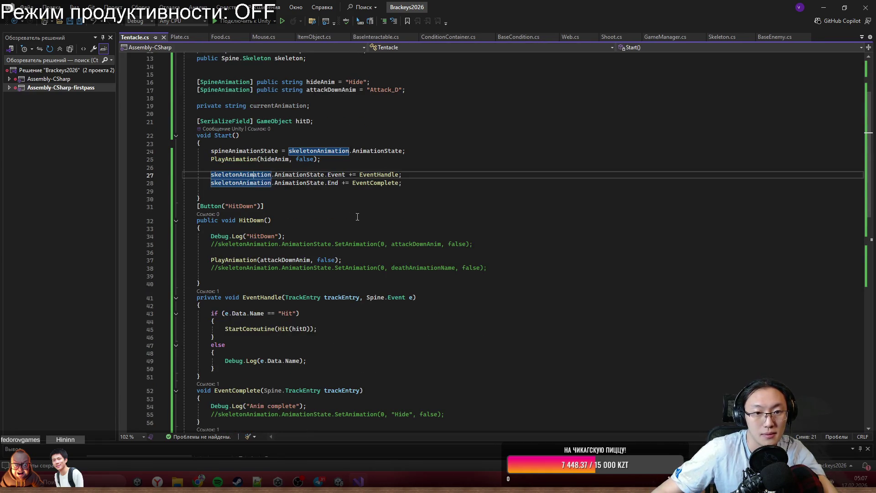
key(Down)
key(Down)
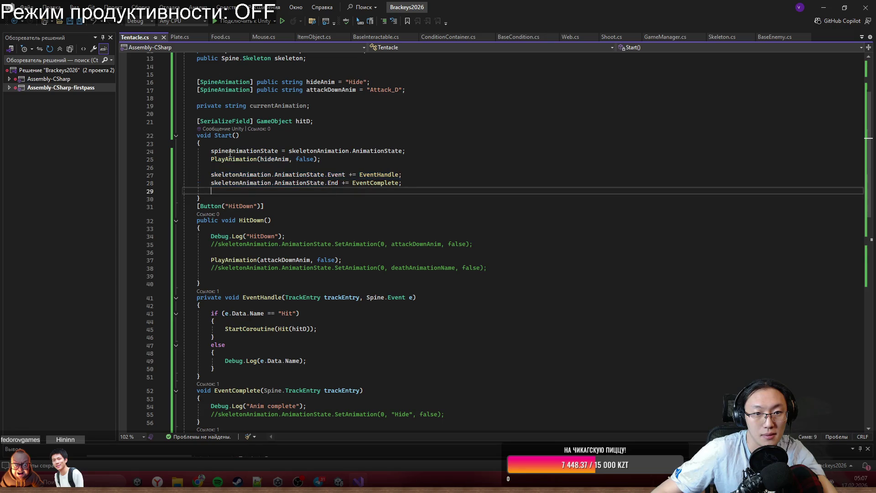
click(212, 161)
click(365, 183)
click(244, 150)
click(301, 206)
double_click(275, 159)
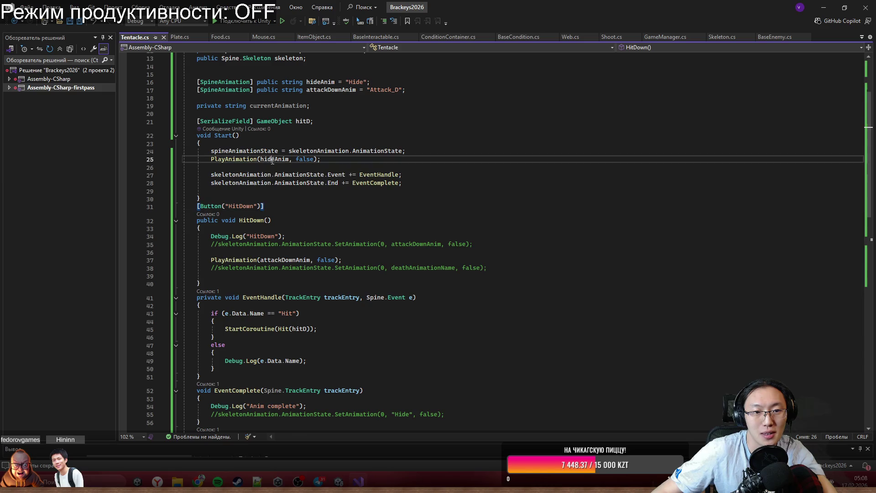
click(213, 161)
text(//)
click(342, 260)
click(731, 191)
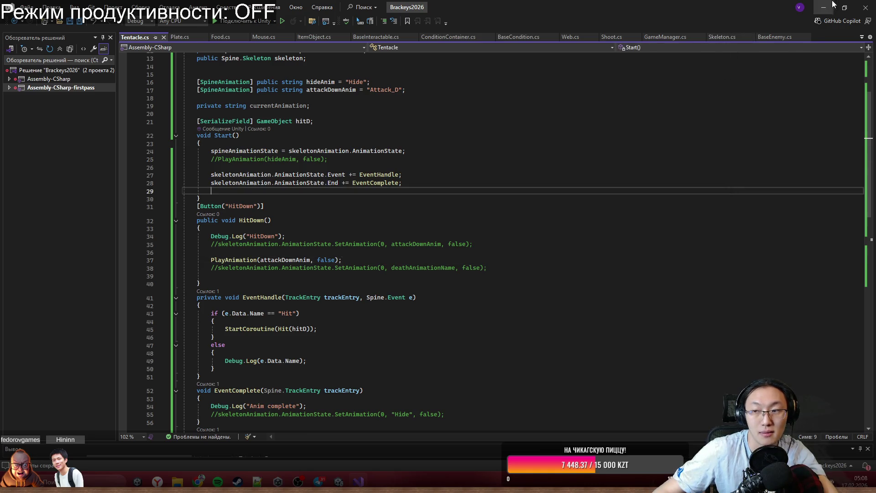
click(822, 5)
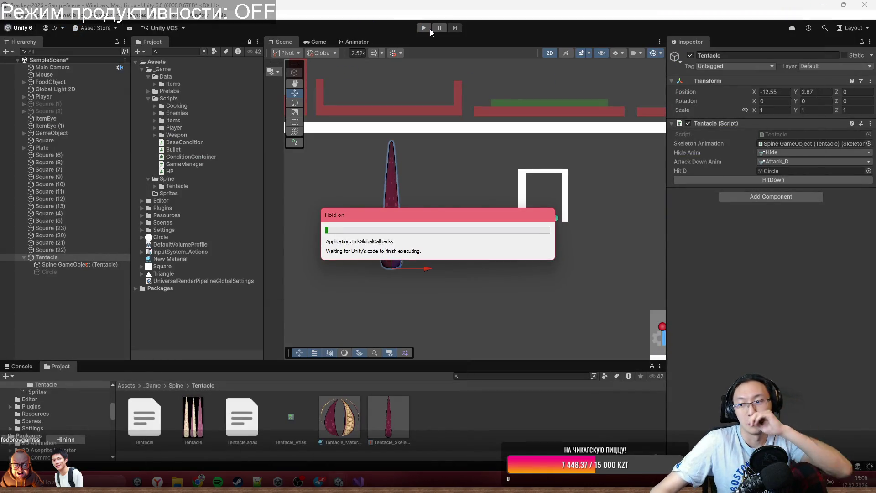
Play-test the scene, trigger the tentacle's down attack twice, then stop playing.
click(425, 28)
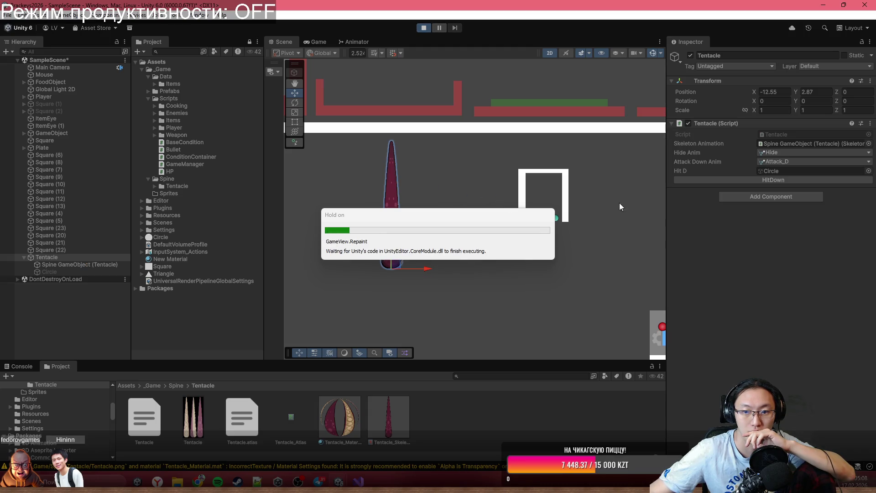
click(745, 180)
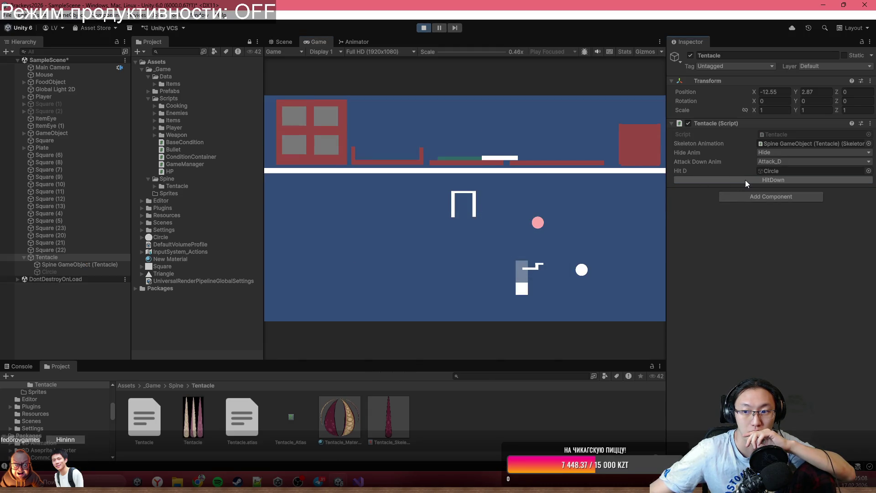
click(746, 181)
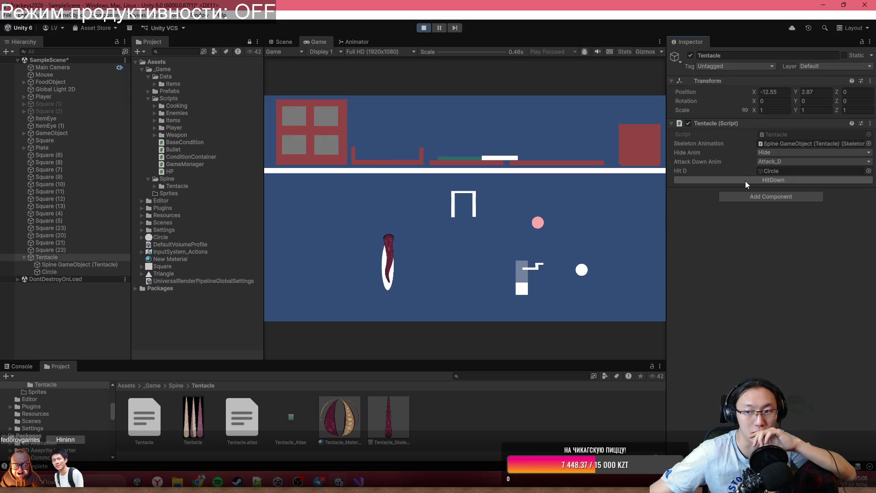
click(425, 27)
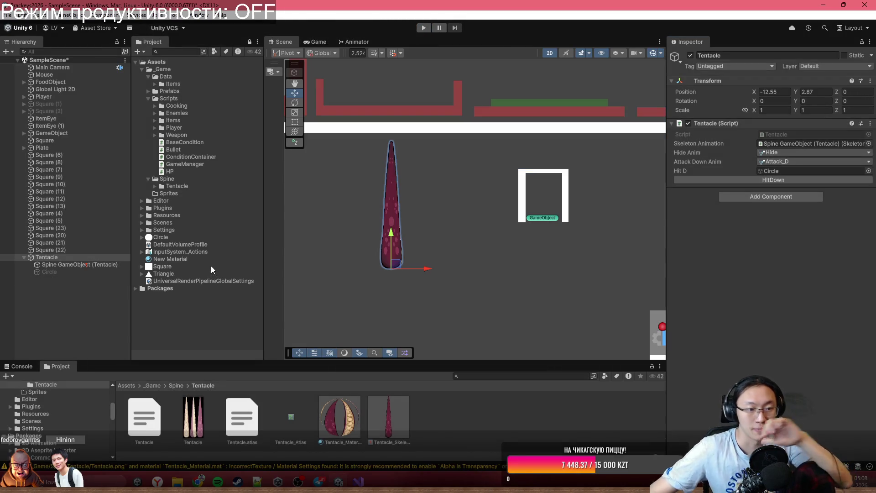
Select the tentacle's Spine skeleton object and open its Animation Name dropdown.
click(72, 265)
key(Up)
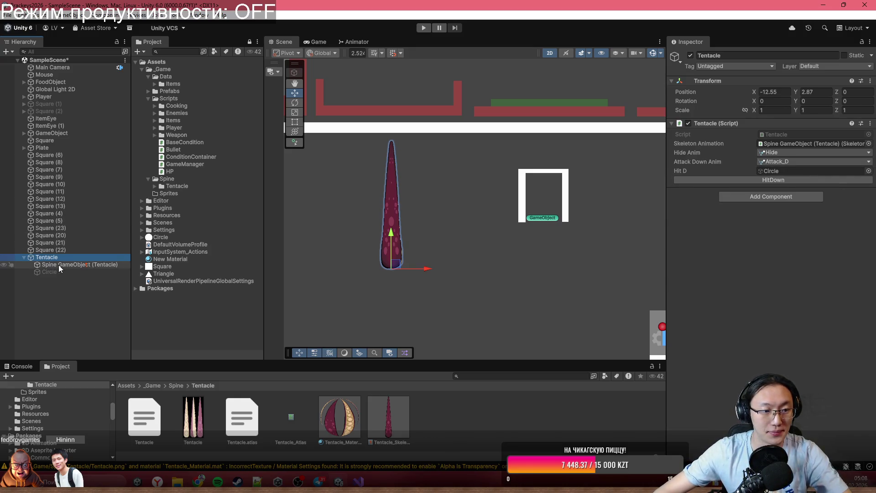
click(60, 264)
scroll(784, 303, down, 5)
click(786, 321)
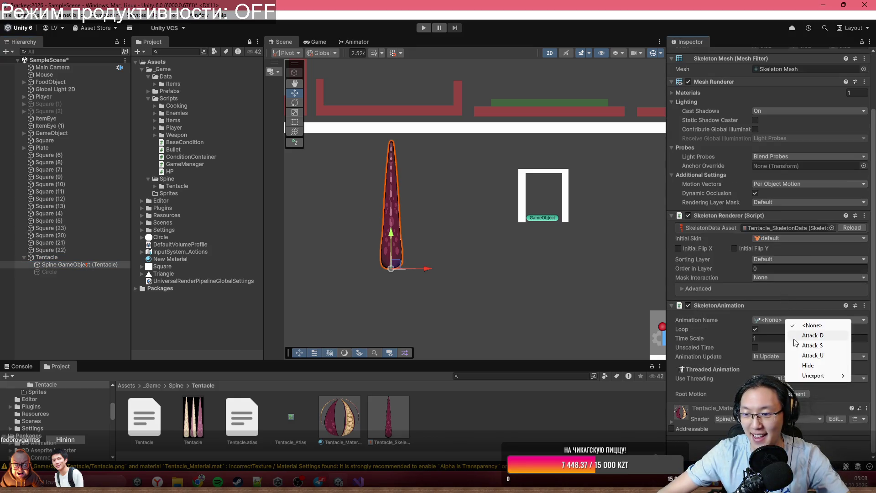
Set the Spine starting animation to Hide, then play-test the HitDown button and stop.
click(819, 371)
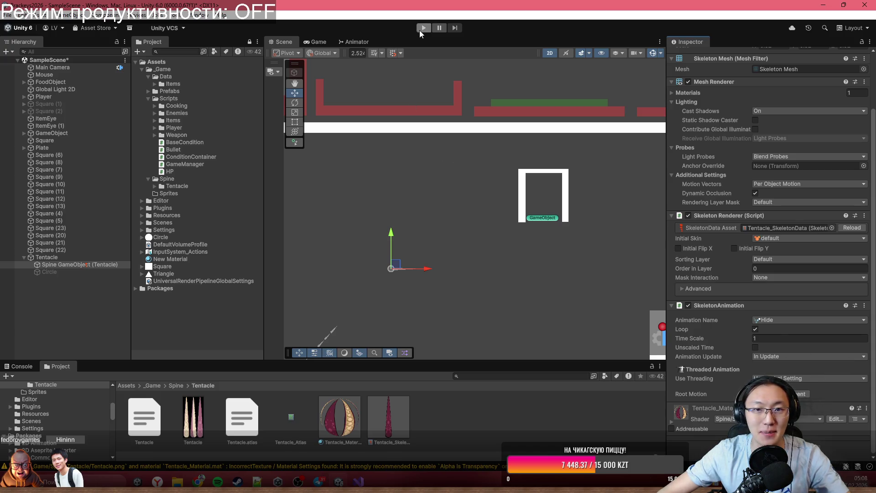
click(420, 29)
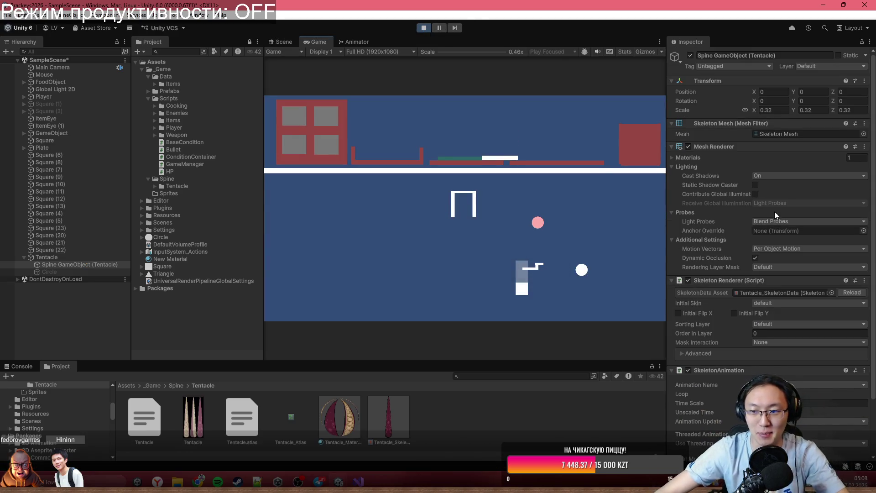
scroll(776, 315, down, 3)
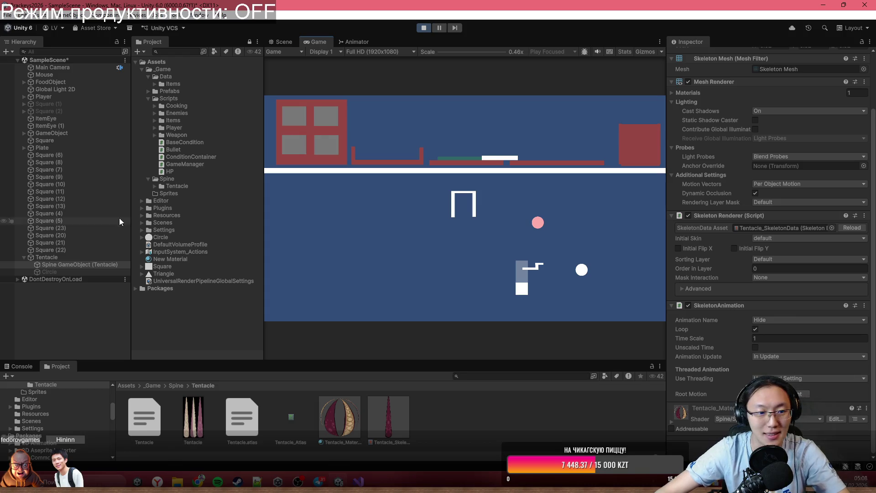
click(77, 257)
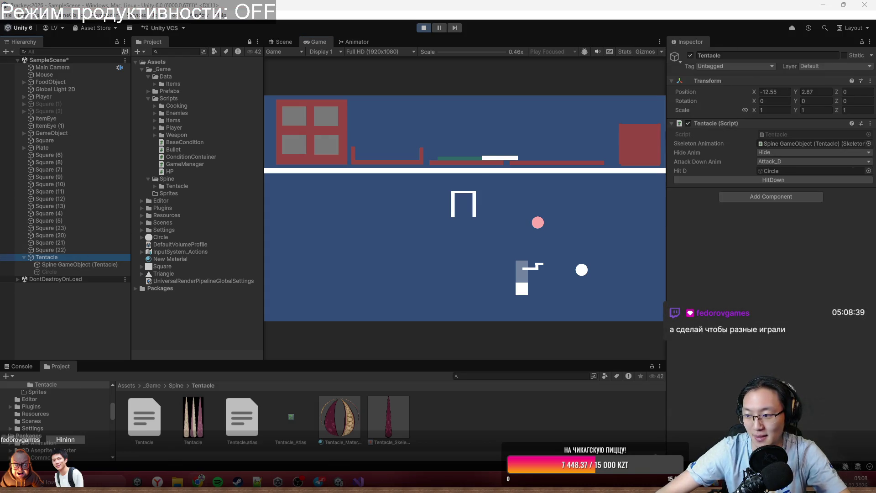
click(811, 179)
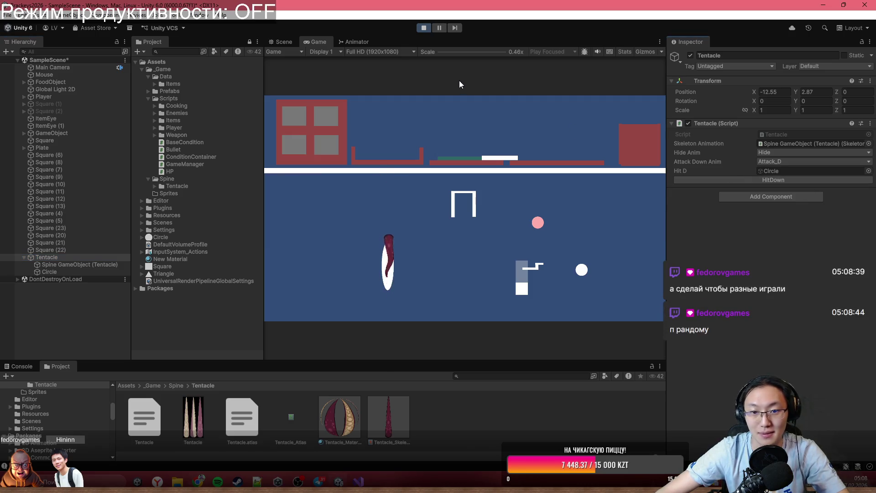
click(423, 30)
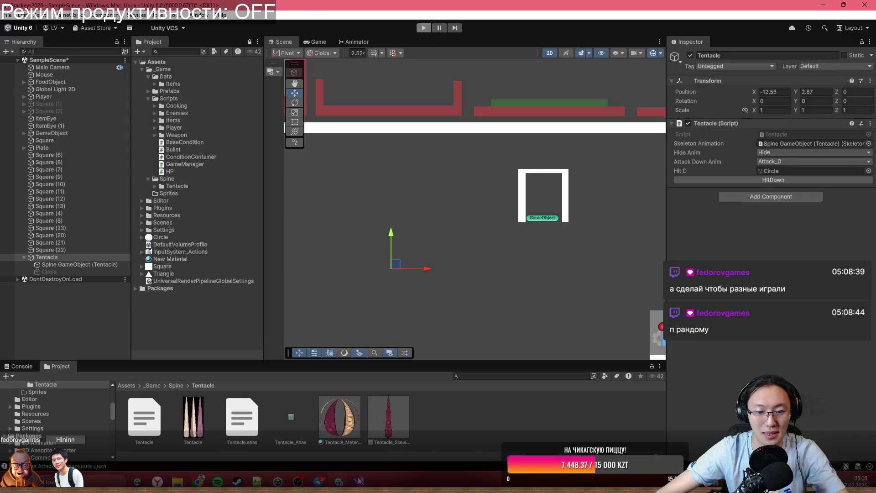
key(alt+Tab)
Add an empty public void AttackRight() method below HitDown in Tentacle.cs.
click(249, 284)
key(Return)
text(public void AttackLeft)
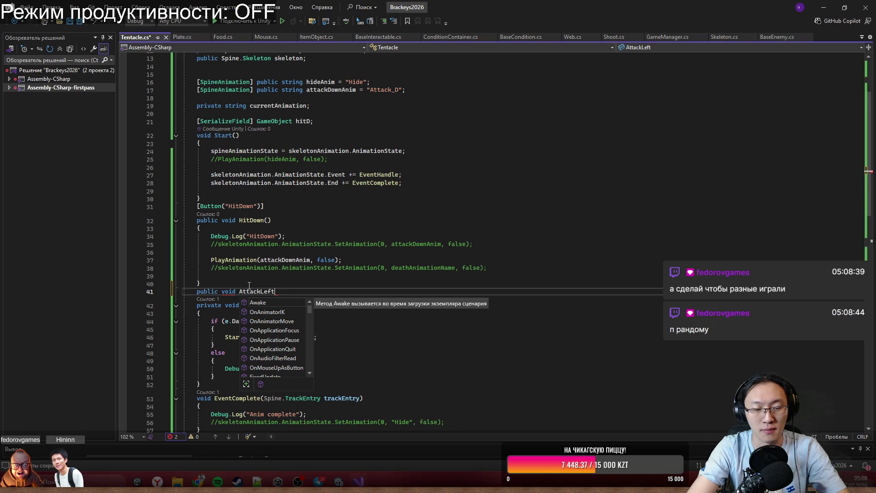
key(BackSpace)
key(BackSpace)
key(BackSpace)
key(BackSpace)
text(R)
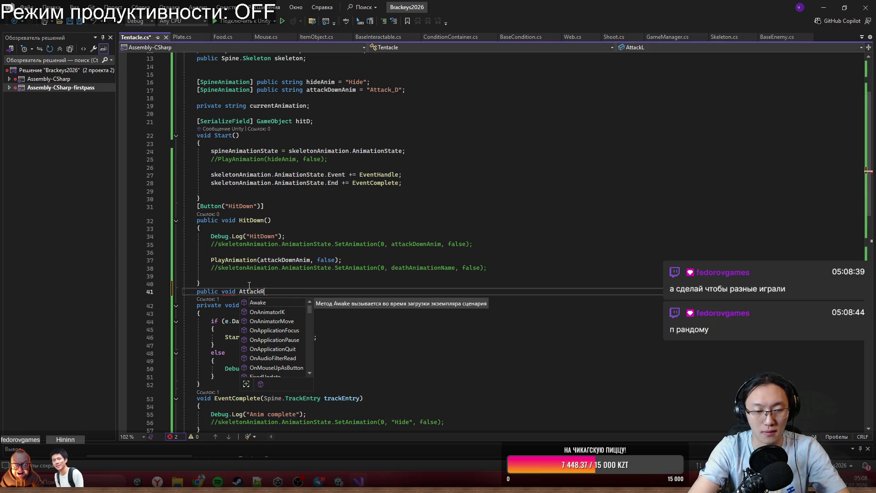
text(ight()
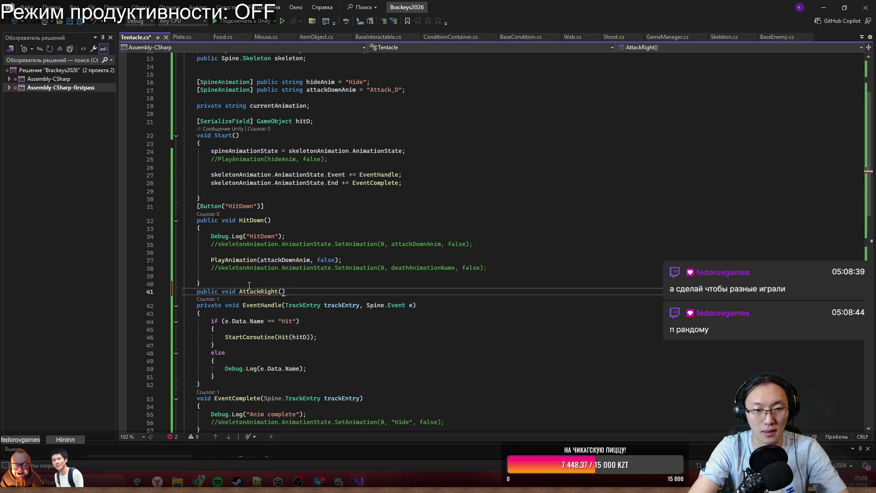
key(Return)
text({)
key(Return)
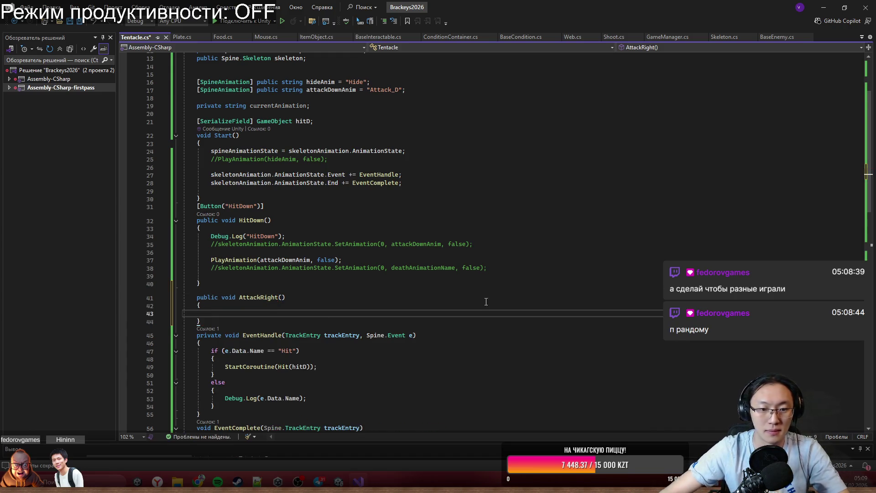
scroll(402, 137, down, 4)
click(402, 87)
right_click(726, 8)
key(Escape)
key(alt+Tab)
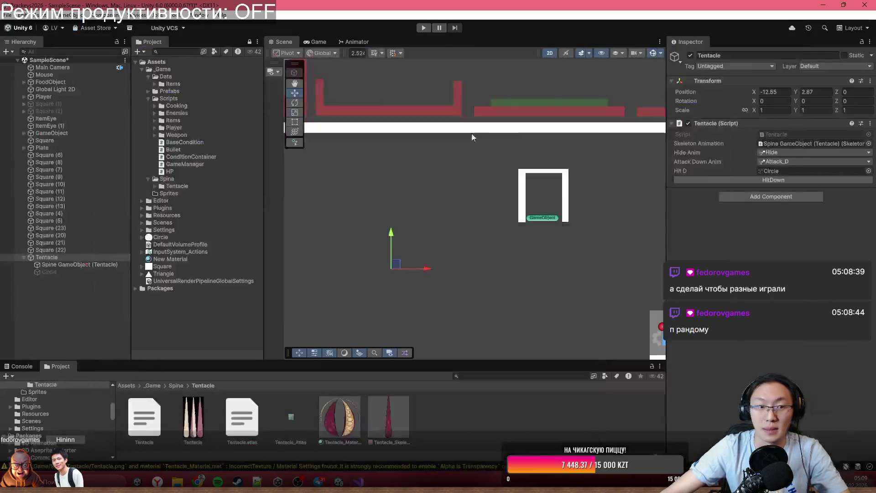
click(76, 265)
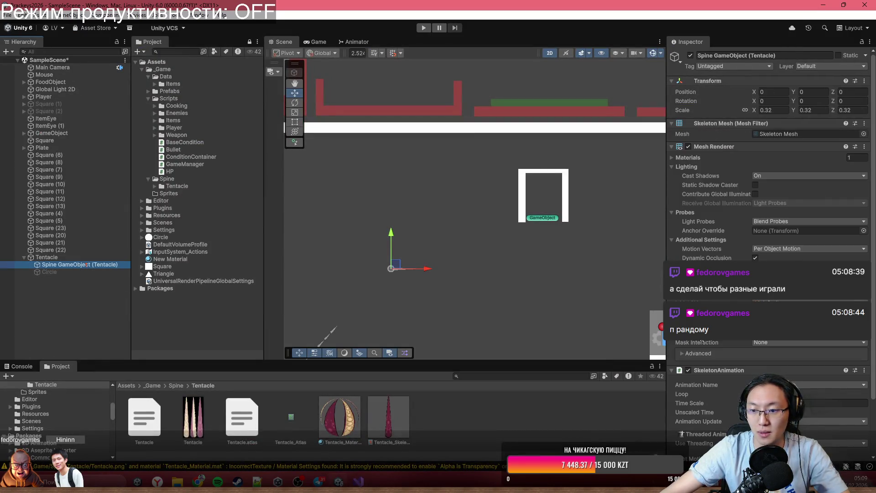
key(alt+Tab)
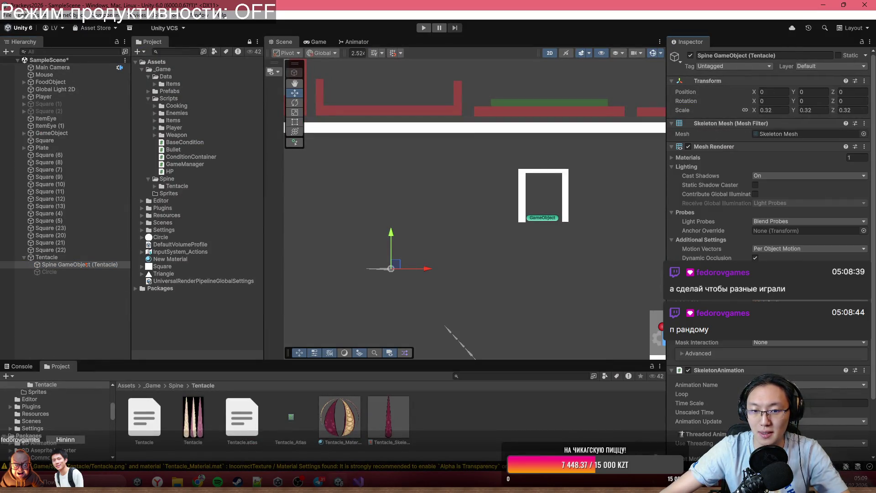
scroll(771, 256, down, 3)
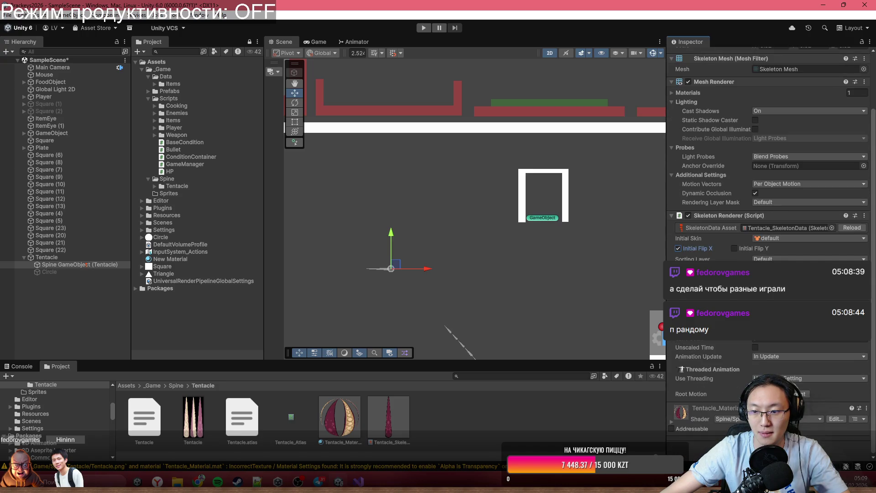
click(804, 337)
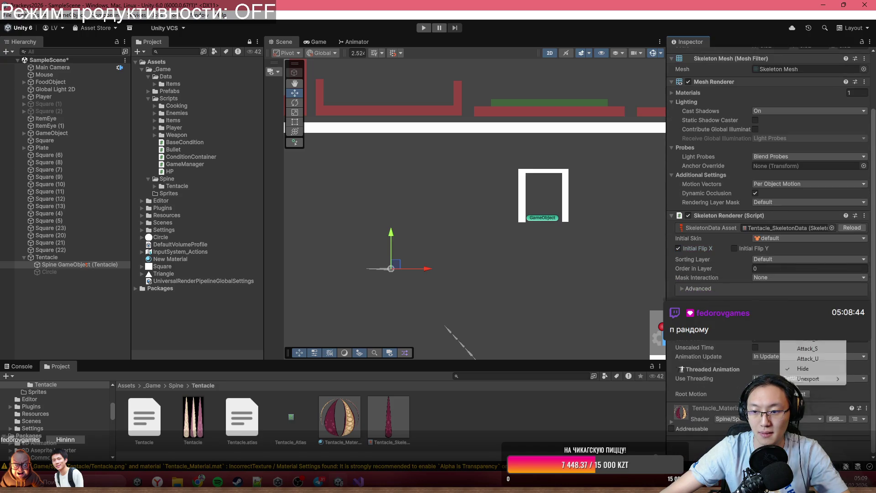
click(804, 350)
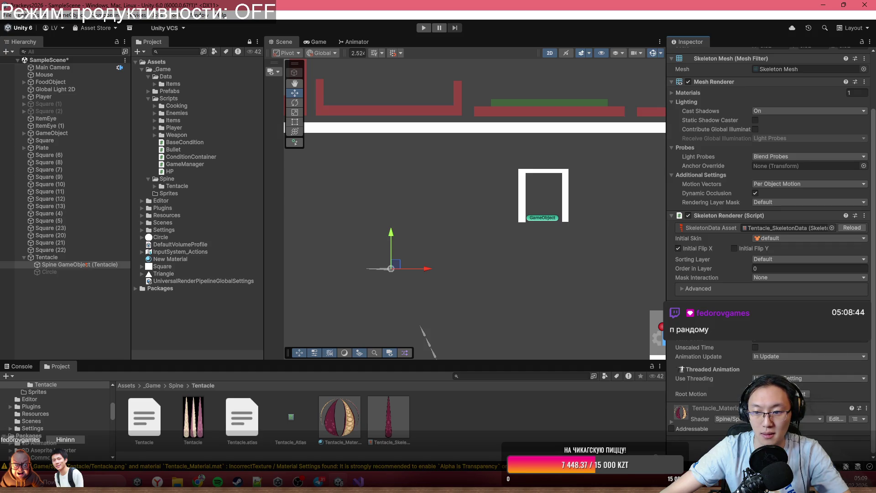
click(815, 320)
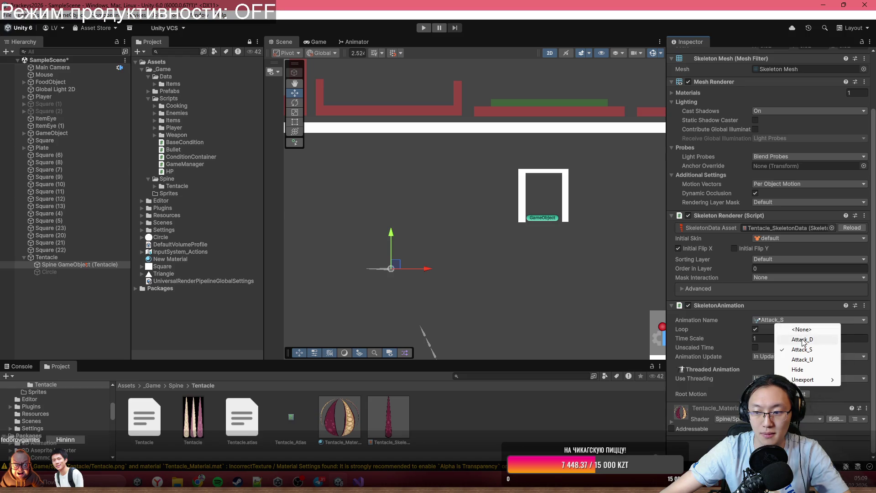
click(798, 369)
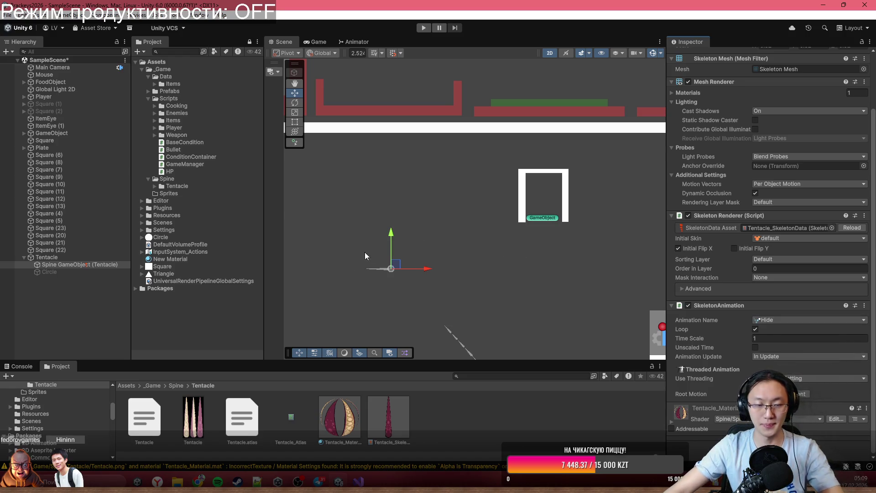
scroll(361, 254, down, 2)
click(697, 249)
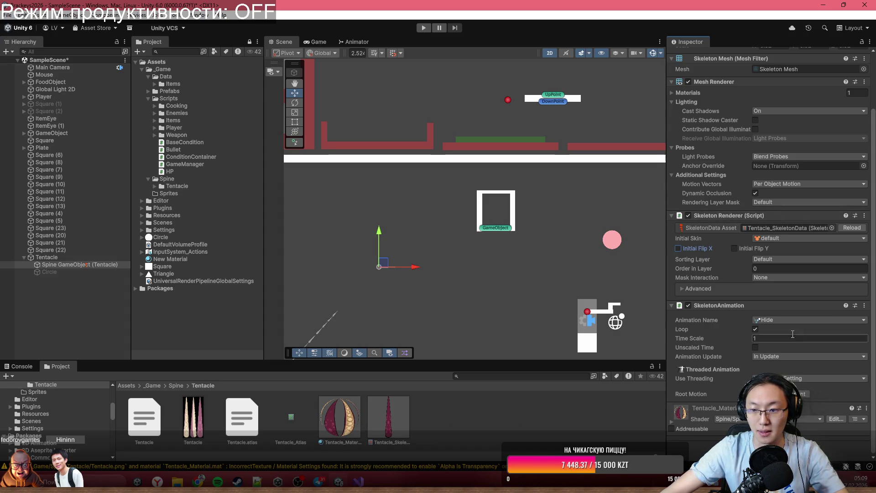
scroll(772, 233, up, 3)
click(84, 258)
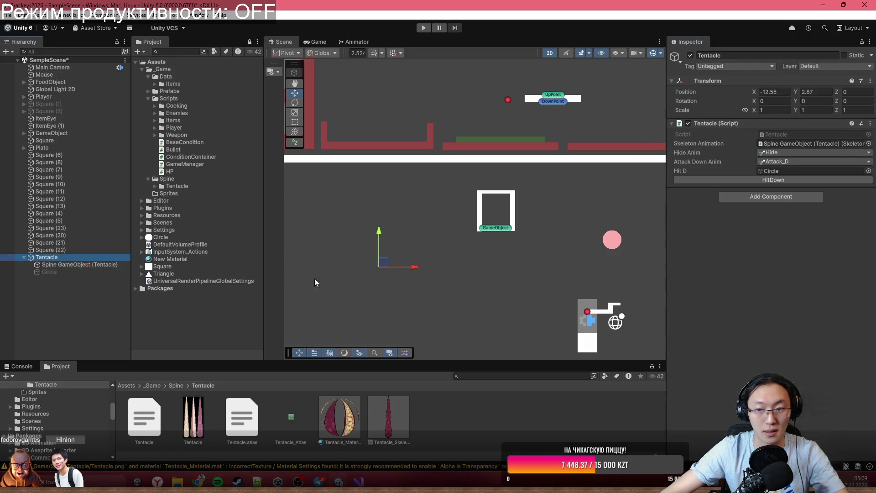
click(787, 143)
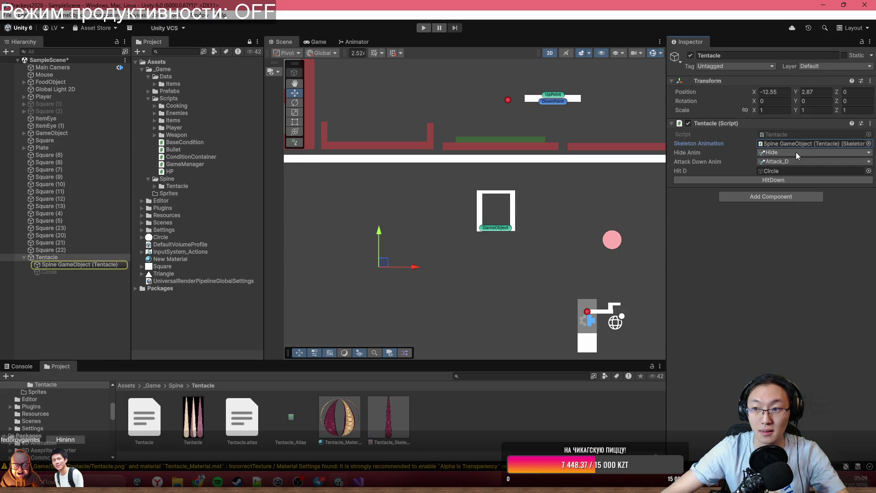
click(808, 143)
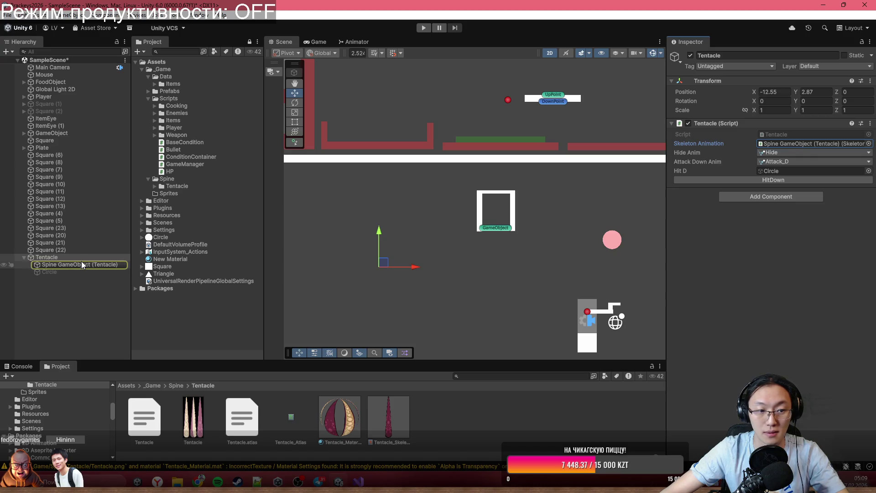
mouse_move(666, 155)
mouse_down()
mouse_move(561, 154)
mouse_move(660, 154)
mouse_up()
click(59, 265)
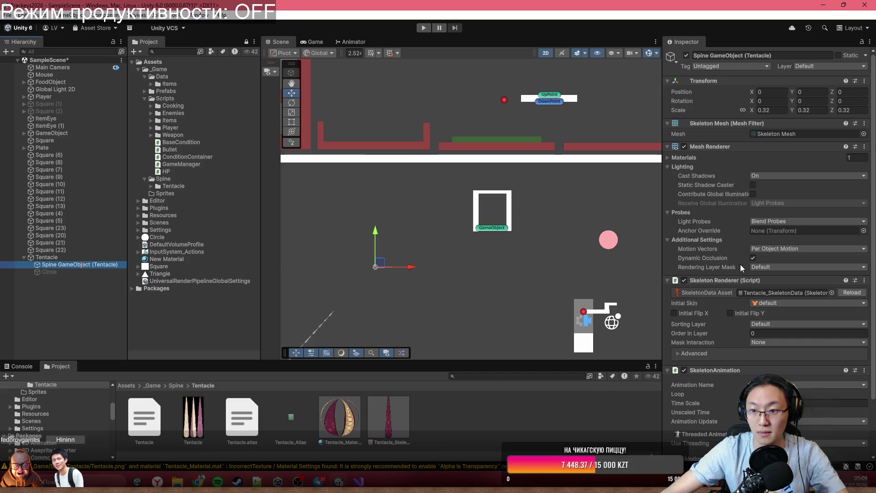
scroll(750, 304, down, 3)
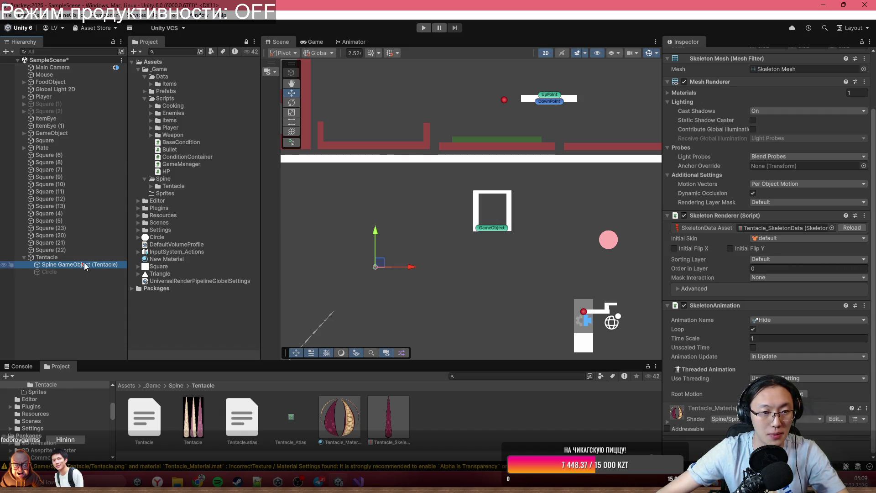
click(360, 481)
Copy the PlayAnimation(attackDownAnim, false) call into the empty AttackRight method.
click(310, 218)
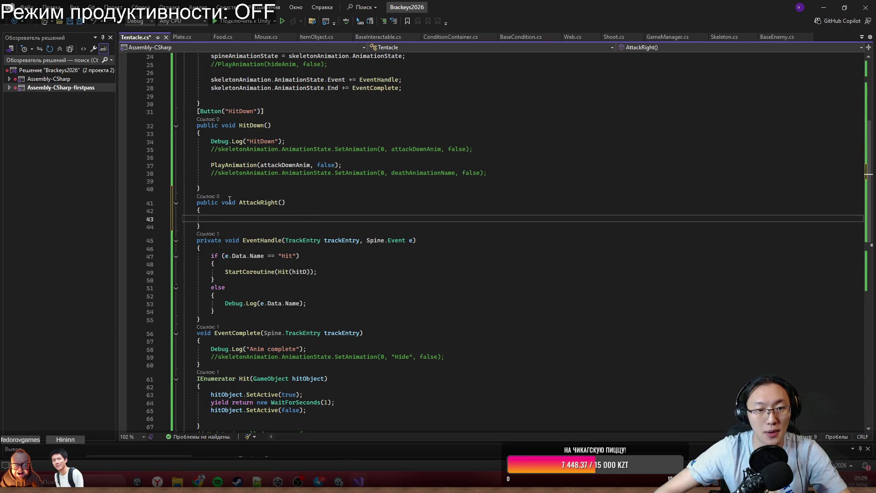
mouse_move(210, 165)
mouse_down()
mouse_move(388, 174)
mouse_move(342, 166)
mouse_up()
key(ctrl+c)
click(310, 219)
key(ctrl+v)
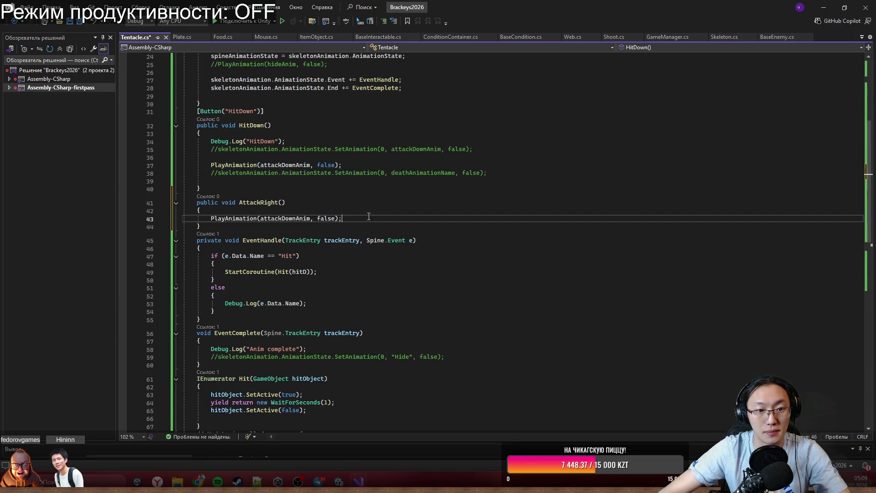
Duplicate the attackDownAnim field as attackSideAnim with animation string "Attack_S".
scroll(323, 194, up, 6)
drag(423, 138, 197, 137)
key(ctrl+c)
key(End)
key(Return)
key(ctrl+v)
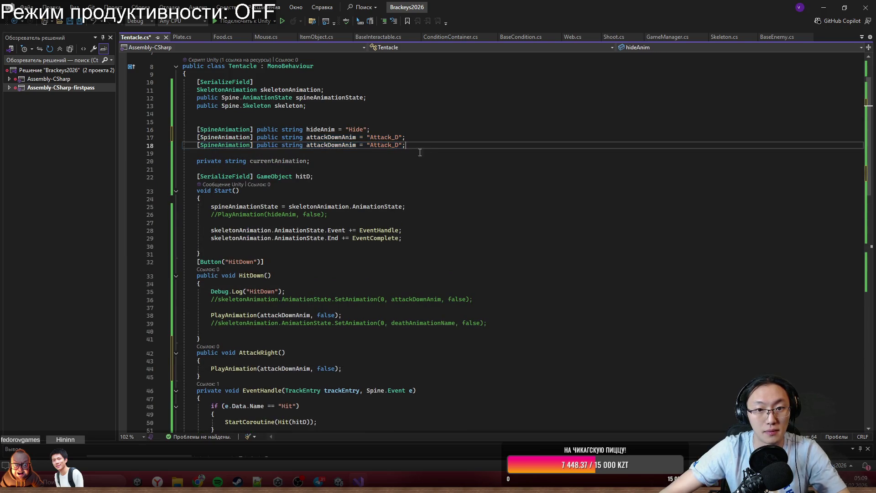
click(396, 145)
key(Delete)
text(S)
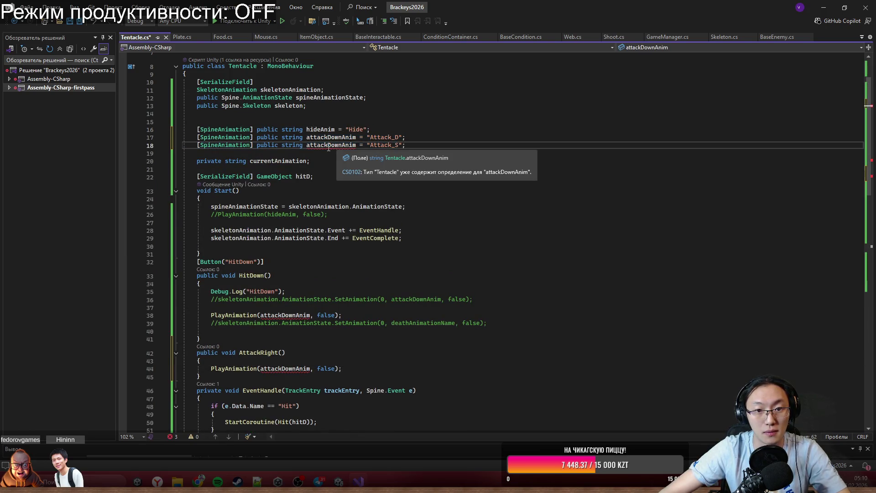
click(355, 145)
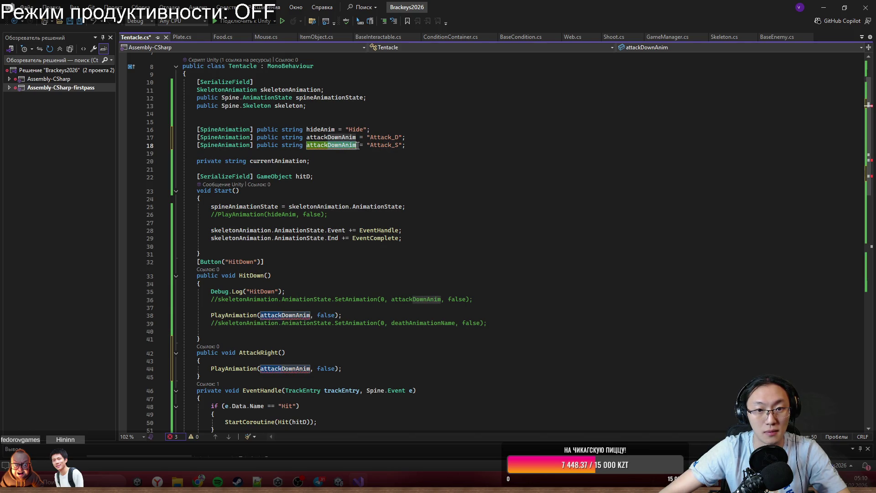
key(BackSpace)
key(BackSpace)
key(BackSpace)
text(SideAnim)
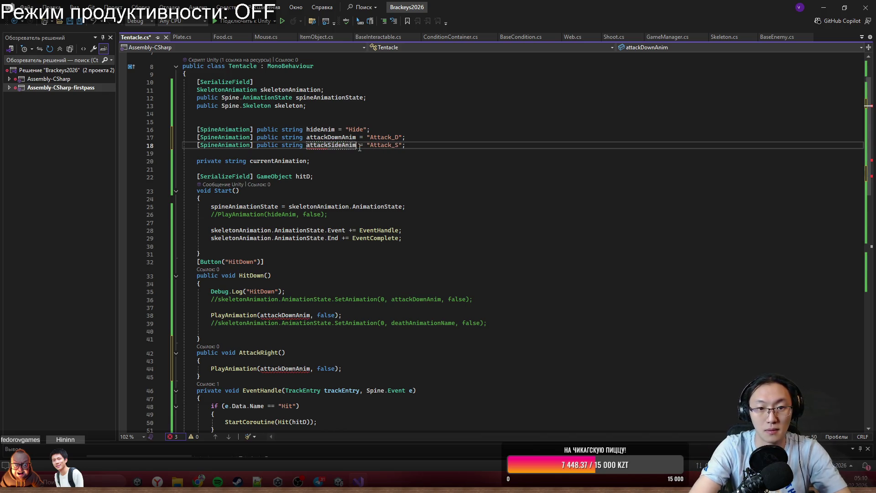
click(424, 147)
Duplicate the attackSideAnim line as attackTopAnim and edit its animation string suffix.
key(ctrl+d)
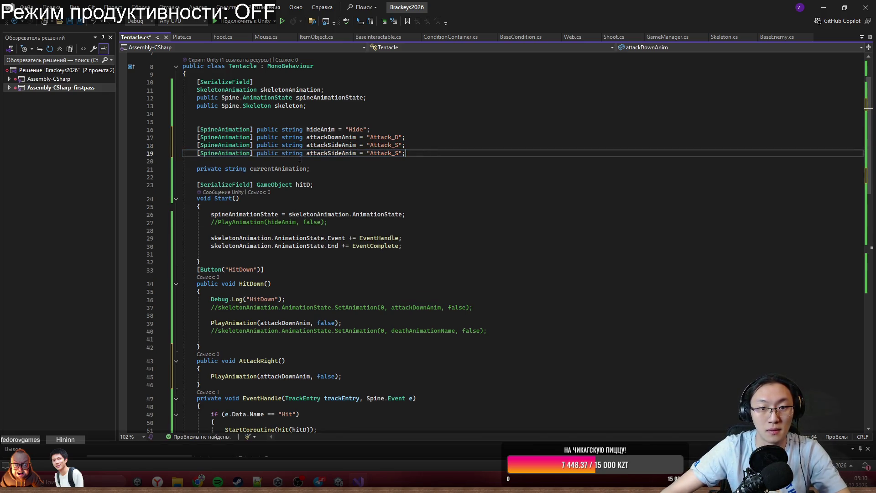
drag(328, 154, 353, 153)
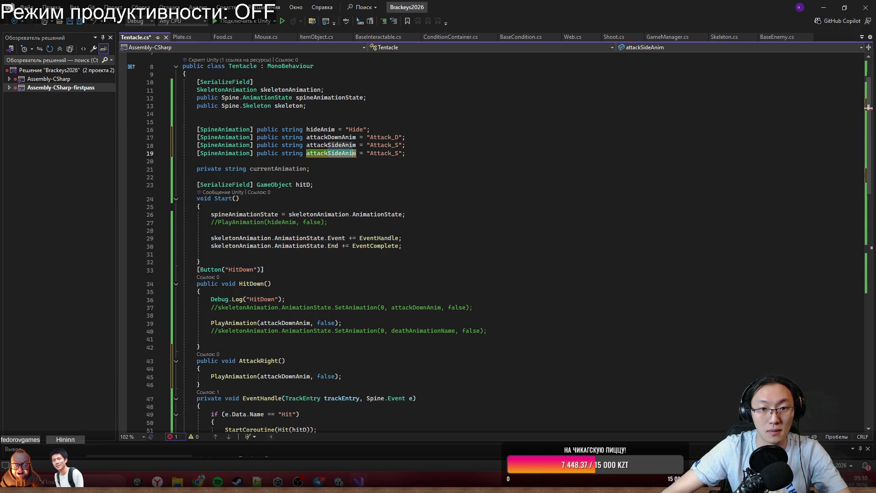
key(BackSpace)
text(TopAni)
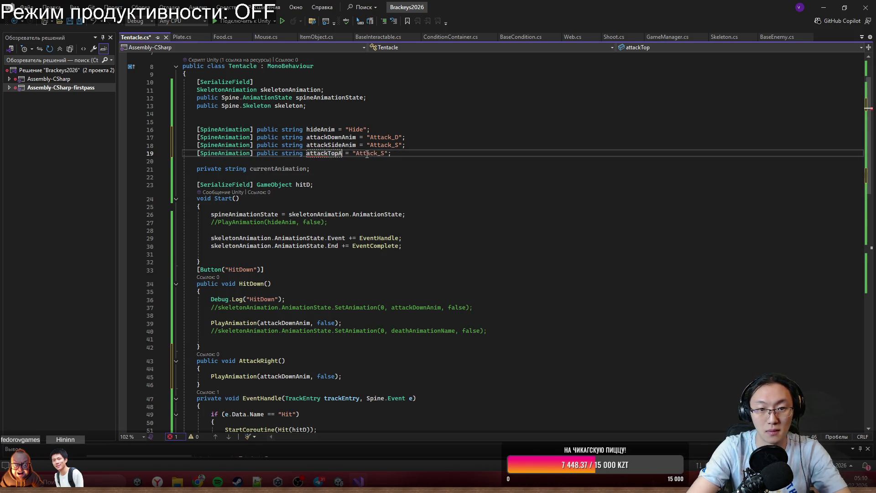
click(374, 155)
key(ctrl+shift+Right)
key(BackSpace)
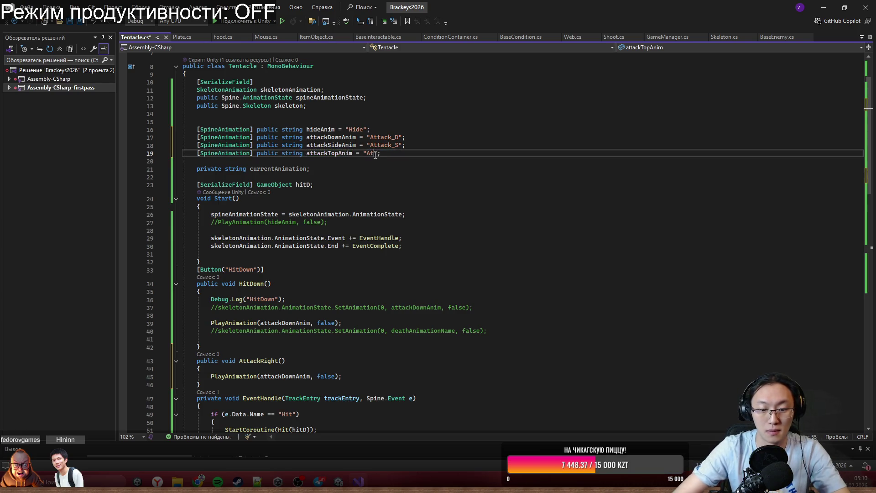
text(tack_t)
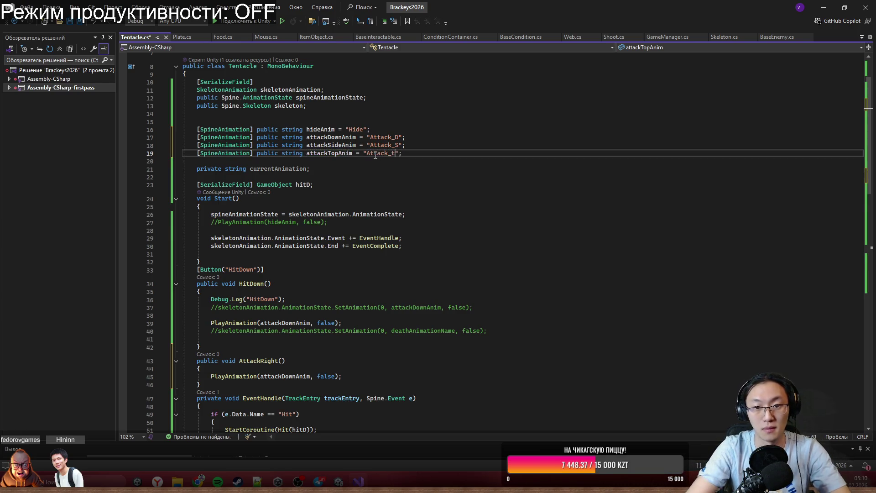
key(BackSpace)
text(T)
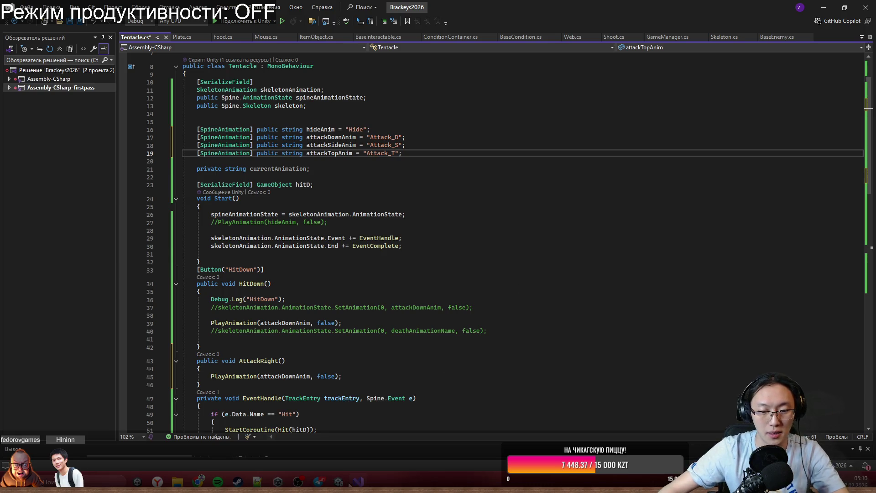
Check the tentacle's animation names in Unity's Animation Name list, then return to AttackRight.
click(356, 482)
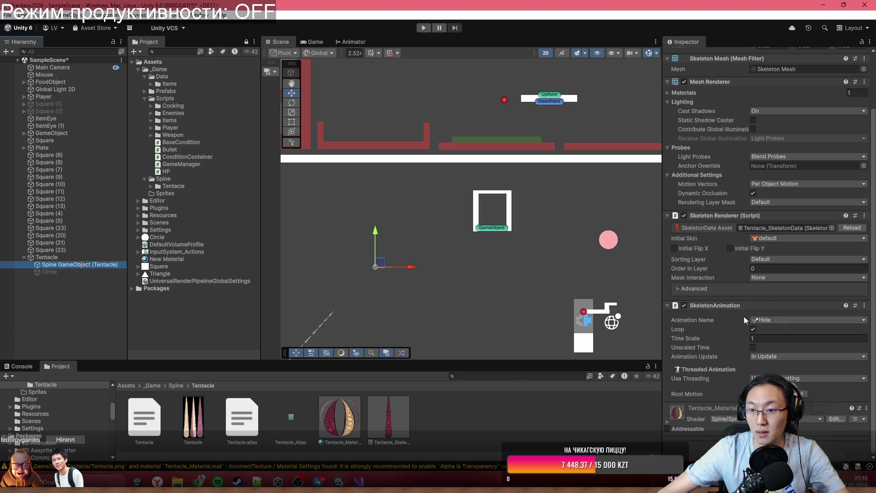
click(787, 319)
click(360, 479)
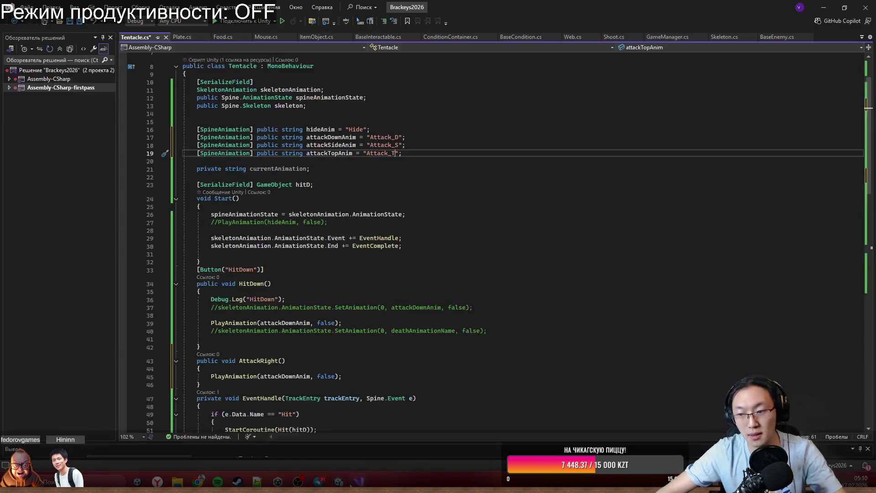
drag(483, 141, 483, 121)
click(491, 147)
click(335, 153)
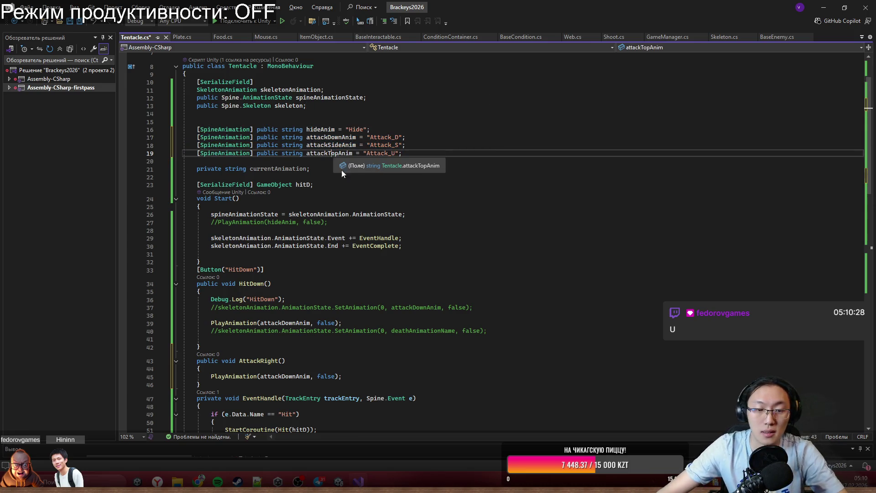
scroll(352, 294, down, 6)
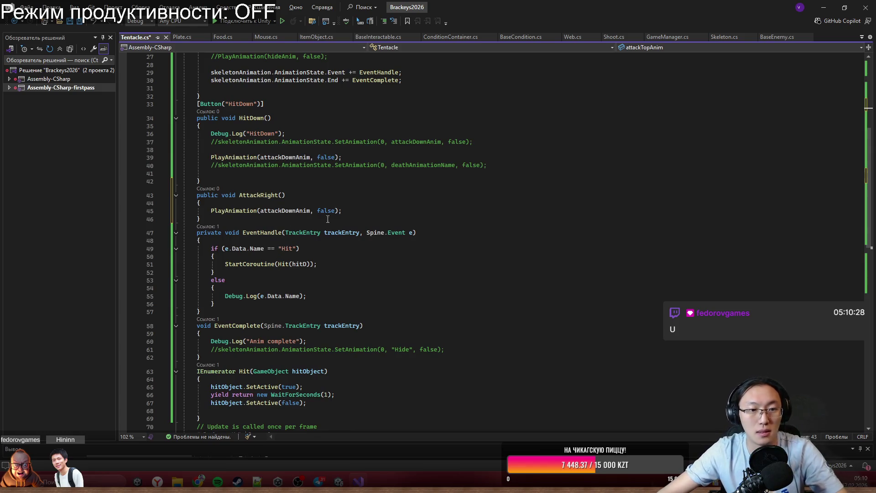
scroll(343, 217, down, 3)
scroll(299, 242, down, 1)
scroll(320, 233, up, 5)
click(346, 228)
click(369, 235)
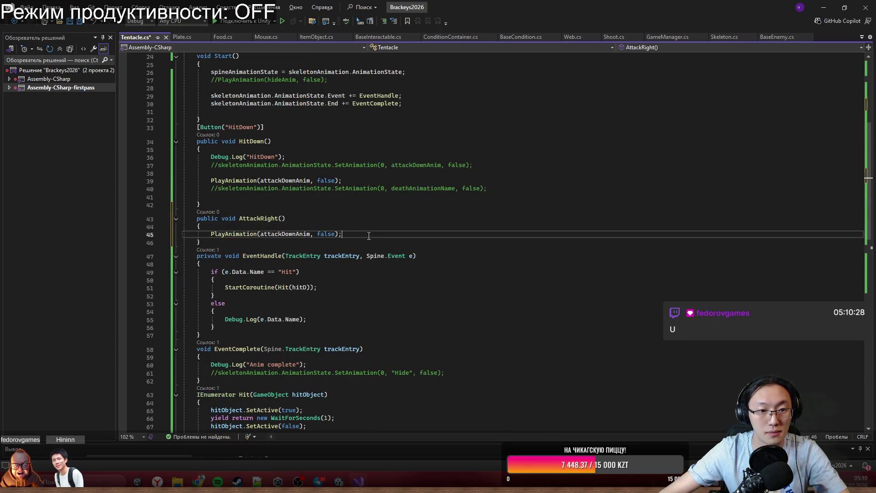
click(225, 243)
Add an AttackUp() method below AttackRight and change AttackRight's argument to attackSideAnim.
key(Return)
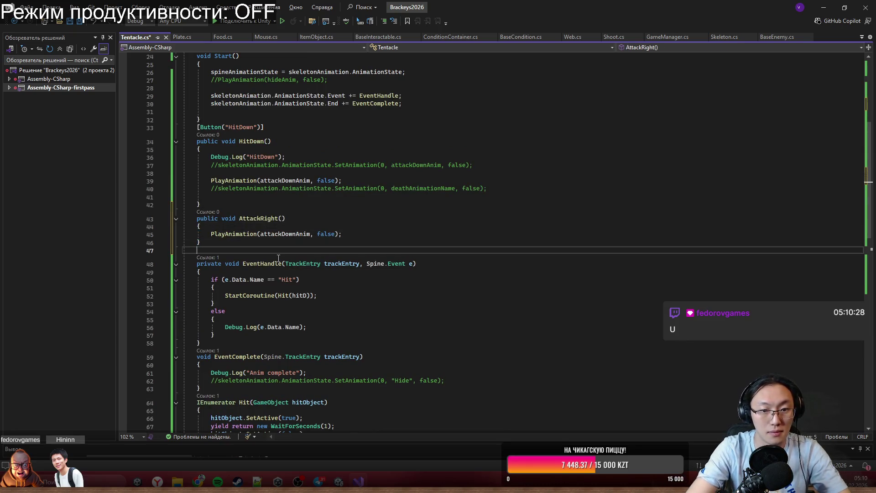
text(public void )
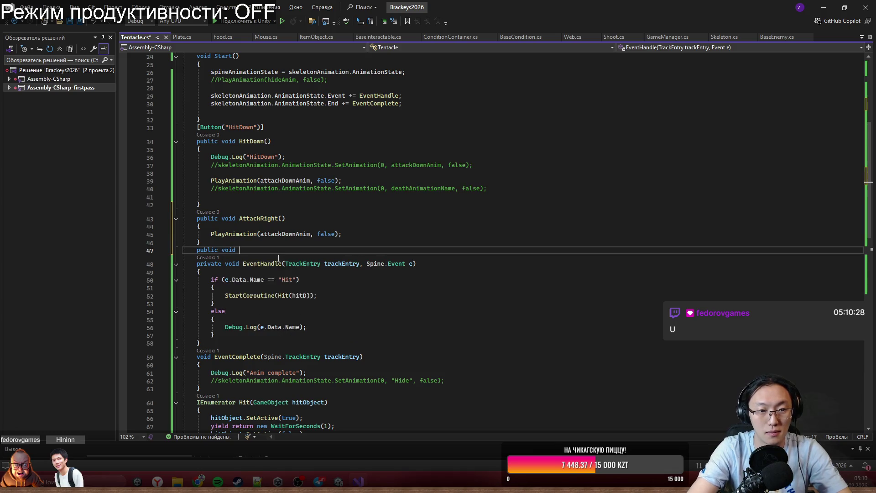
text(Attack)
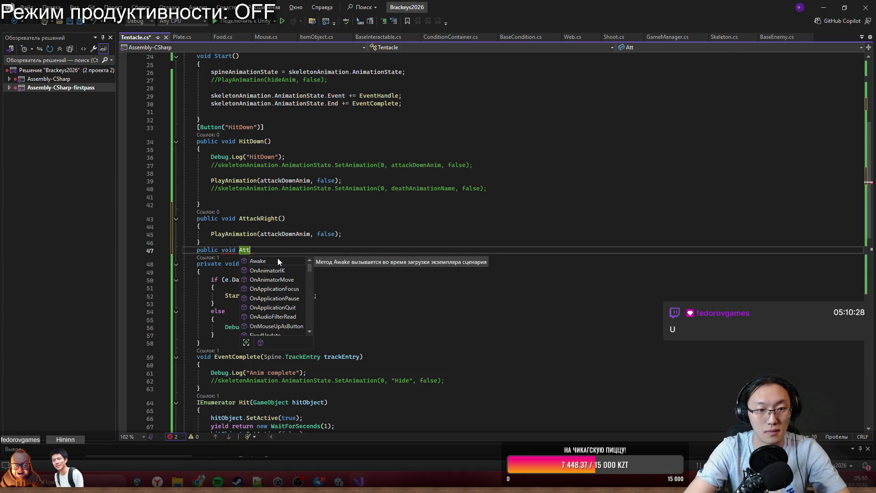
key(Escape)
text(Up)
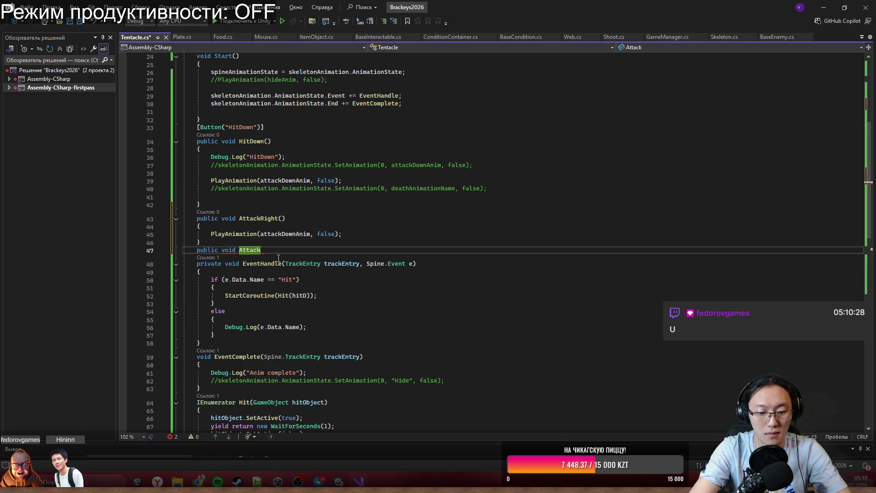
text(())
key(Return)
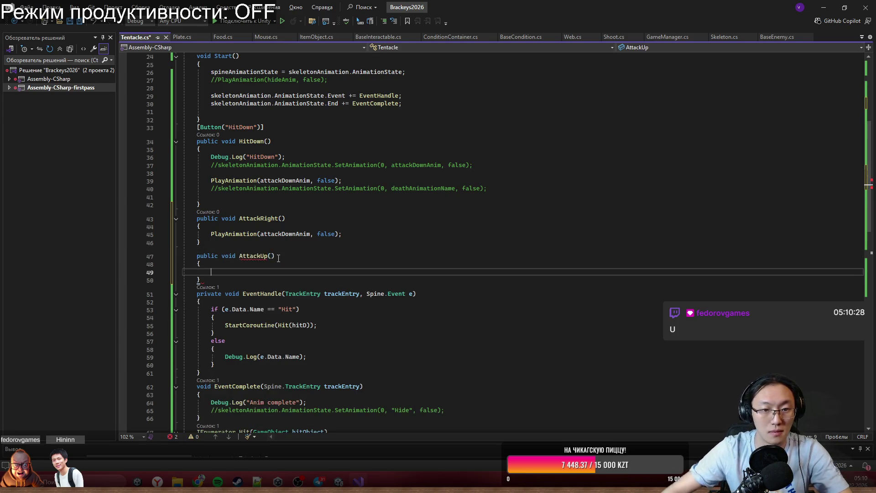
double_click(263, 234)
text(attackSi)
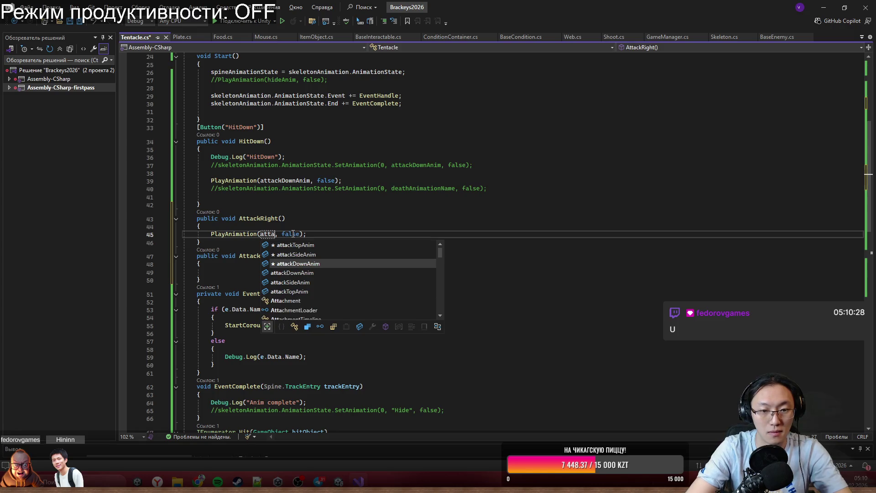
key(Tab)
Fill AttackUp's body with PlayAnimation(attackTopAnim, false);.
click(319, 264)
click(323, 273)
text(Pla)
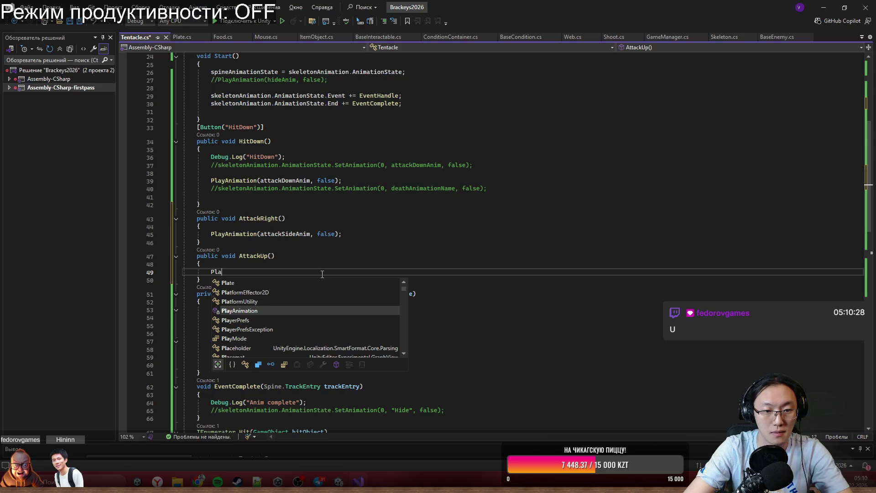
key(Tab)
text(()
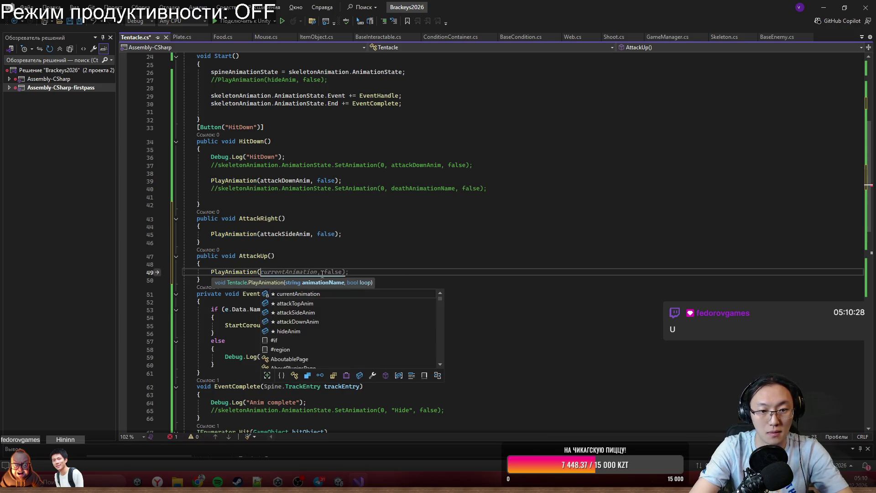
text(attackTopAnim, false);)
Move down to the EventComplete method and select its body.
click(494, 213)
key(Down)
key(Down)
key(Down)
scroll(533, 326, down, 1)
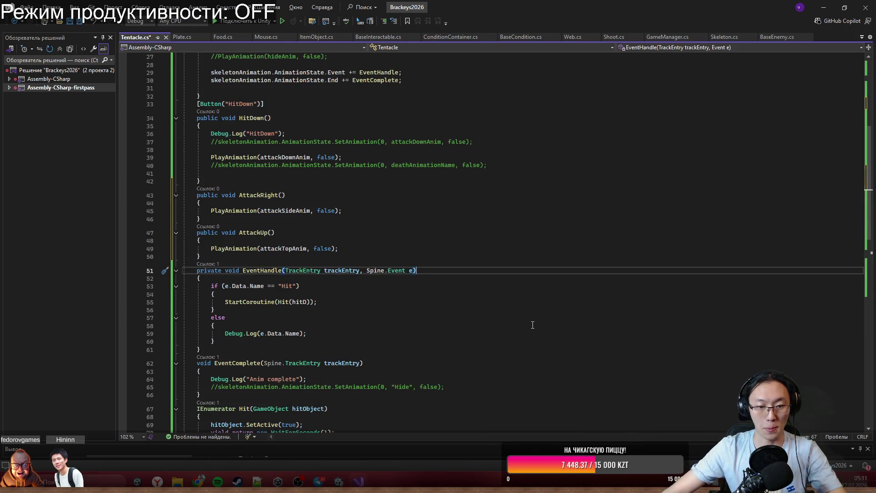
scroll(533, 325, down, 2)
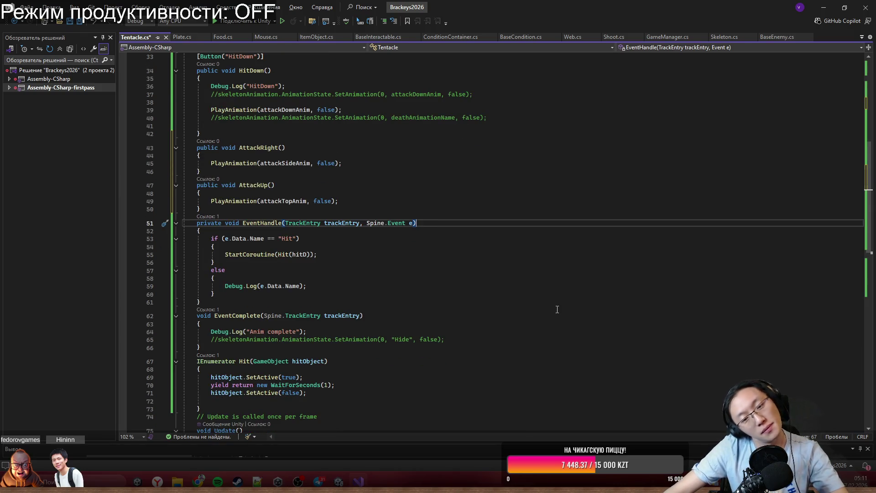
mouse_move(256, 345)
mouse_down()
mouse_move(251, 318)
mouse_move(251, 325)
mouse_up()
scroll(274, 325, up, 2)
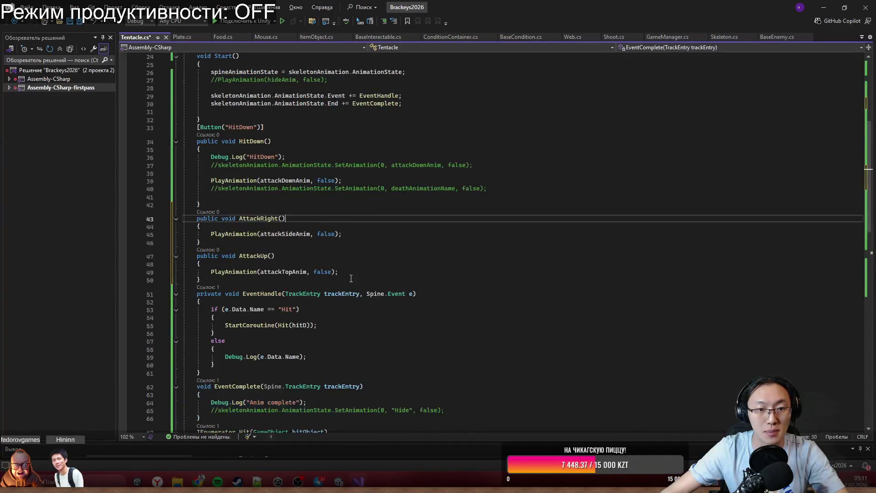
Delete the leftover Debug.Log and comment lines from HitDown.
key(ctrl+minus)
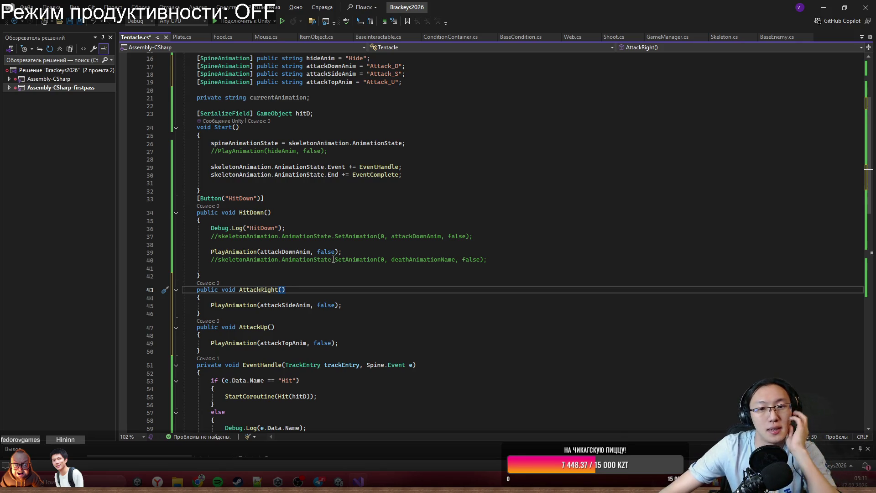
scroll(323, 291, down, 3)
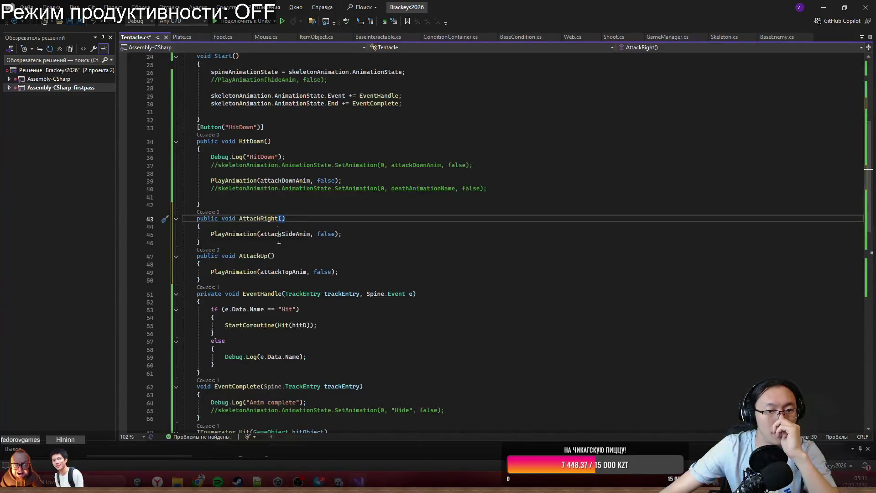
click(475, 167)
mouse_move(475, 167)
mouse_down()
mouse_move(475, 150)
mouse_move(501, 169)
mouse_up()
key(Delete)
key(Delete)
key(Delete)
click(395, 157)
key(BackSpace)
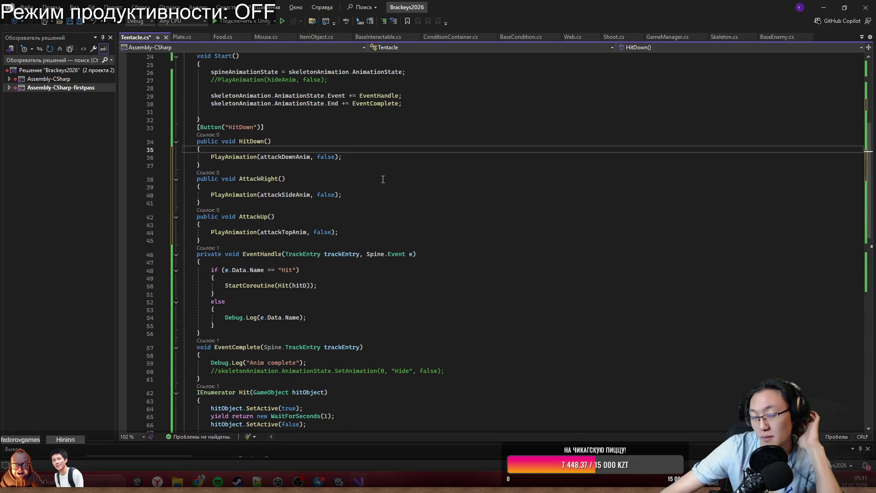
Add a Button("HitRight") attribute above the AttackRight method.
click(368, 177)
click(368, 166)
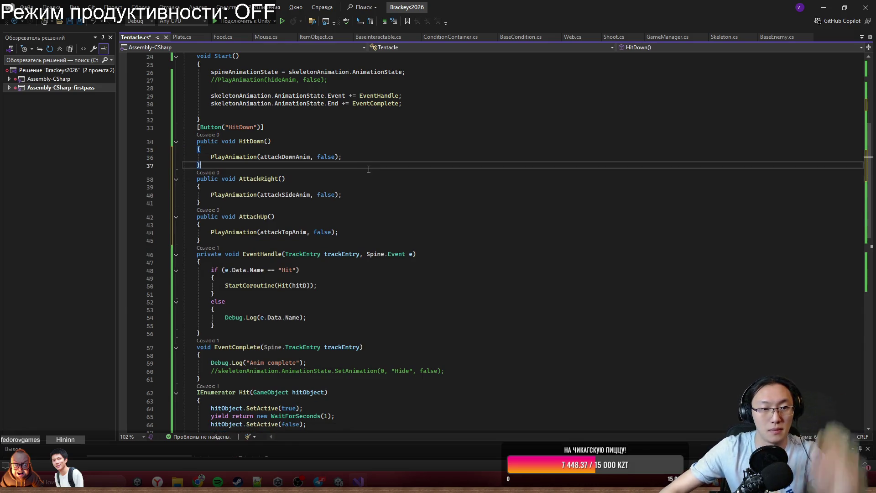
key(Return)
text(Button)
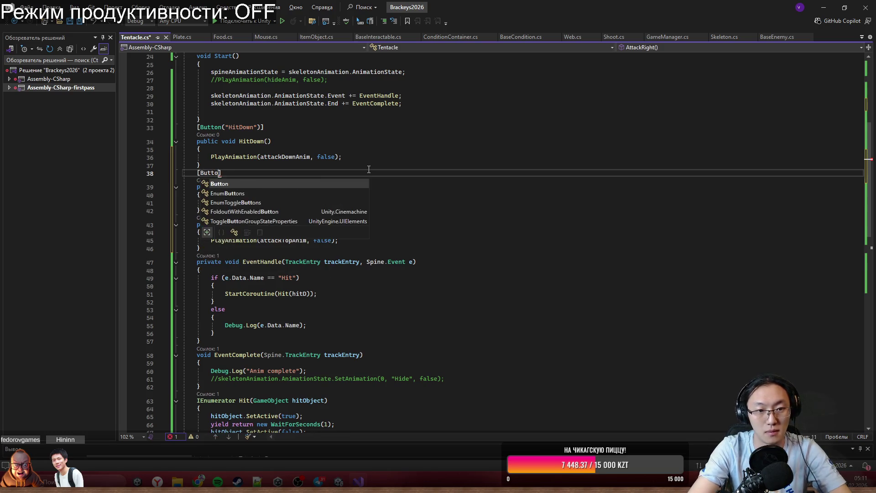
text(("HitRight)
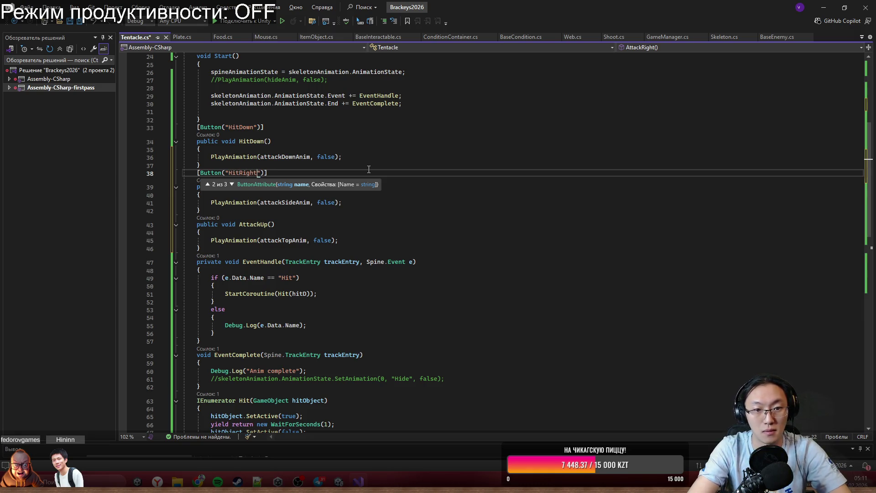
text("))
Add a [Button("HitUp")] attribute above AttackUp, then select the unused VisualScripting using line.
click(273, 213)
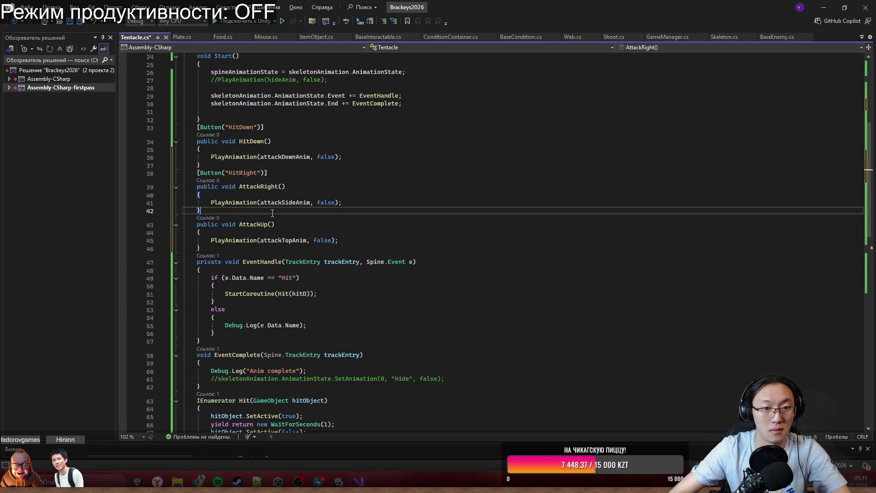
key(Return)
text(B)
key(Tab)
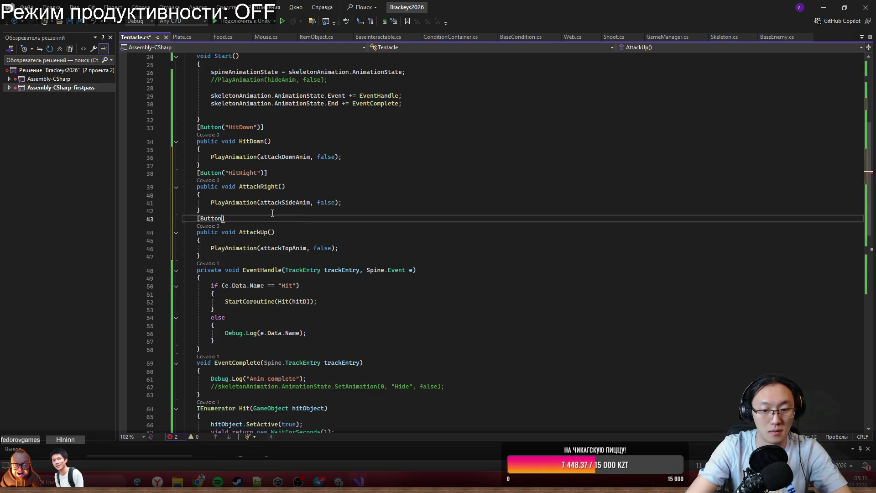
text(("HitUp)
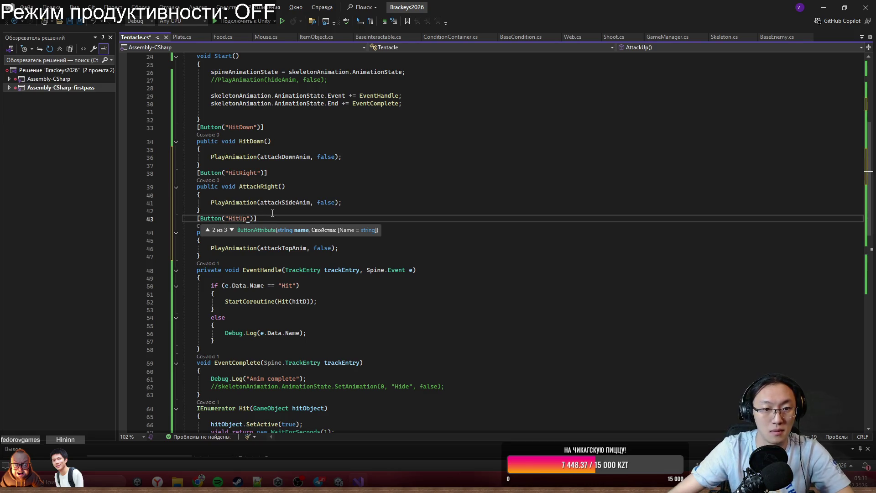
click(402, 225)
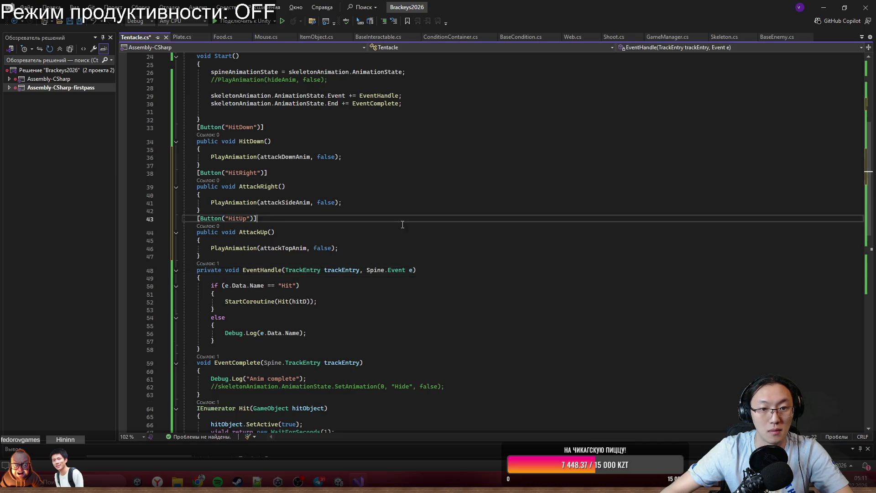
scroll(402, 224, up, 8)
click(315, 269)
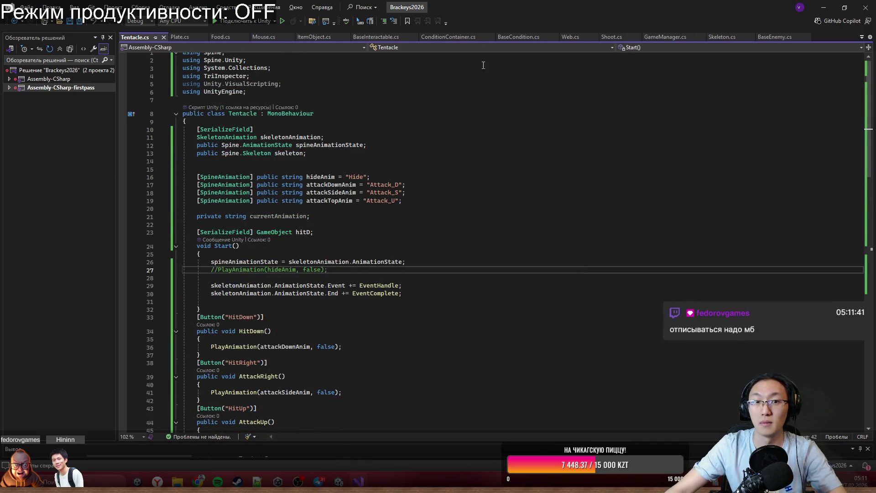
triple_click(298, 84)
Delete the unused using Unity.VisualScripting line and return to Unity to recompile.
key(Delete)
click(657, 106)
click(827, 6)
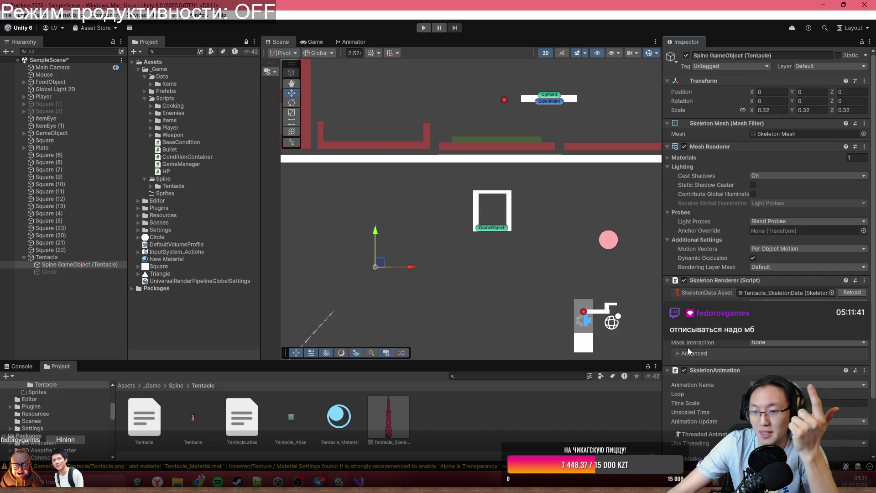
Select Tentacle in the Hierarchy to show its Hit buttons and enter Play mode.
scroll(688, 347, down, 3)
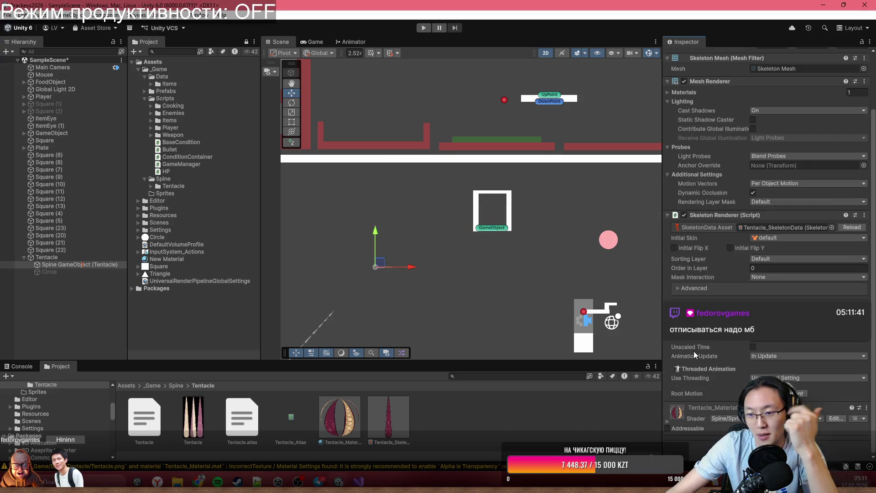
click(84, 257)
click(423, 28)
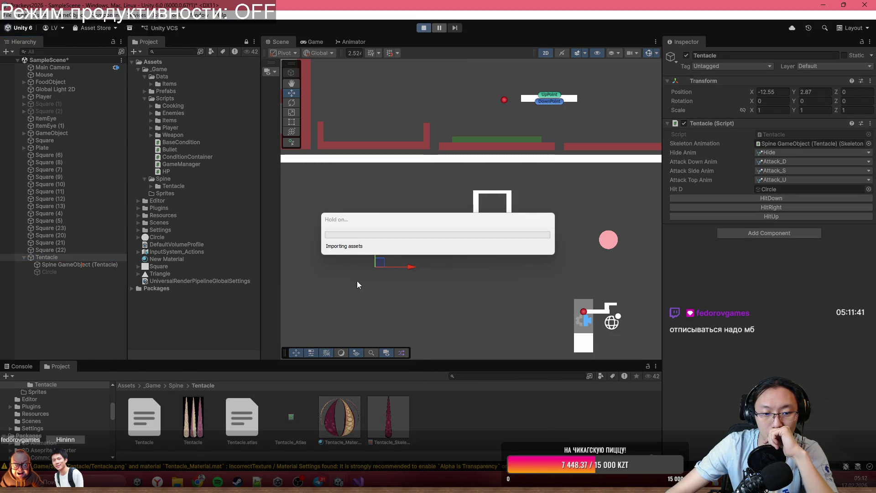
Fire the HitRight, HitDown and HitUp attacks repeatedly in the running game, then stop playing.
click(747, 208)
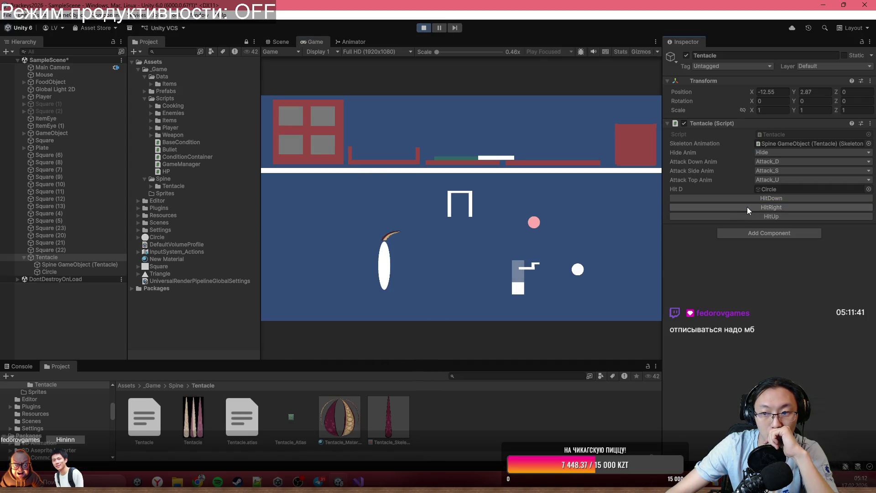
click(755, 197)
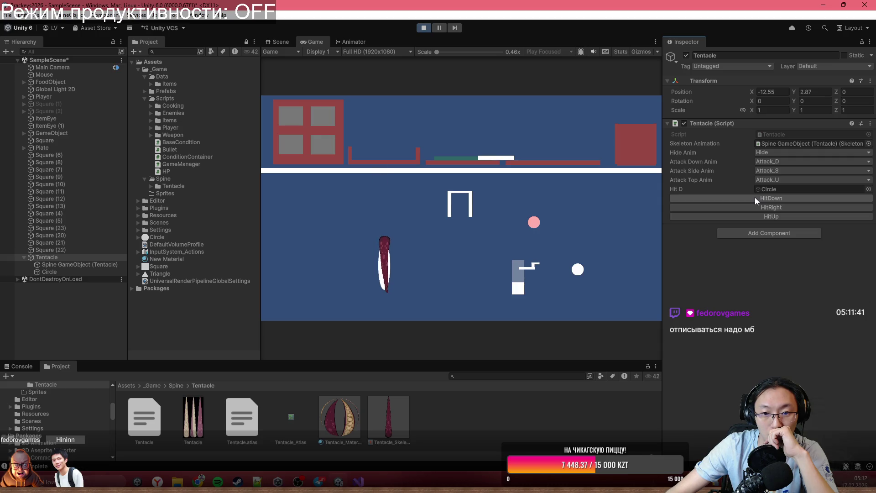
click(764, 215)
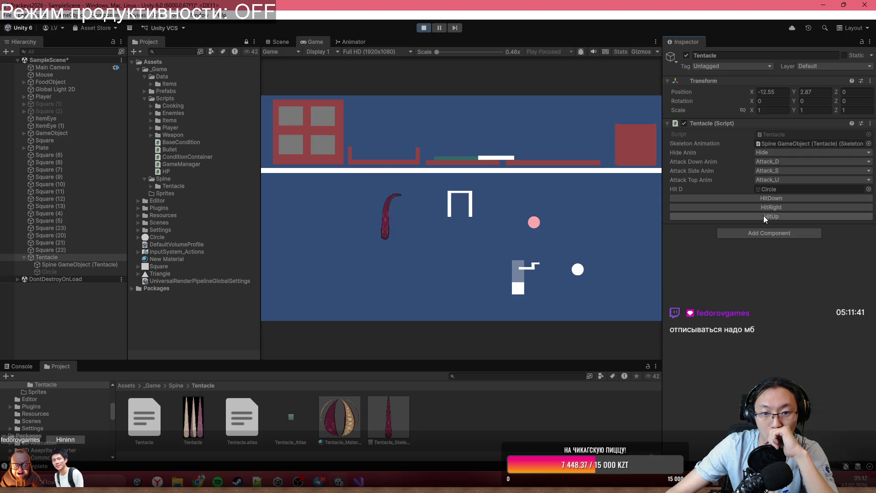
click(768, 207)
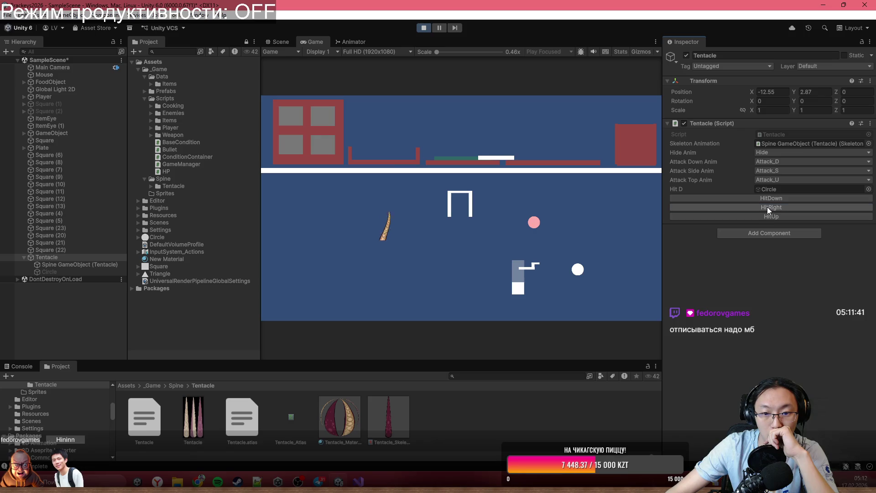
click(767, 199)
click(771, 205)
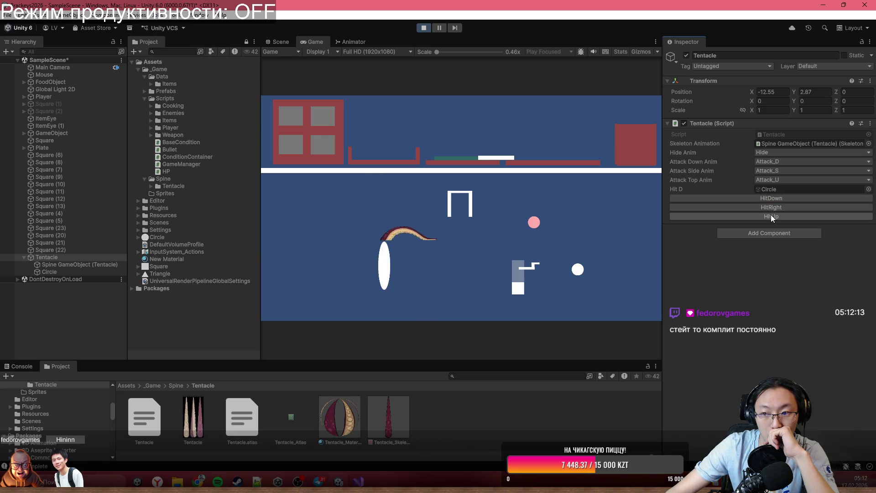
click(771, 215)
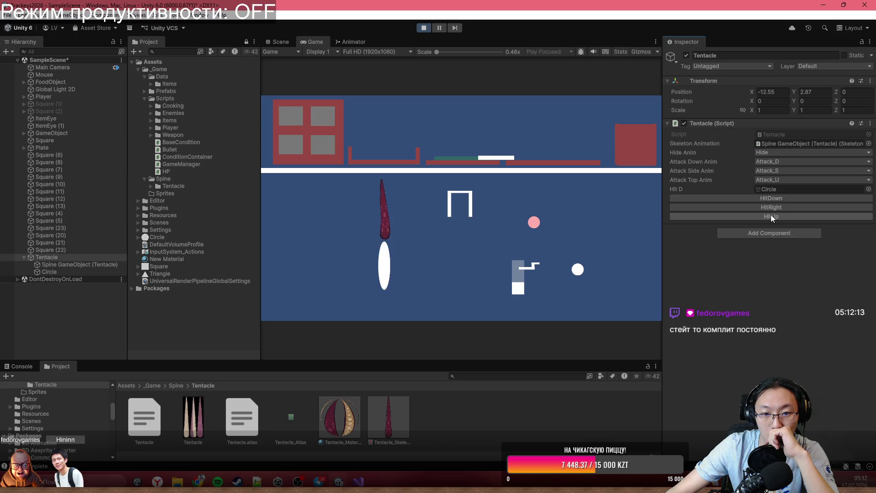
click(771, 206)
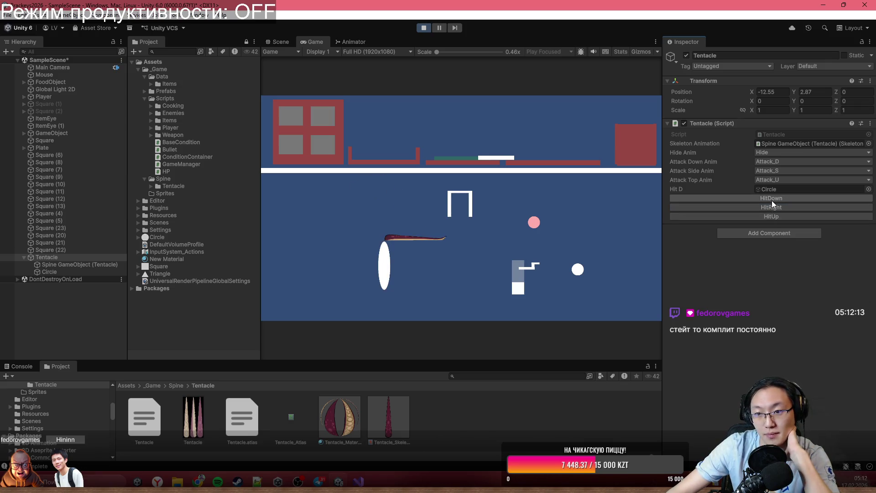
click(772, 201)
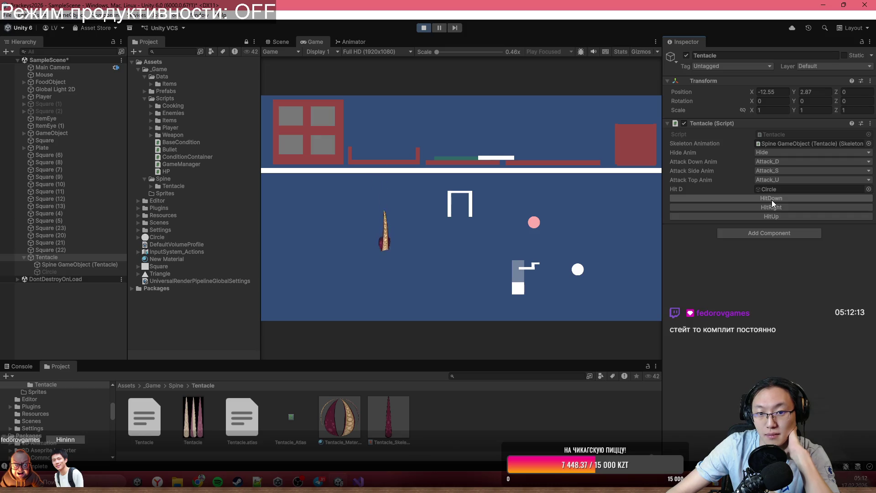
click(773, 207)
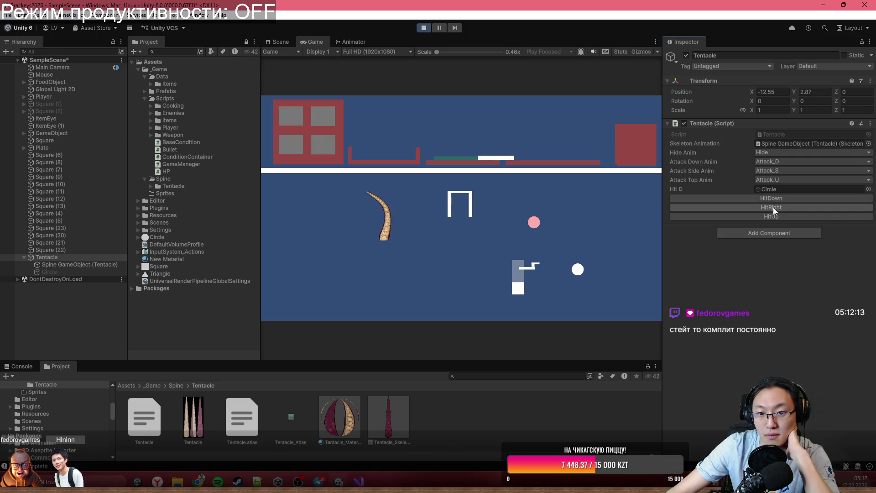
click(782, 217)
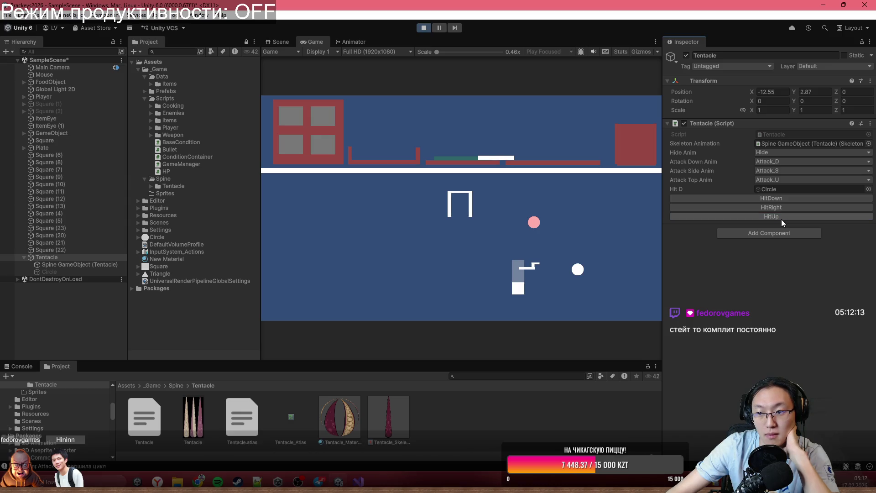
click(782, 209)
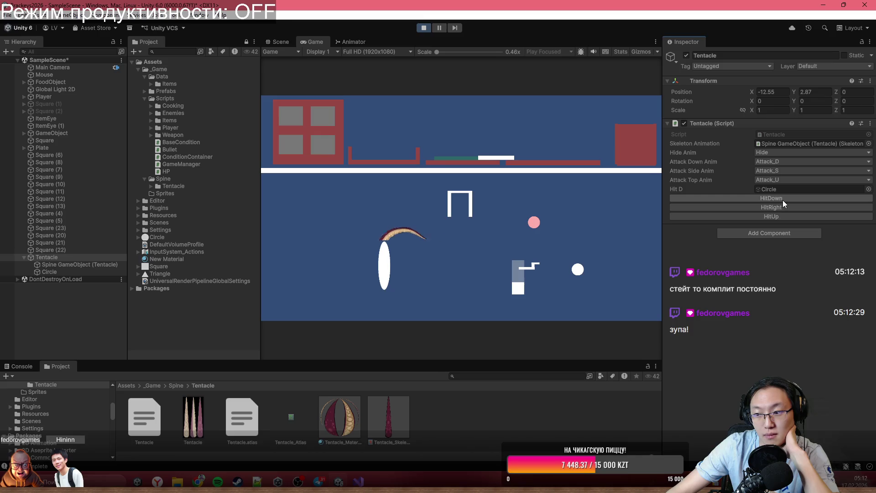
click(782, 200)
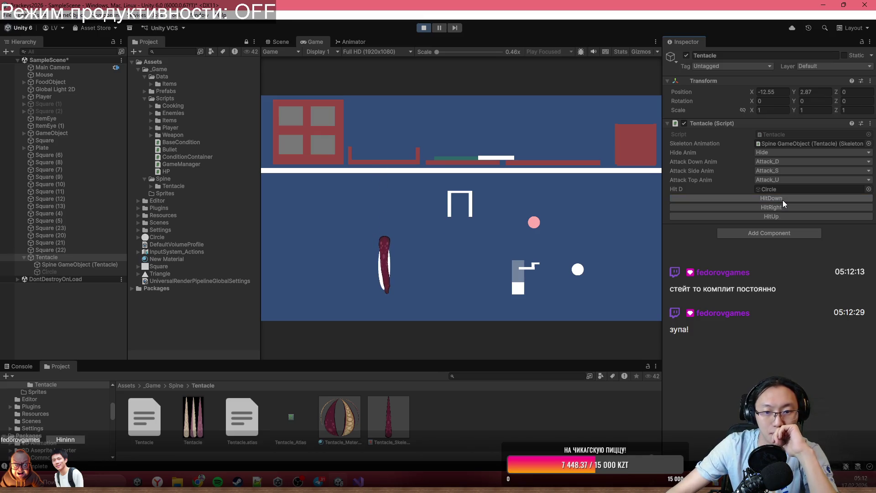
click(782, 208)
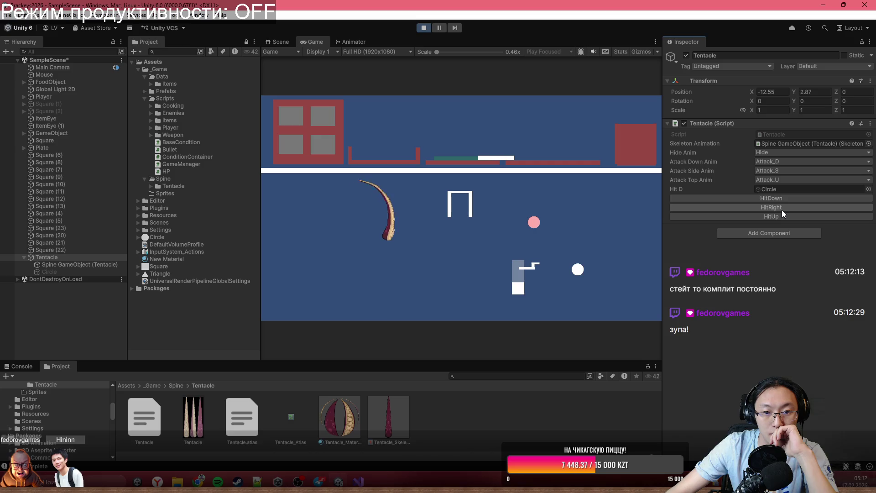
click(782, 216)
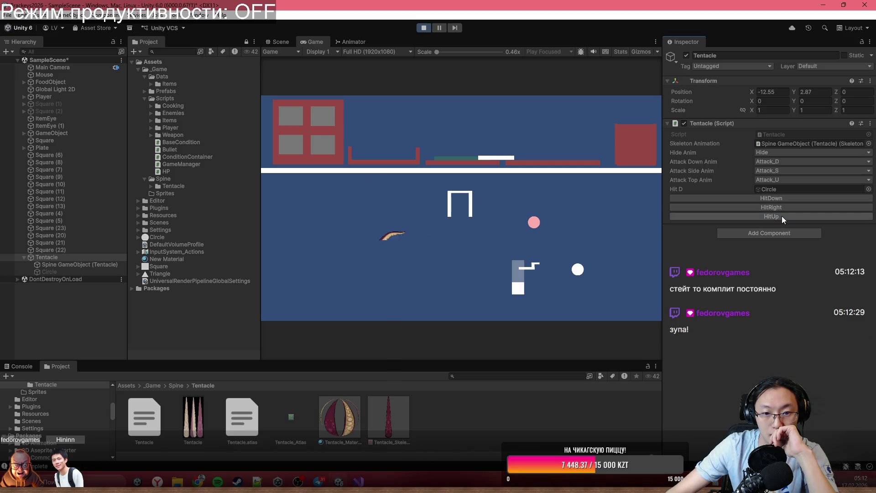
click(782, 206)
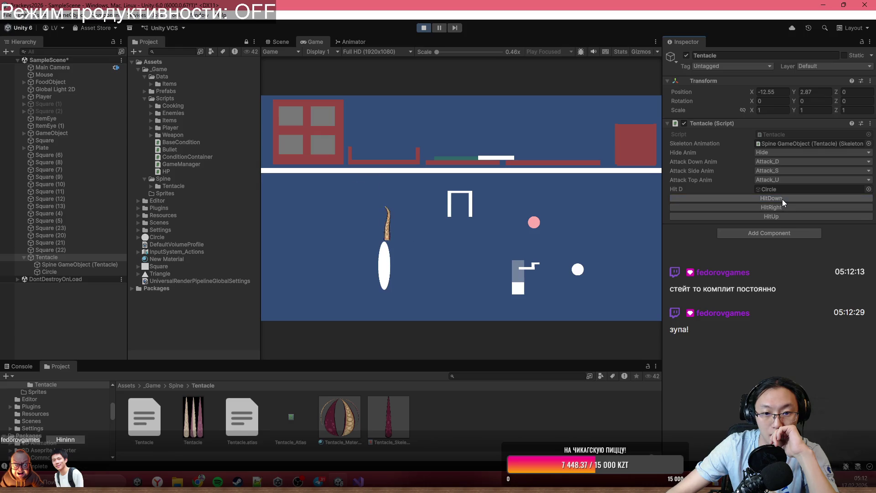
click(783, 208)
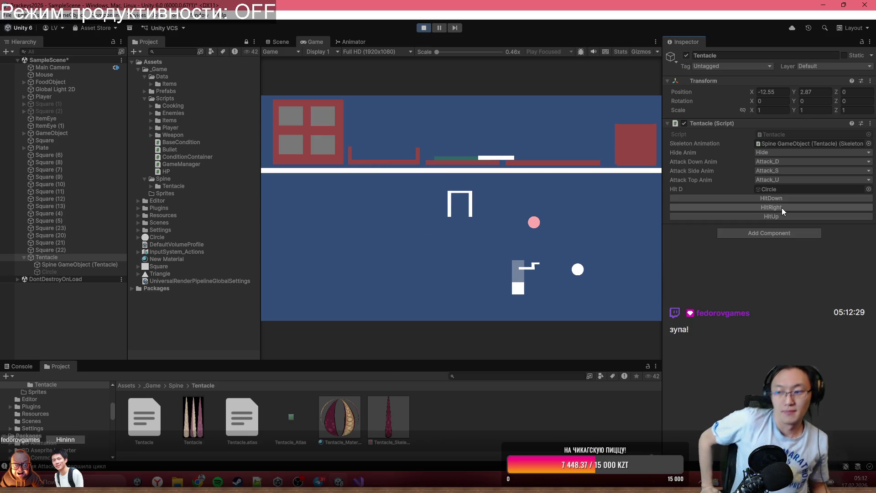
click(424, 28)
Return to Tentacle.cs and highlight every use of AnimationState.
key(alt+Tab)
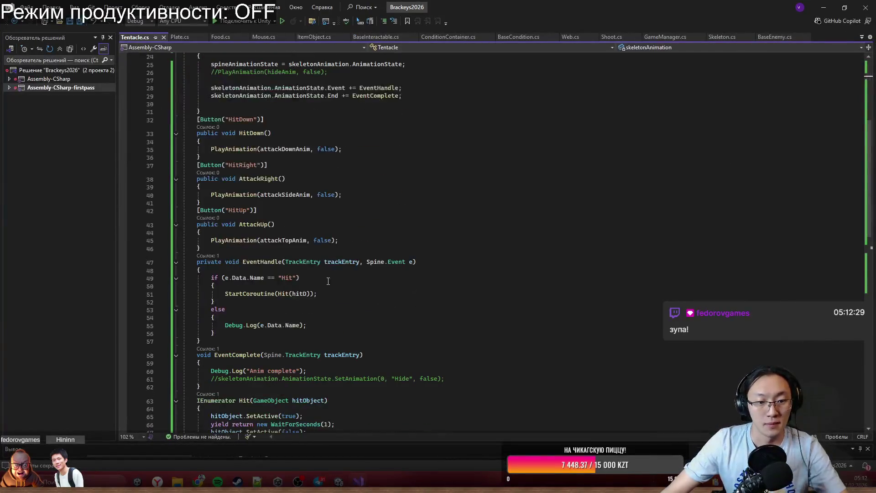
click(370, 240)
scroll(347, 264, up, 5)
key(Up)
key(Up)
key(Up)
click(321, 297)
double_click(299, 214)
scroll(318, 195, down, 4)
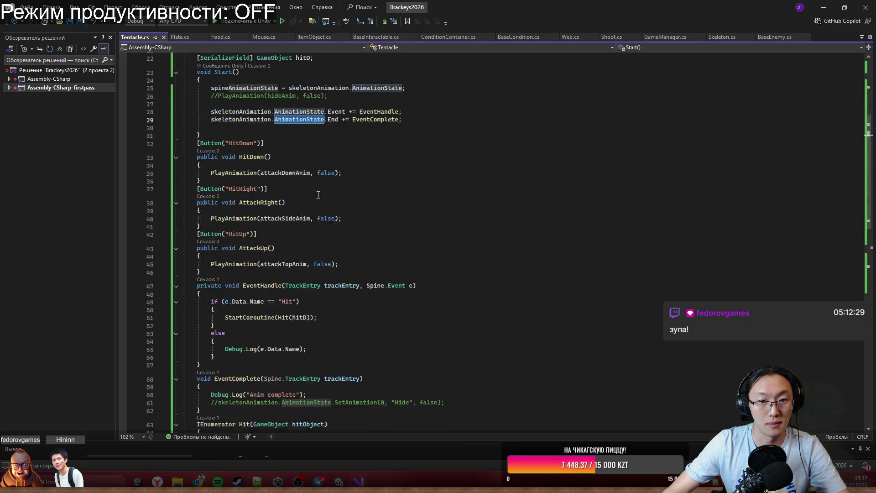
Select the AnimationState.End subscription in Start() and switch to the DeepSeek chat.
drag(210, 111, 349, 119)
click(319, 129)
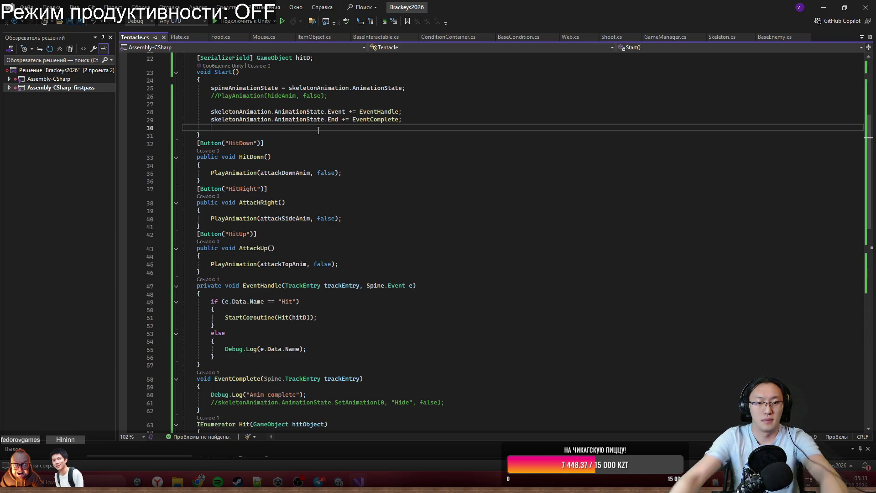
drag(211, 119, 338, 120)
click(198, 481)
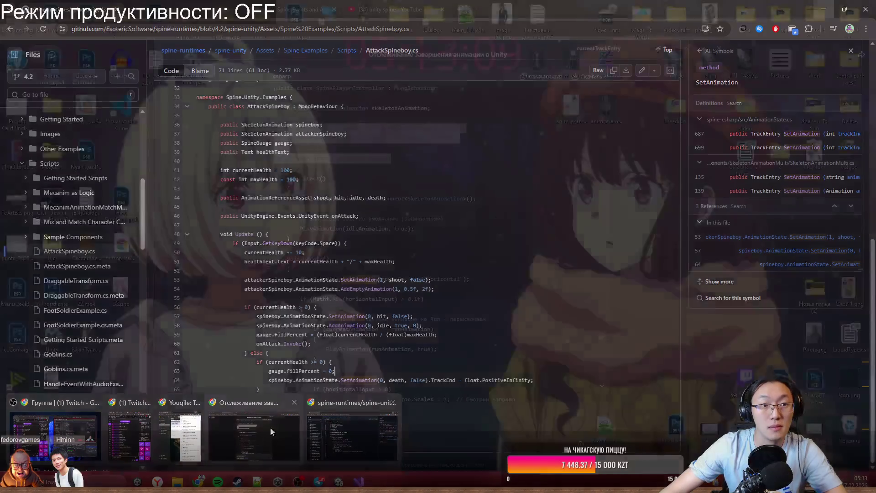
click(270, 431)
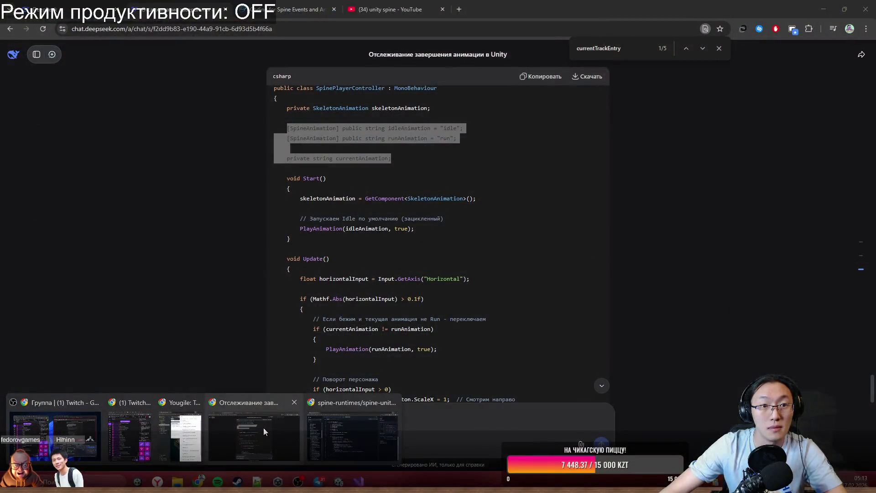
scroll(335, 231, down, 10)
click(425, 420)
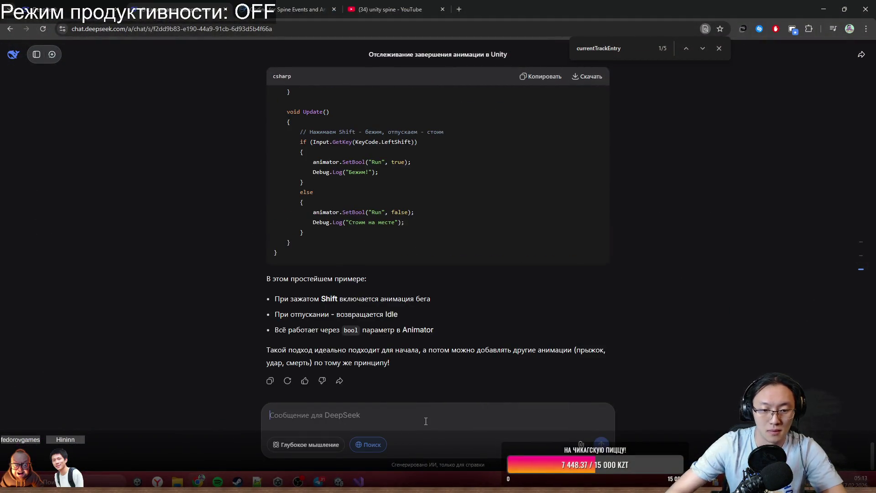
scroll(555, 220, up, 10)
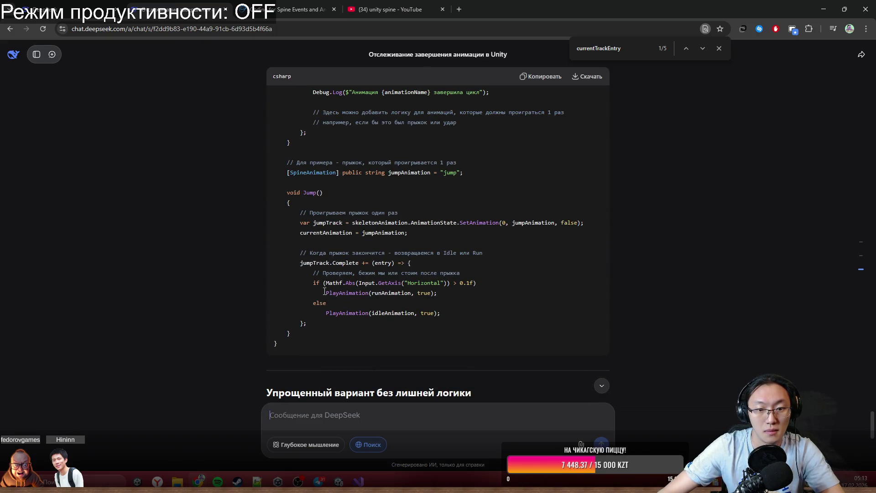
triple_click(312, 263)
click(430, 290)
double_click(319, 264)
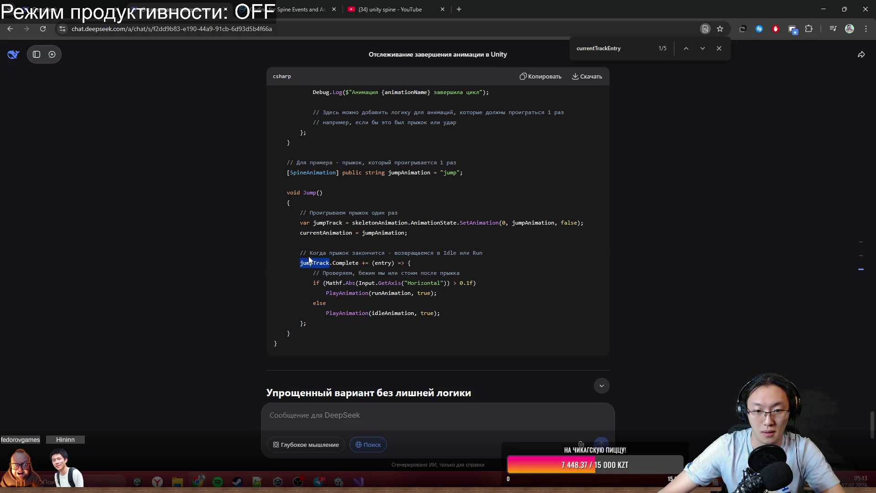
click(327, 232)
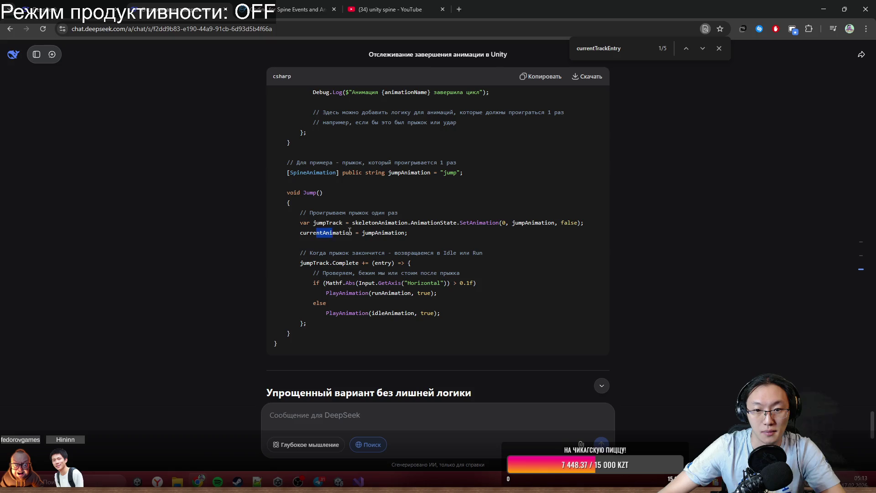
click(376, 237)
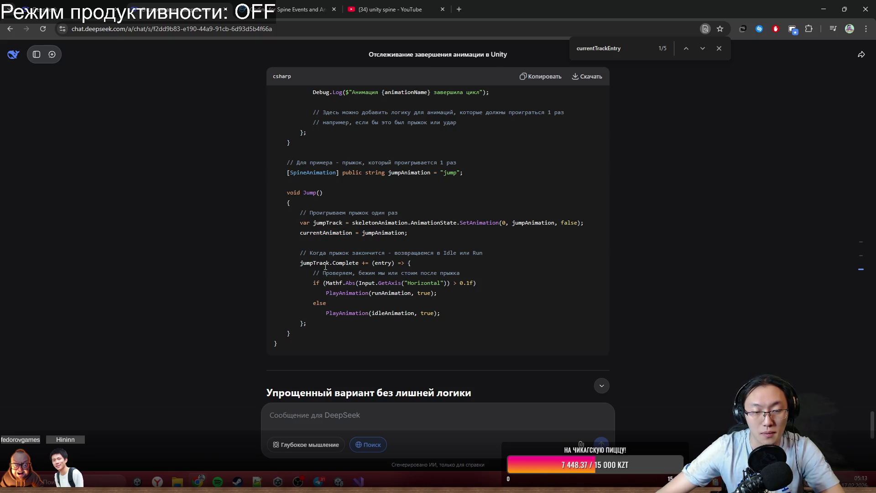
scroll(326, 267, up, 5)
Highlight the completion callback and its Debug.Log line in the DeepSeek answer.
mouse_move(301, 311)
mouse_down()
mouse_move(320, 341)
mouse_move(346, 356)
mouse_up()
click(370, 335)
mouse_move(306, 315)
mouse_down()
mouse_move(361, 340)
mouse_move(383, 320)
mouse_up()
click(331, 327)
click(379, 328)
Locate the track.Complete logging block in Tentacle.cs's PlayAnimation, then return to Unity.
click(359, 482)
scroll(321, 346, down, 10)
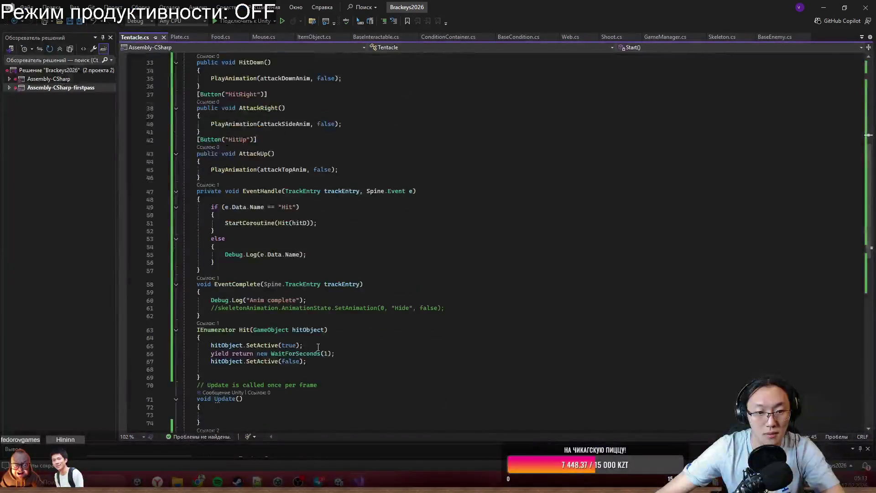
click(333, 318)
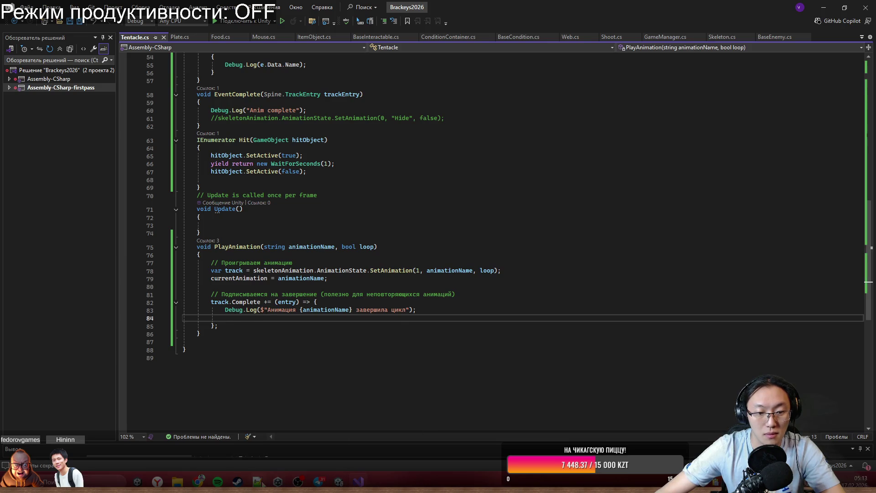
click(278, 481)
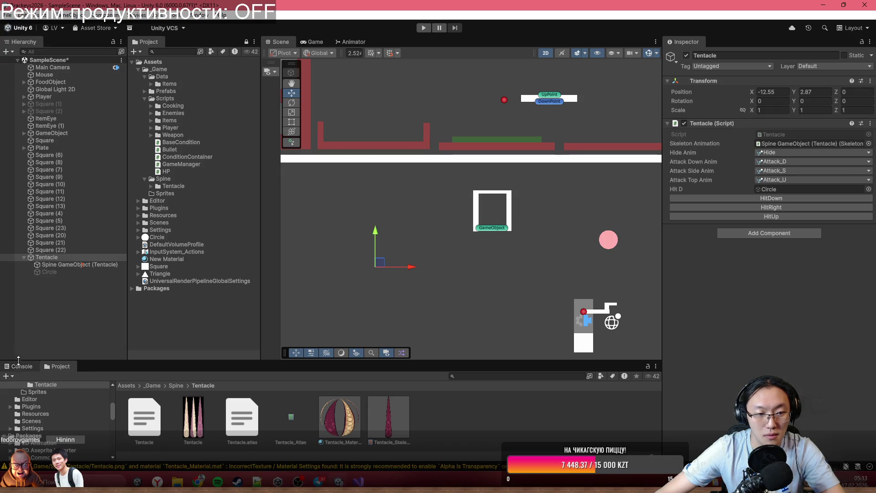
Clear the Console, play, and fire HitRight and HitUp to log Attack_S and Attack_U completing.
click(12, 378)
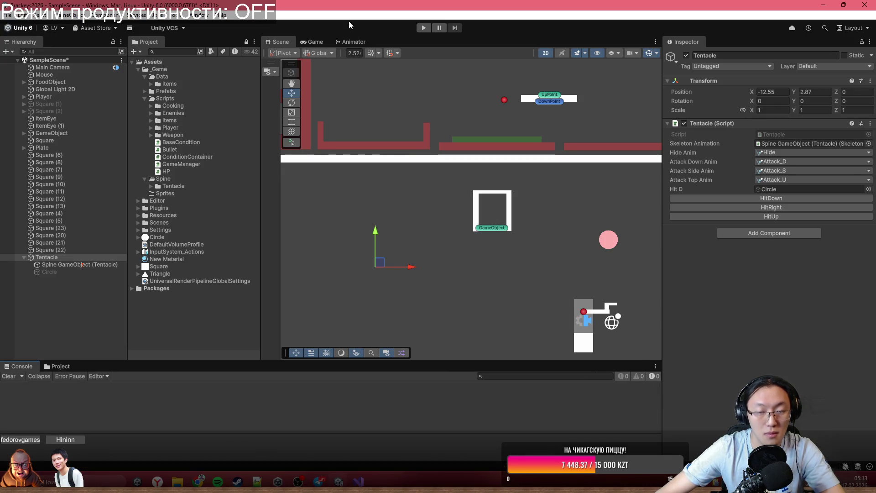
click(423, 28)
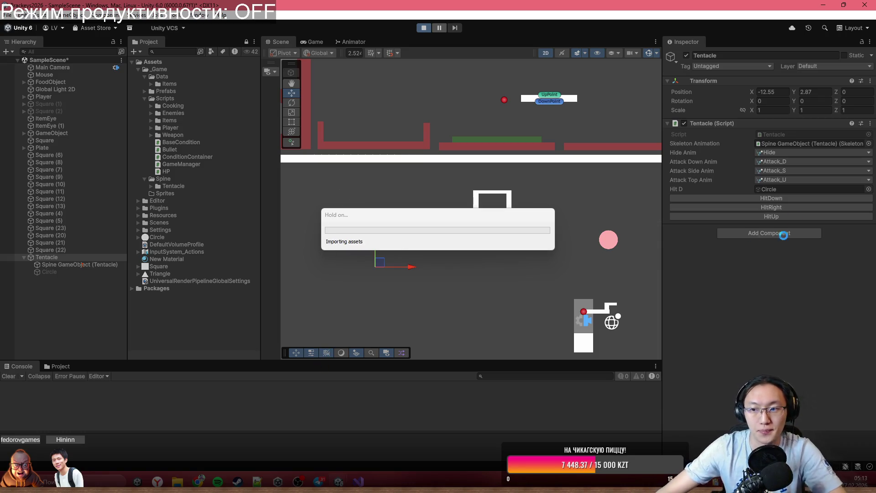
click(803, 207)
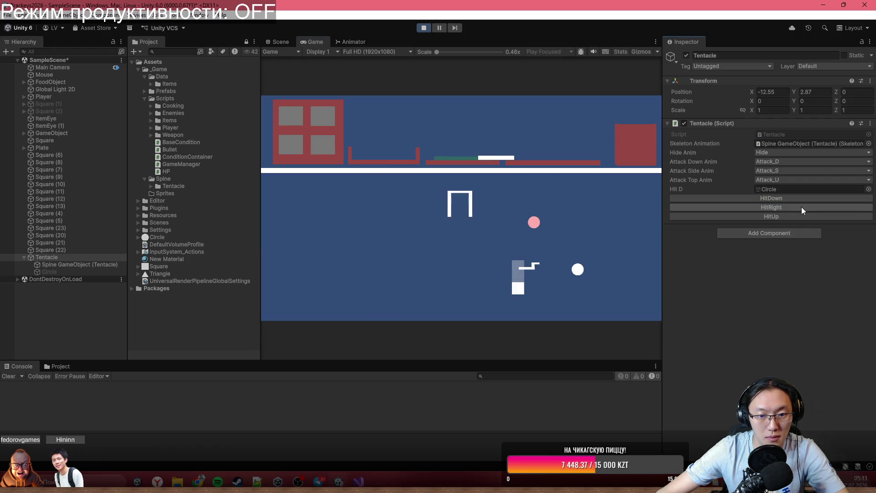
click(753, 208)
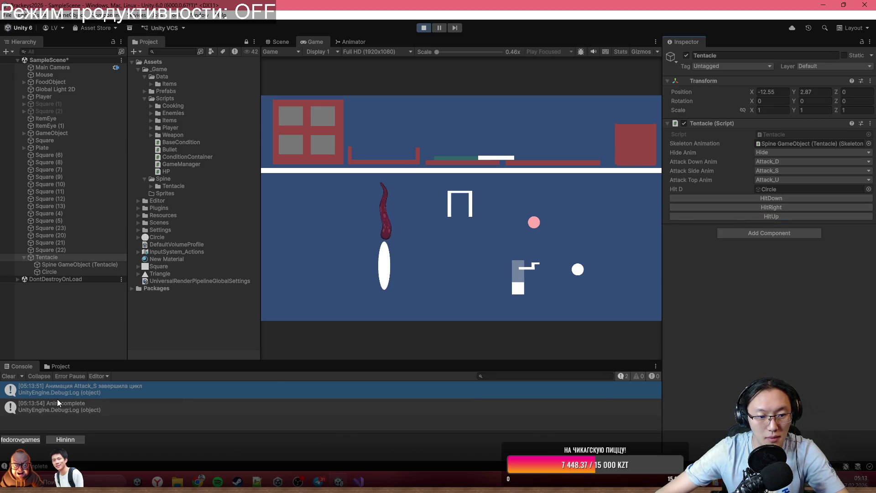
click(423, 27)
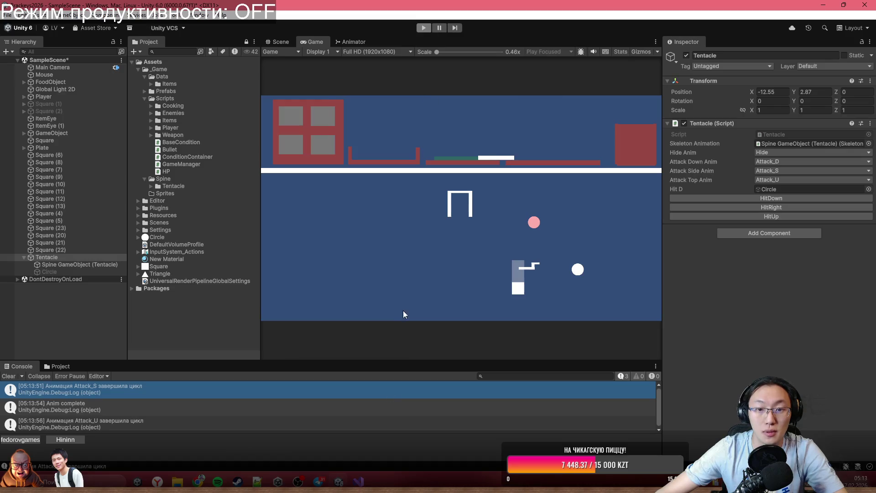
click(359, 482)
scroll(403, 303, up, 2)
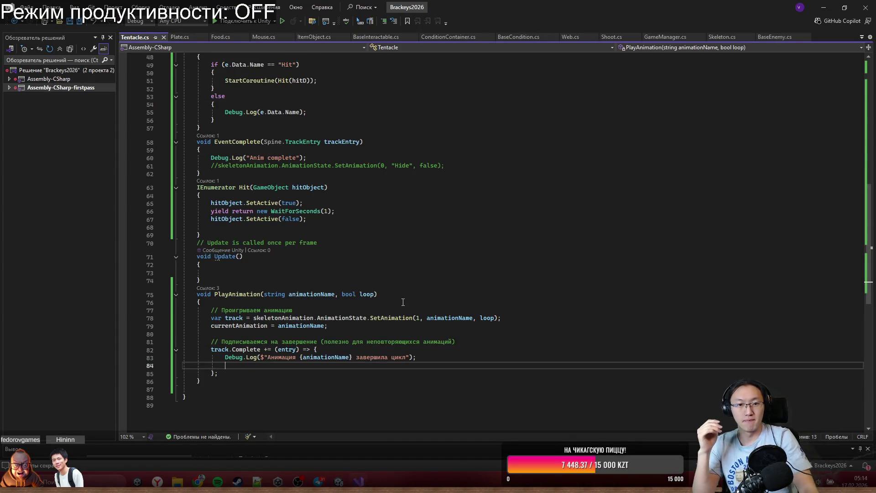
Scroll Tentacle.cs back up to HitDown, AttackRight and AttackUp, then minimize Visual Studio.
scroll(403, 303, up, 5)
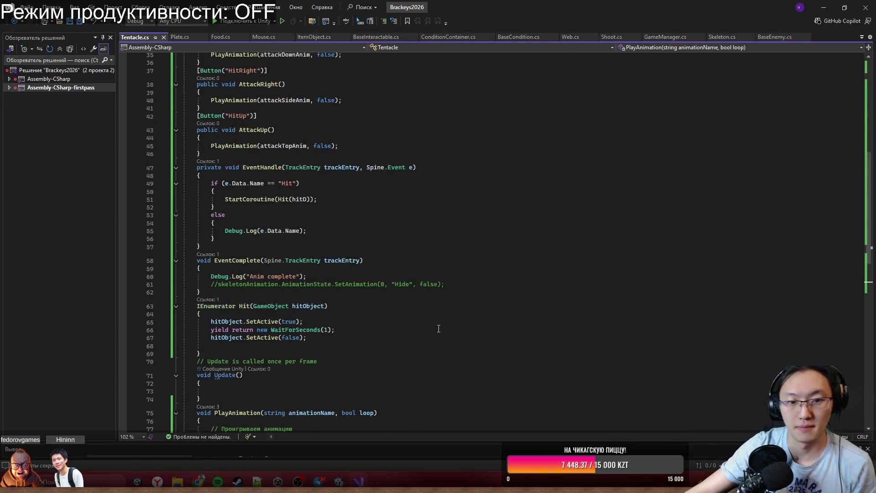
scroll(427, 256, up, 3)
scroll(427, 257, up, 5)
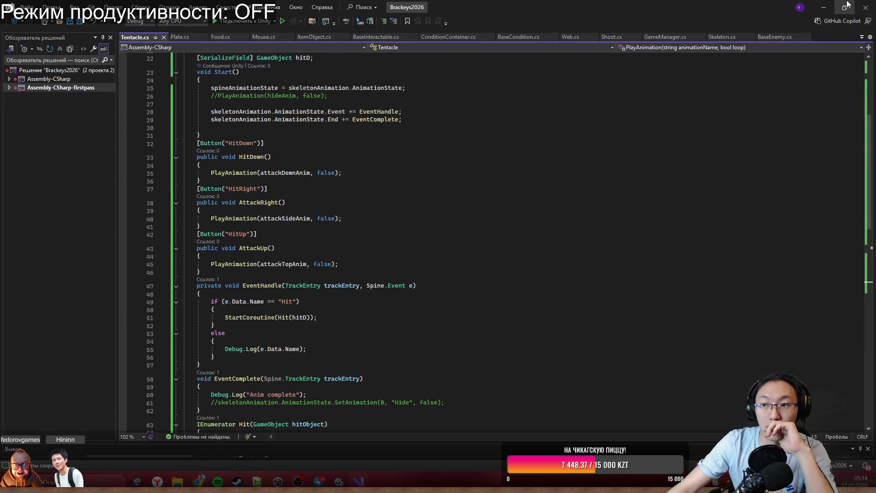
click(831, 5)
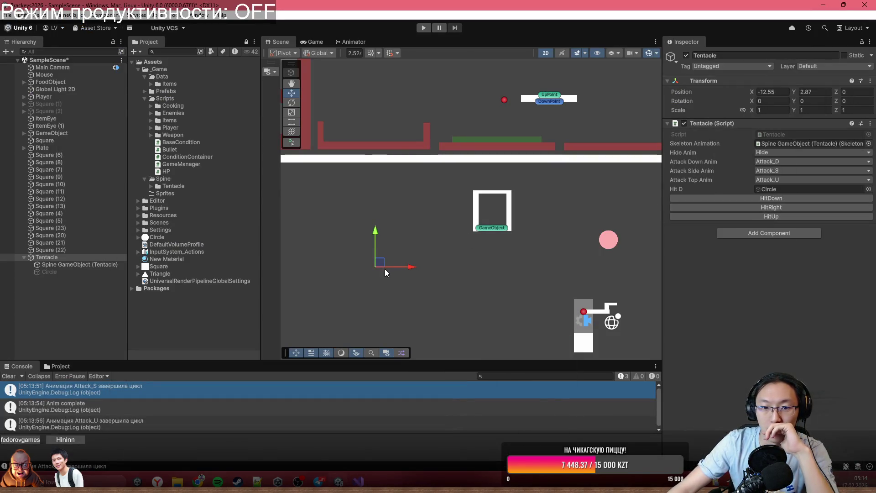
Play the scene, select Spine GameObject (Tentacle), and expand its Mesh Renderer materials to Tentacle_Material.
scroll(344, 274, up, 2)
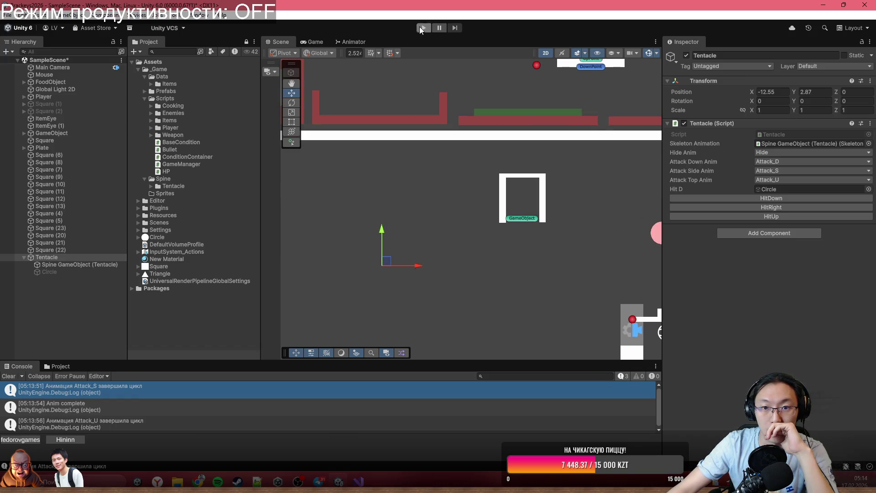
click(421, 29)
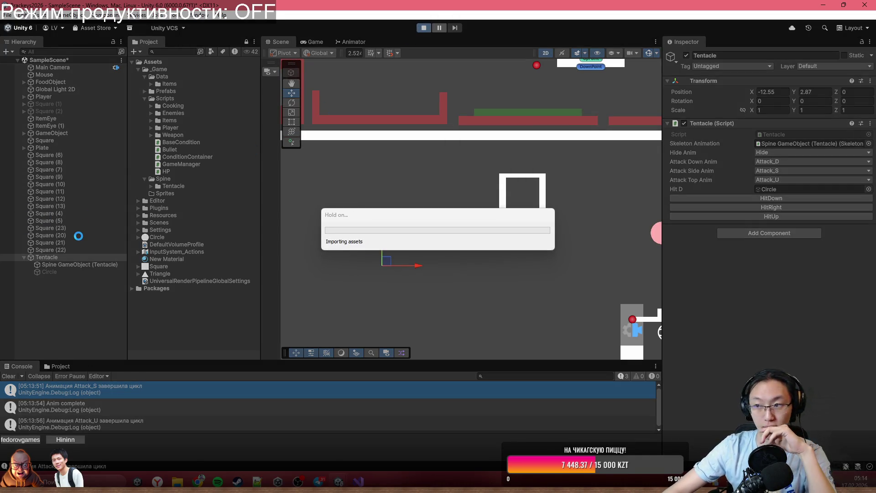
click(105, 266)
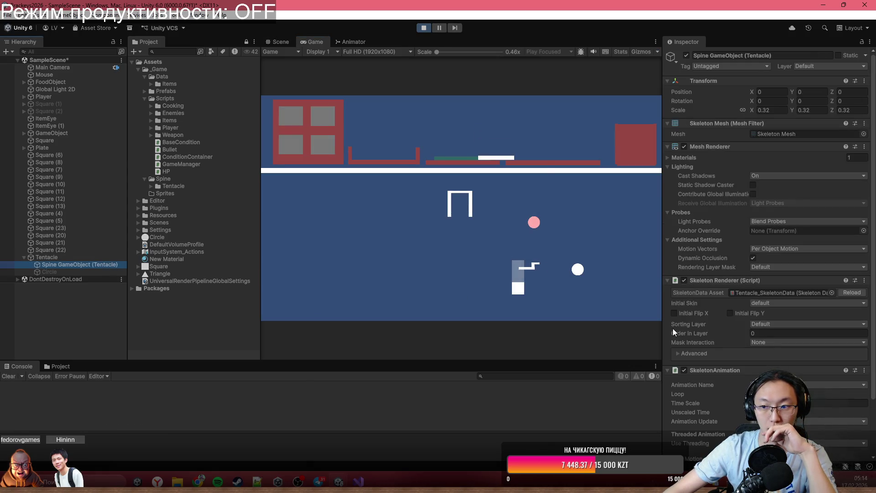
scroll(768, 344, down, 3)
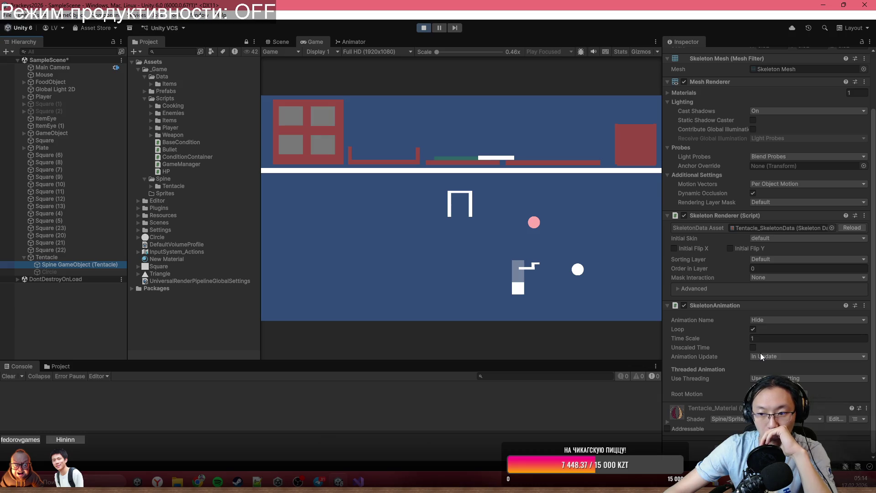
scroll(760, 352, up, 2)
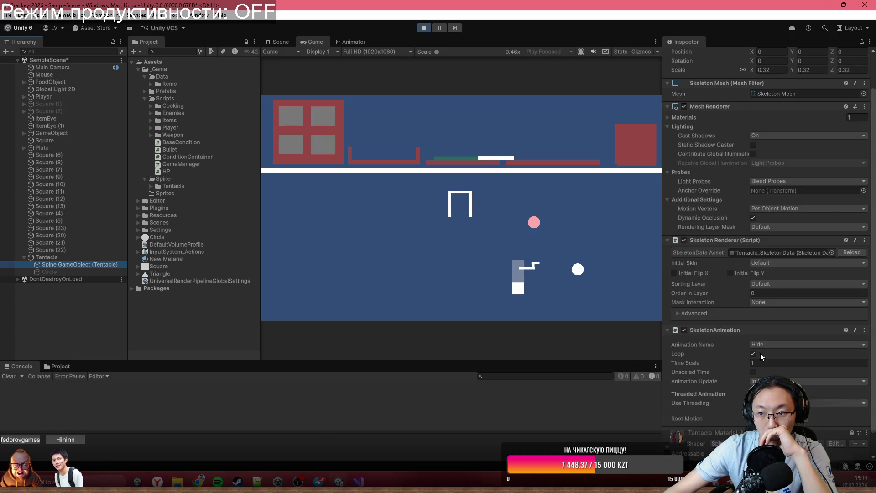
scroll(760, 352, up, 2)
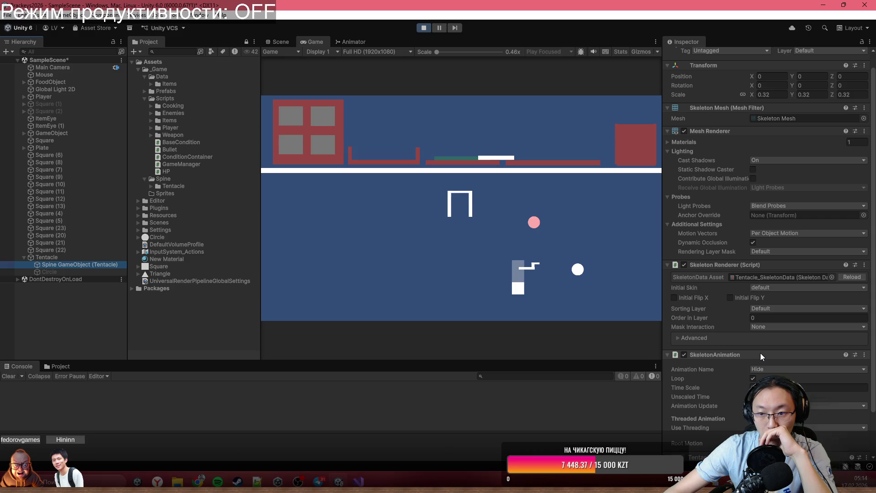
scroll(760, 353, up, 1)
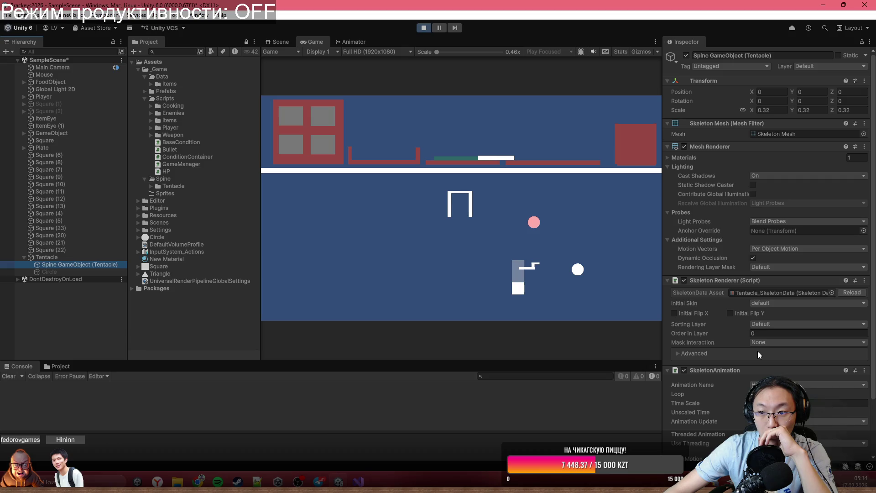
click(684, 156)
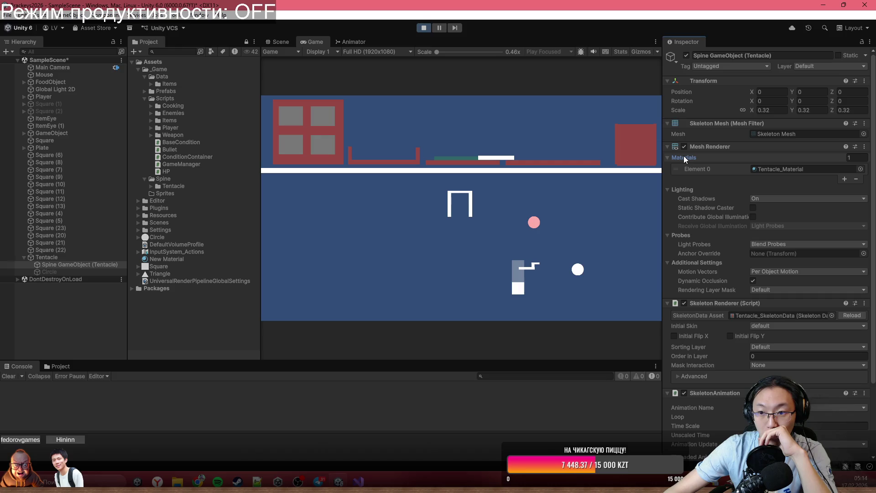
Test the side attack with Initial Flip X enabled, then turn Flip X off.
click(684, 158)
scroll(770, 338, down, 3)
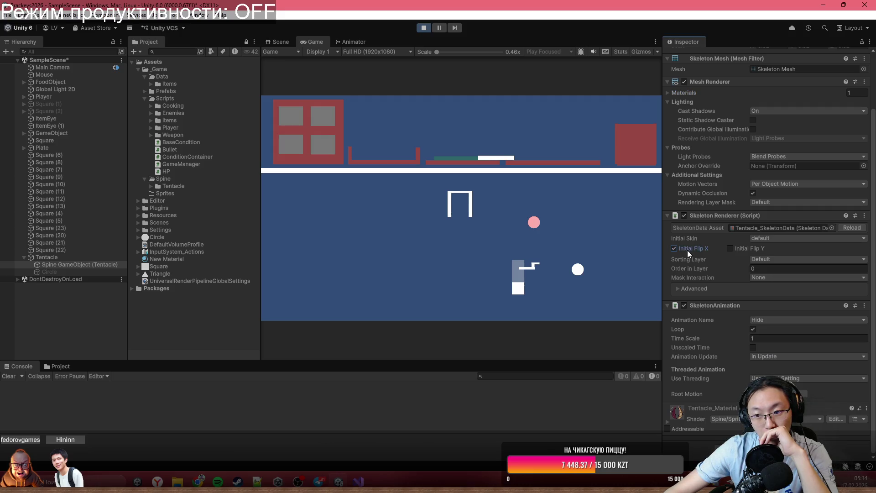
click(87, 257)
click(778, 210)
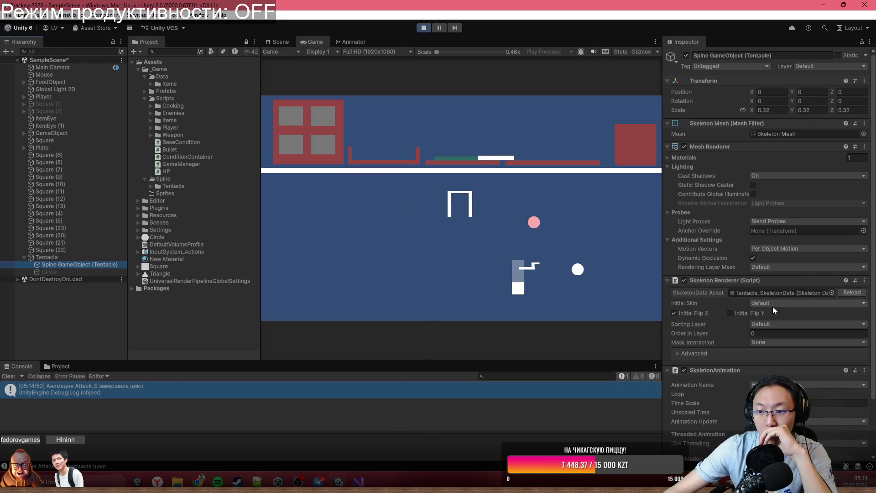
click(702, 314)
Enable Initial Flip Y, fire the side attack again, then turn Flip Y back off.
click(738, 313)
click(92, 257)
click(798, 207)
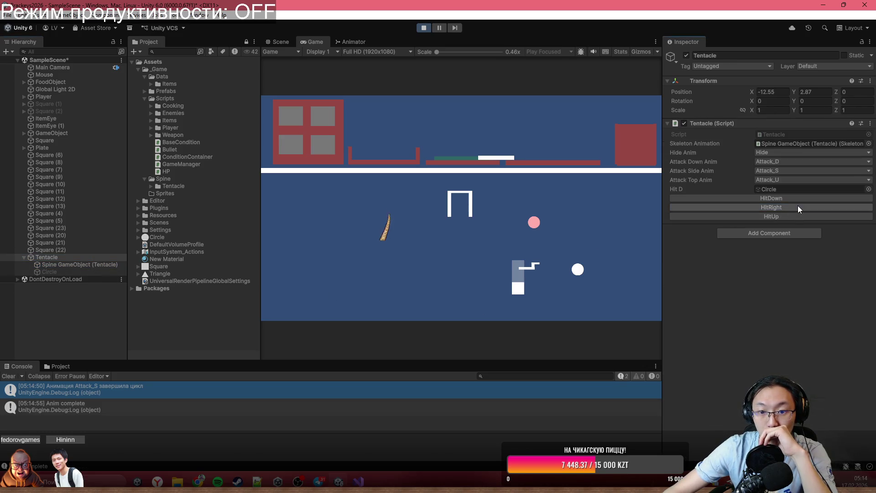
click(67, 273)
click(70, 259)
click(73, 262)
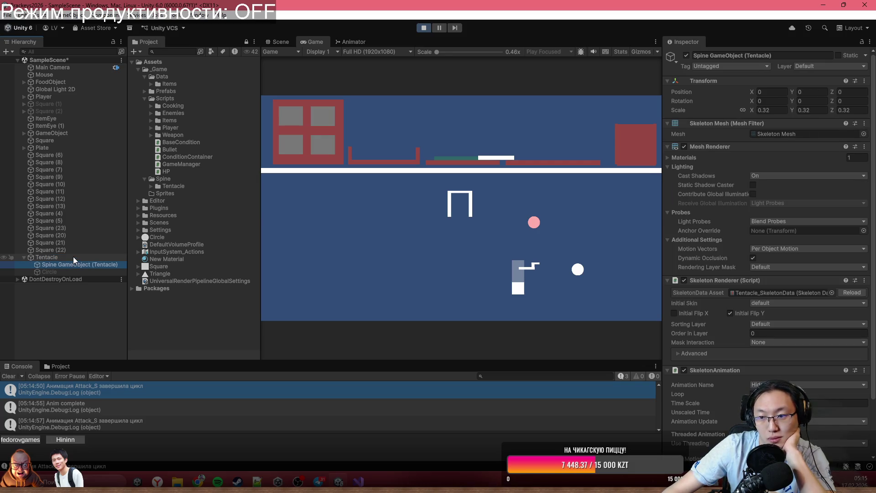
click(762, 314)
scroll(755, 327, down, 4)
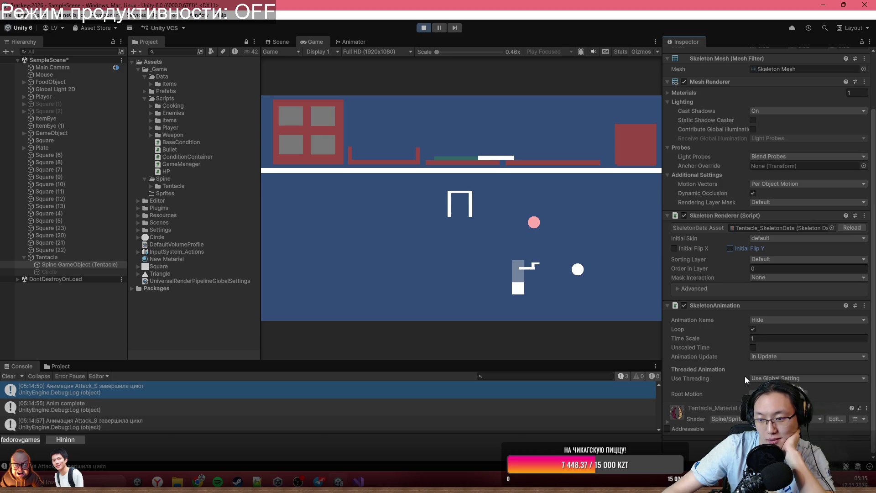
click(78, 265)
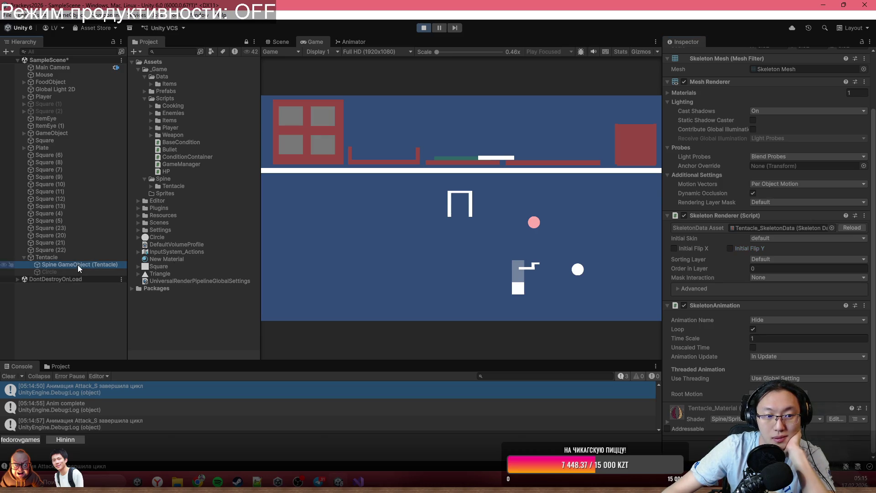
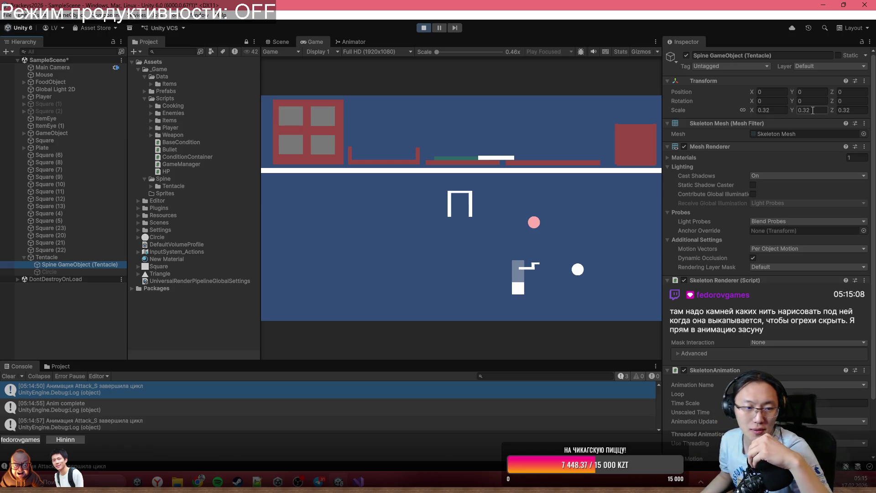
Rotate the Spine tentacle object to Y 180, then select the Tentacle parent.
scroll(754, 207, down, 3)
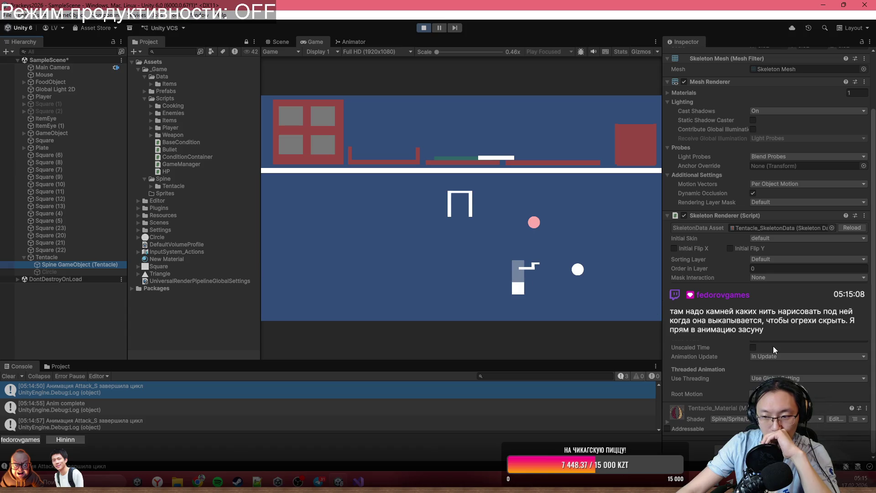
click(86, 269)
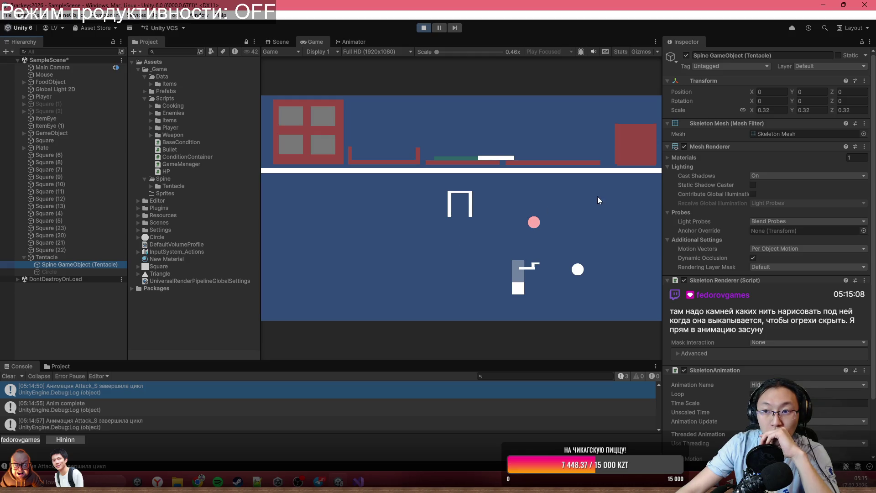
click(815, 105)
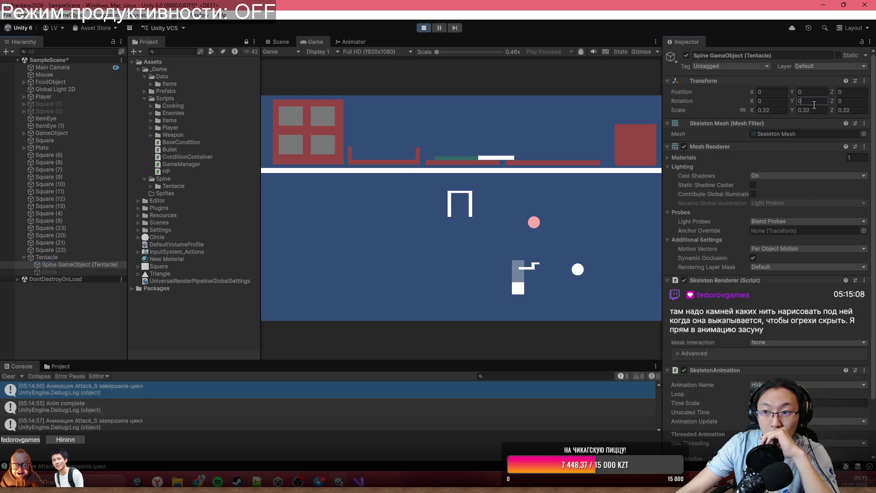
text(180)
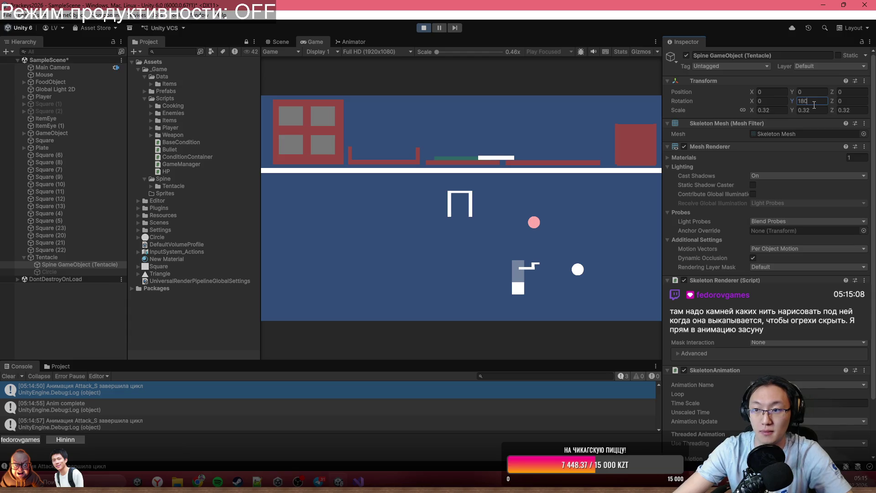
scroll(780, 229, down, 2)
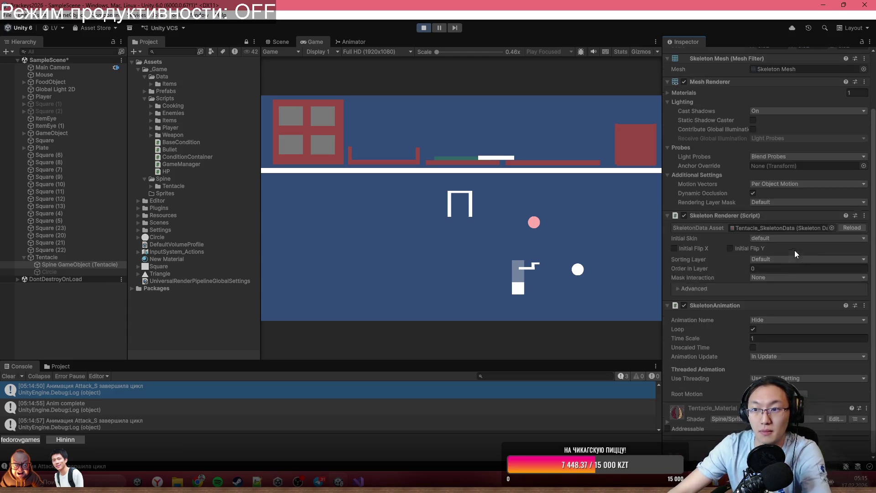
scroll(793, 259, up, 2)
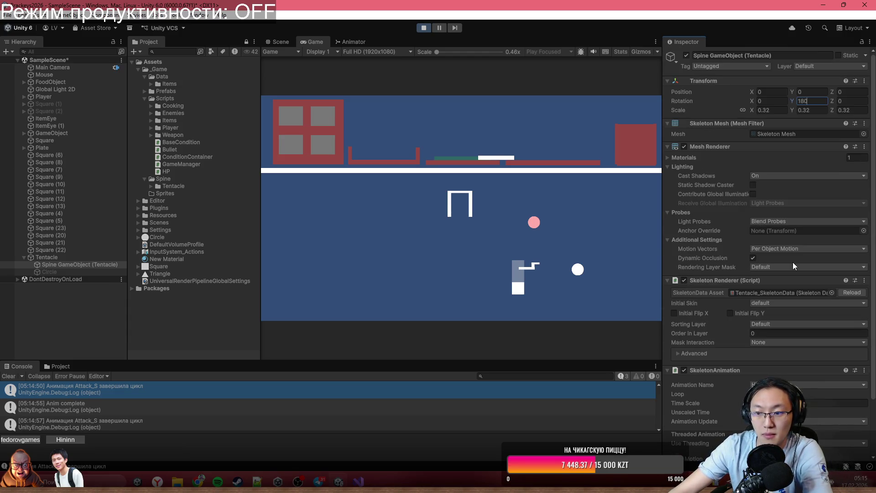
click(77, 258)
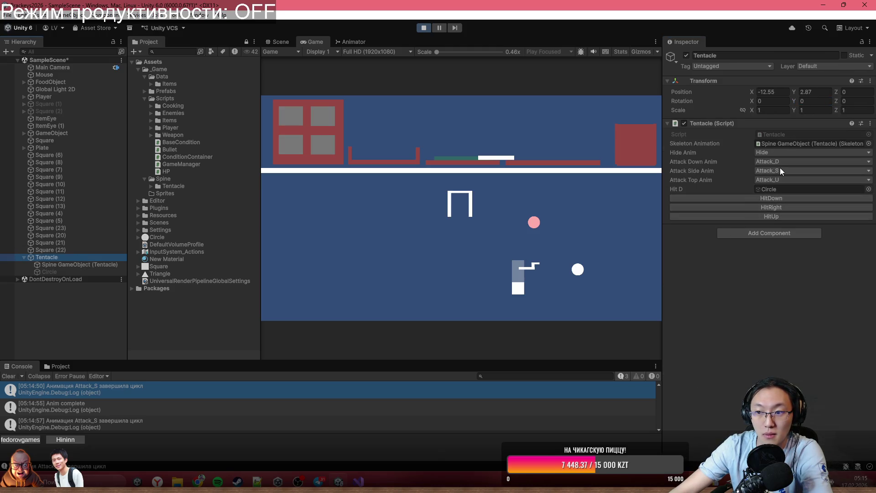
Trigger the HitRight, HitUp and HitDown attacks from the Tentacle script.
click(784, 207)
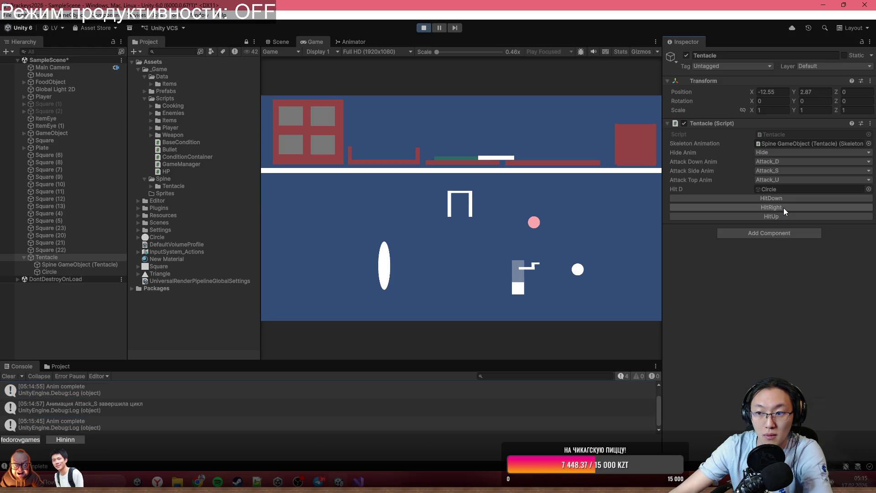
click(785, 215)
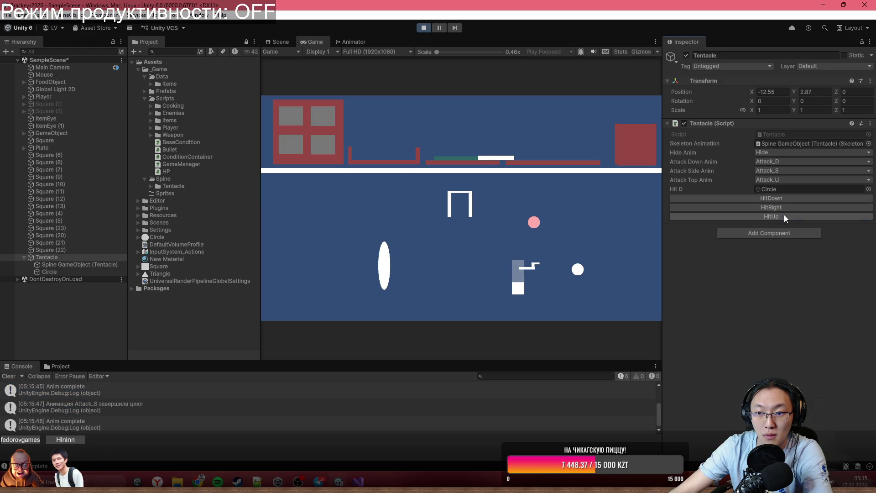
click(787, 197)
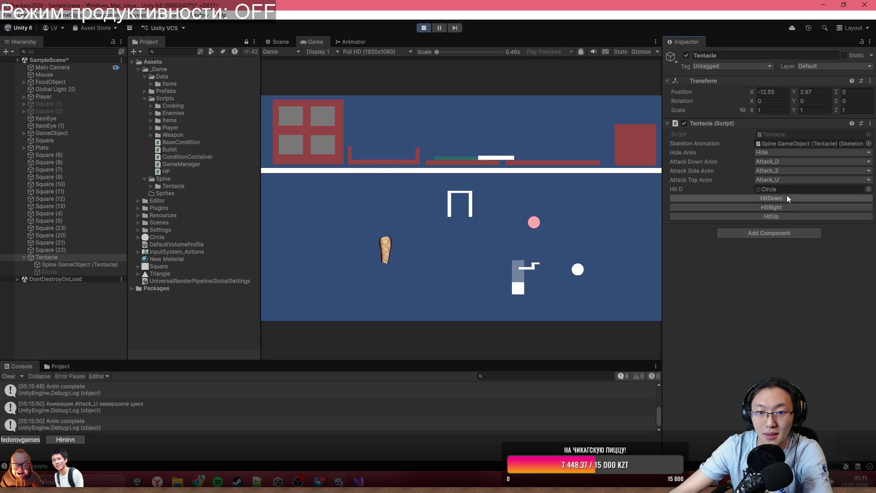
click(787, 197)
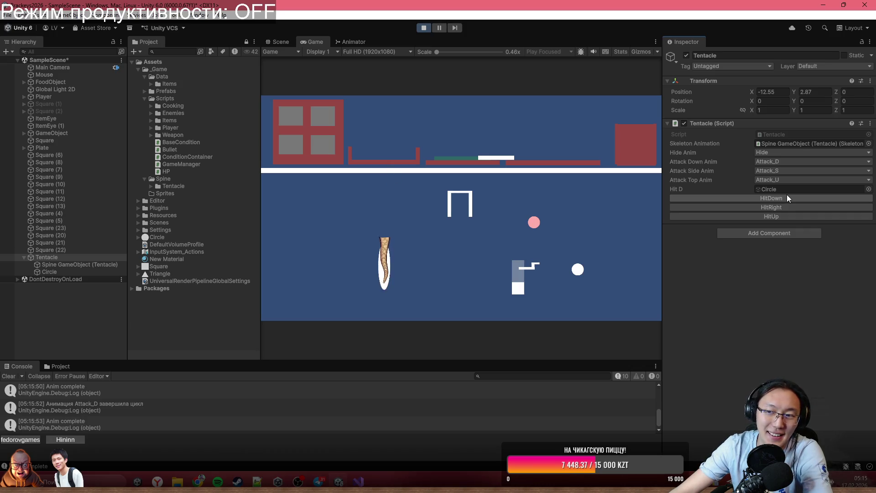
Reset the Spine object's Y rotation to 0 and set its Animation Name to <None>.
click(54, 264)
click(811, 102)
text(0)
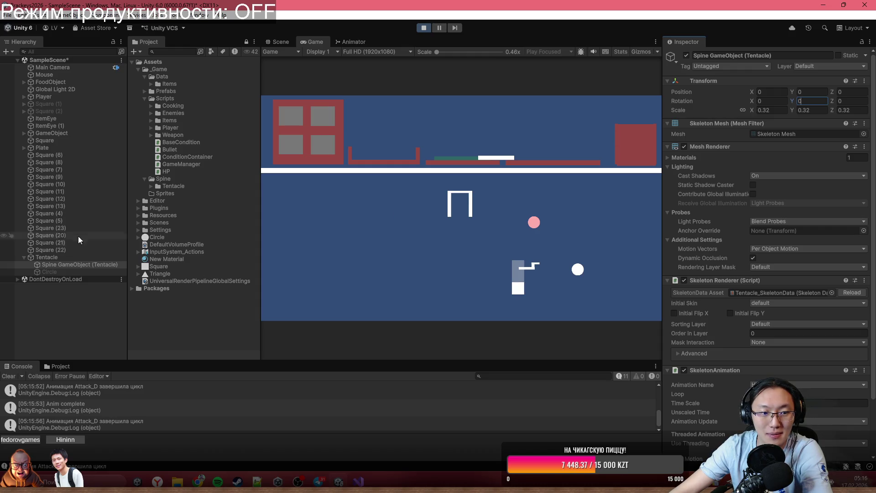
click(68, 264)
scroll(801, 325, down, 3)
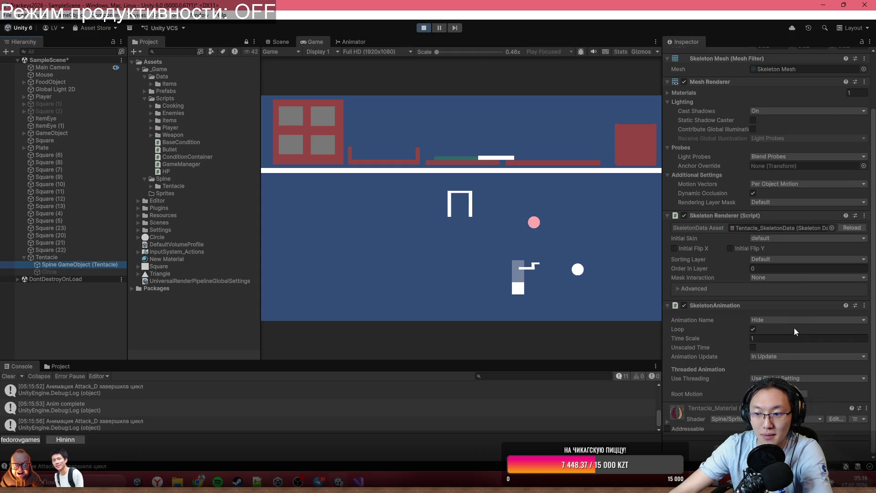
click(795, 320)
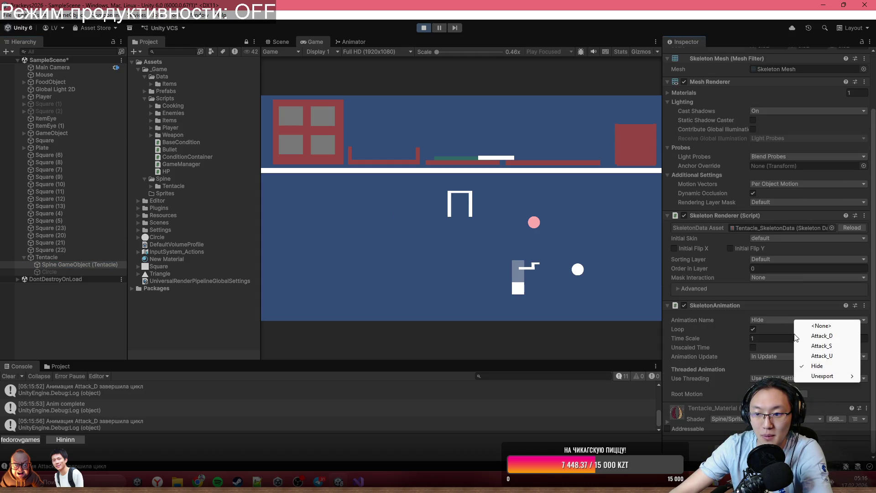
click(822, 326)
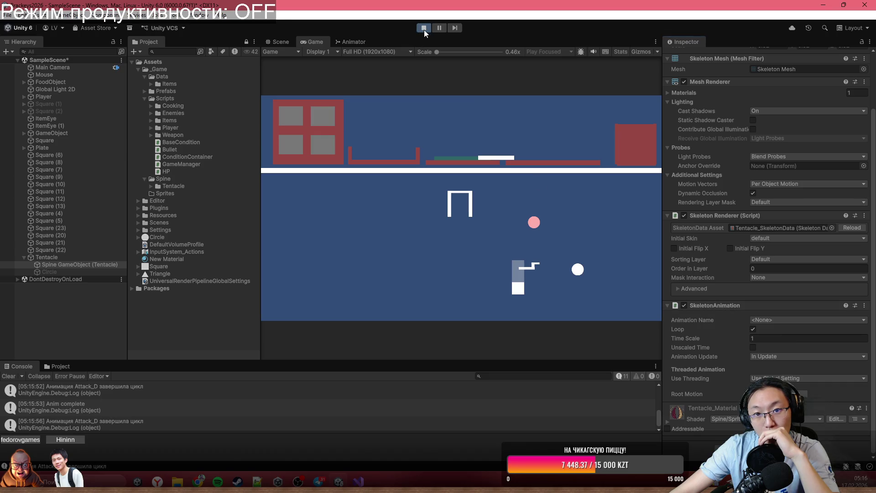
Stop Play mode and set the Spine's starting animation to <None>.
click(424, 30)
click(788, 322)
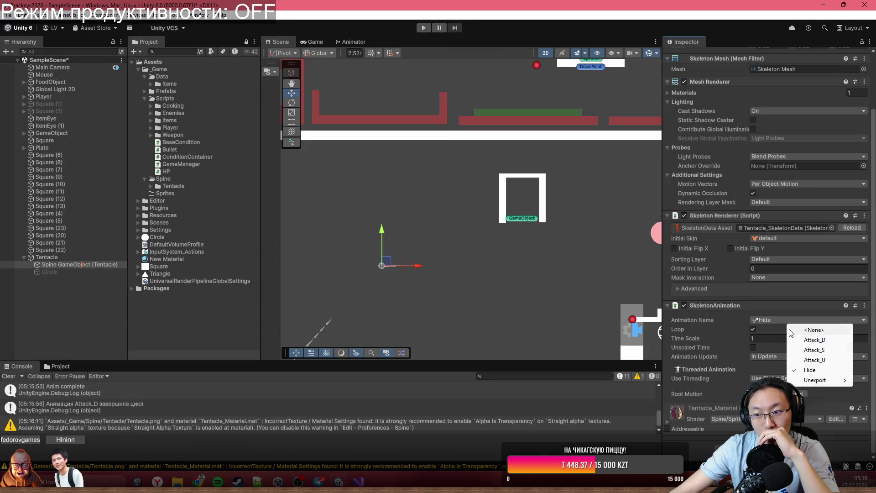
click(812, 330)
click(812, 320)
click(817, 330)
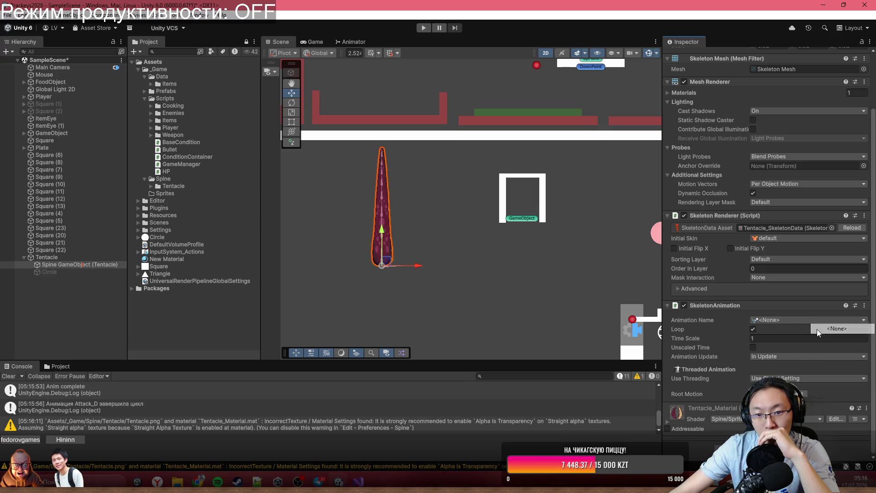
Frame the tentacle and mirror it horizontally with Scale X -0.32.
key(f)
scroll(752, 196, up, 1)
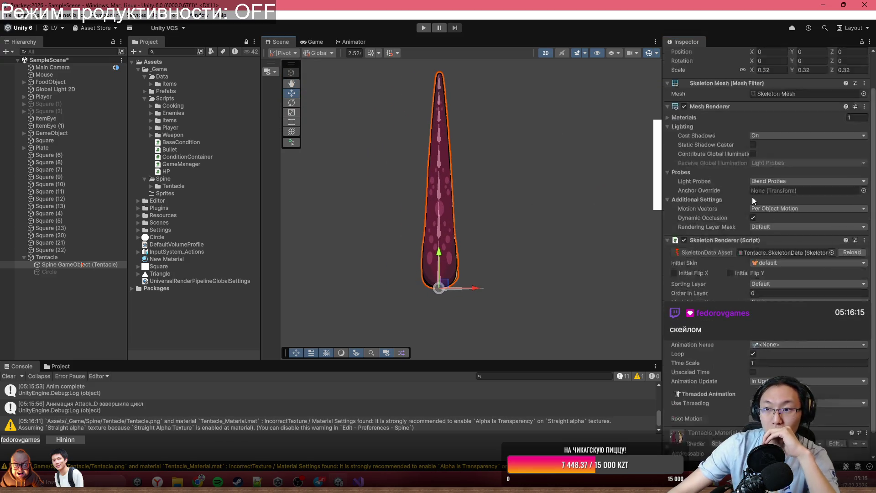
scroll(752, 196, up, 2)
click(813, 110)
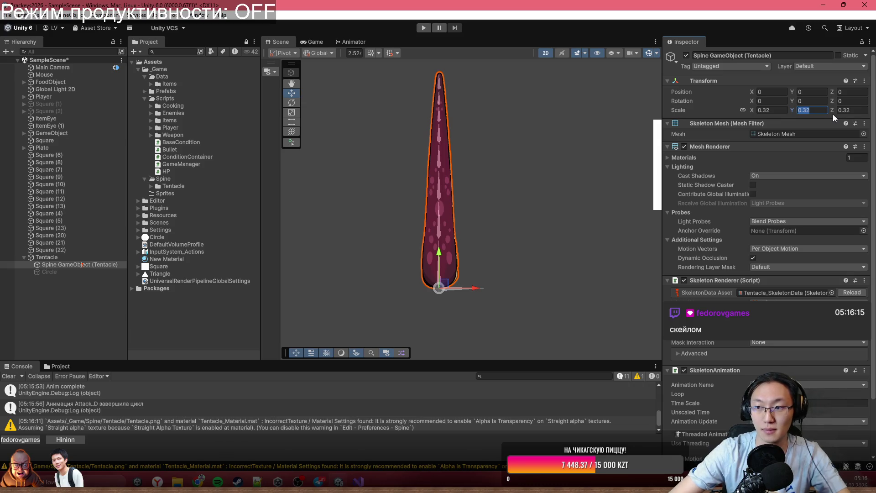
click(778, 110)
text(-0.32)
key(Return)
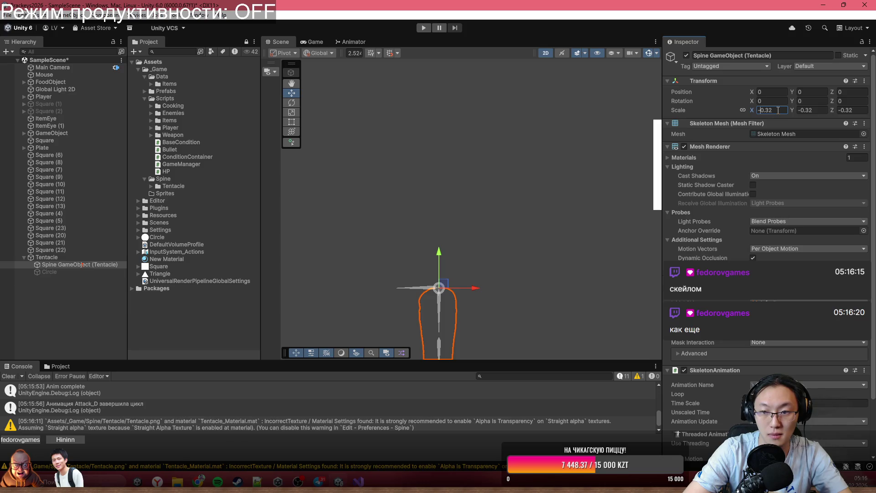
key(ctrl+z)
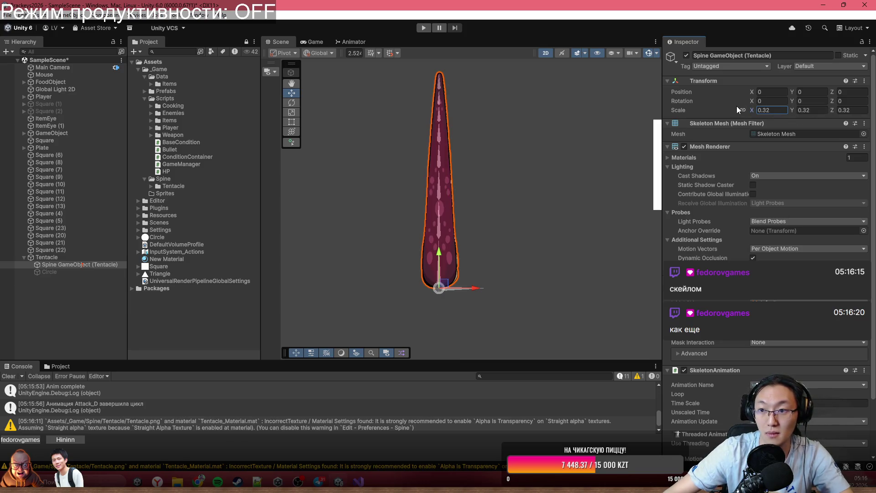
key(Home)
text(-)
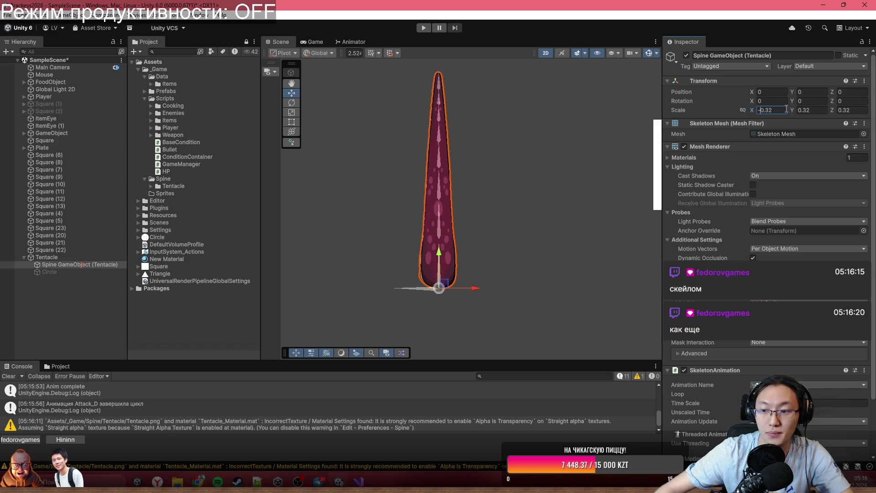
Enter Play mode, test the HitRight attack on the Tentacle, then stop playing.
click(420, 31)
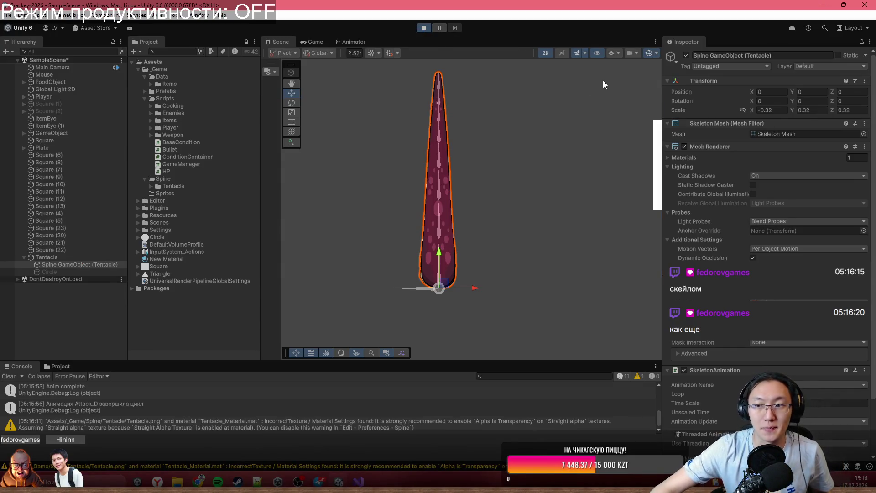
scroll(788, 232, down, 3)
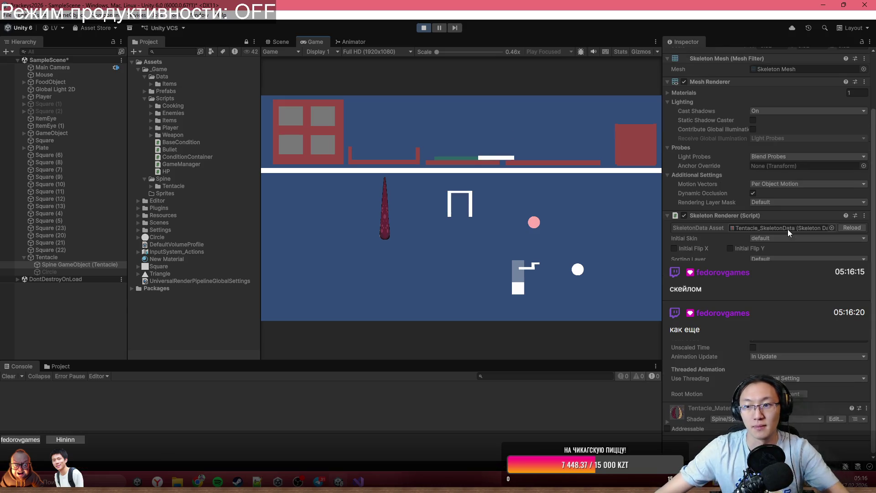
click(76, 258)
click(781, 206)
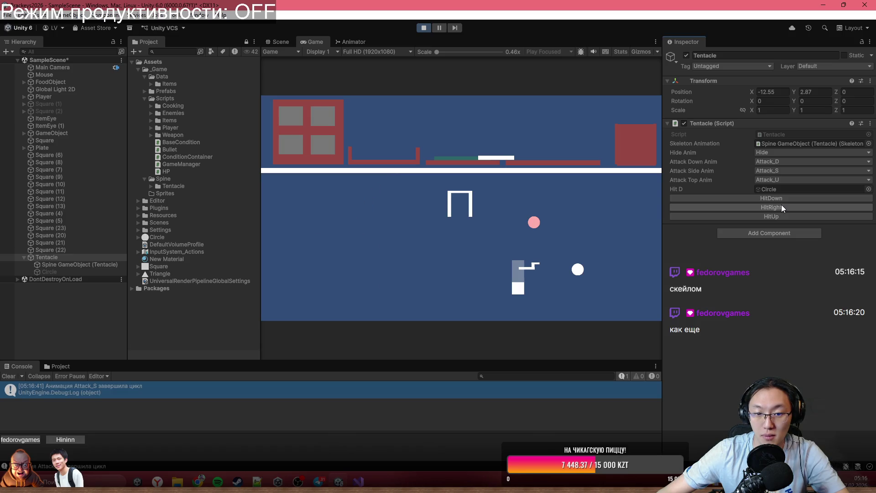
click(424, 28)
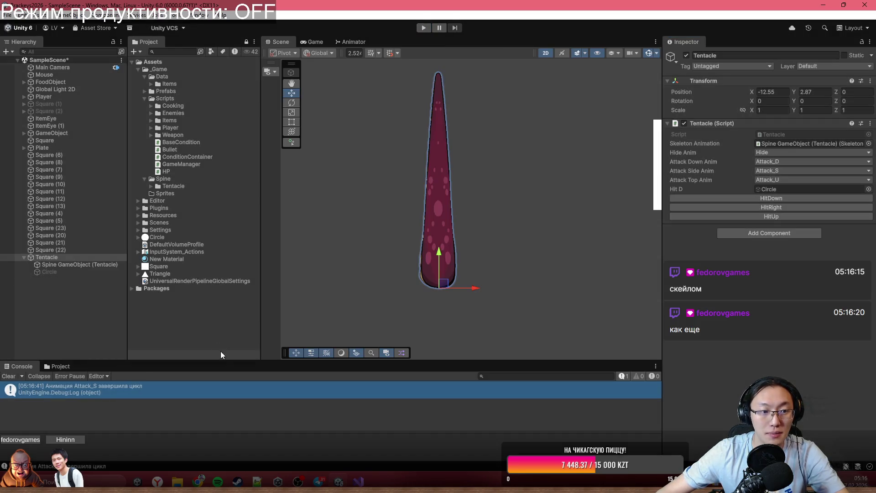
key(alt+Tab)
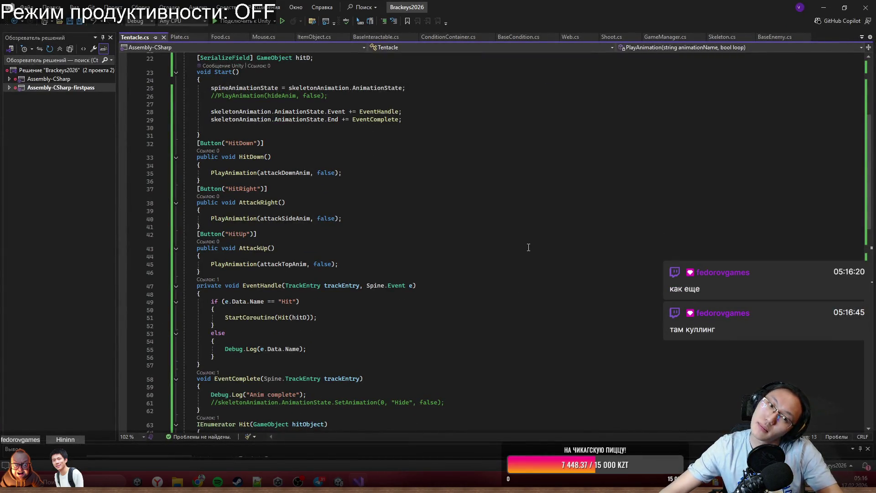
Change the Spine object's Scale X from -0.32 back to 0.32.
scroll(529, 248, down, 4)
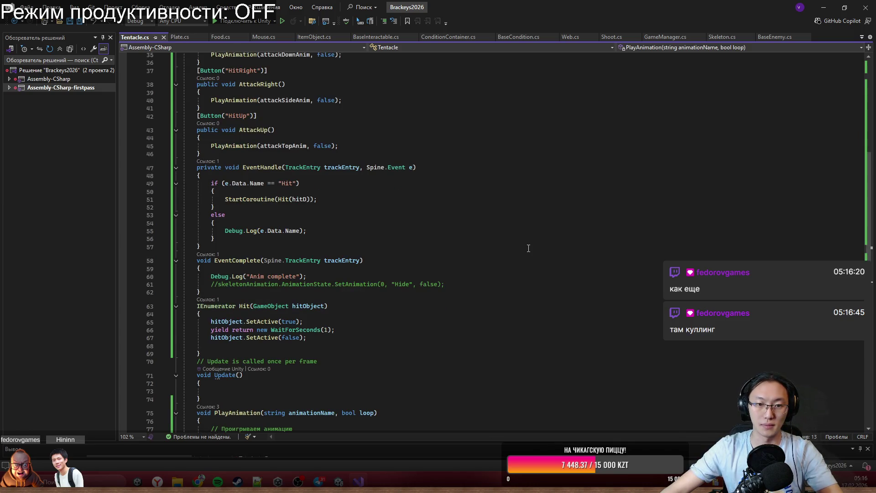
scroll(529, 248, up, 11)
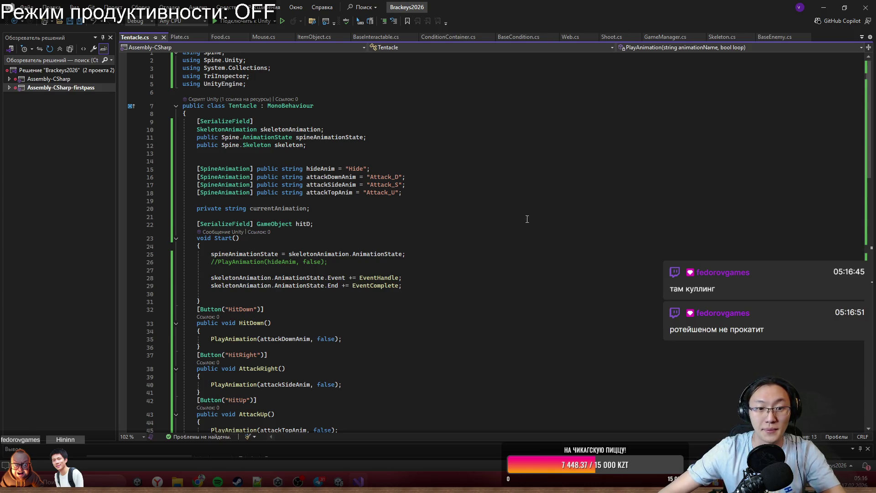
scroll(527, 219, down, 4)
key(super+Down)
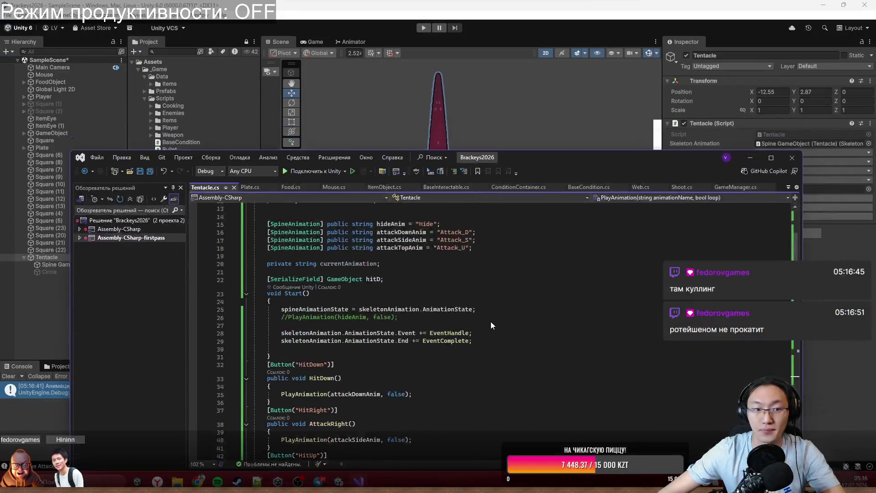
key(super+Down)
click(98, 264)
click(780, 112)
key(Delete)
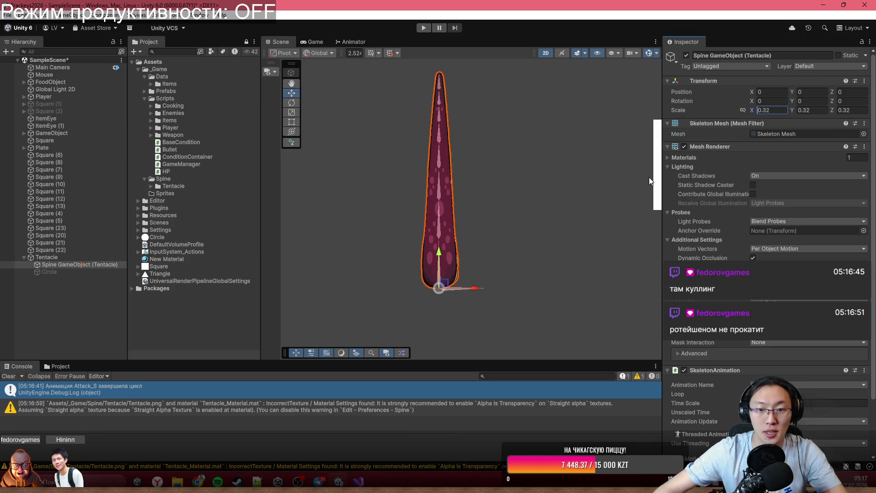
scroll(479, 256, down, 2)
click(359, 481)
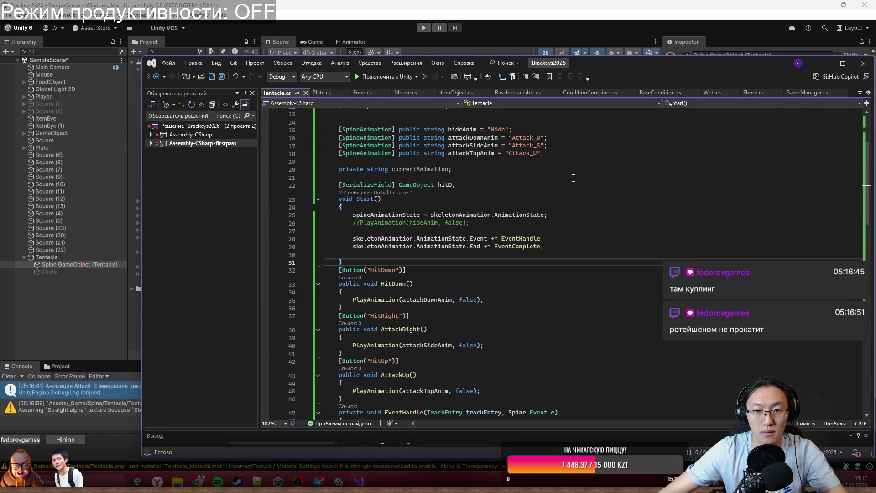
Inspect PlayAnimation's completion lambda and its Debug.Log statement in Tentacle.cs.
scroll(539, 258, up, 4)
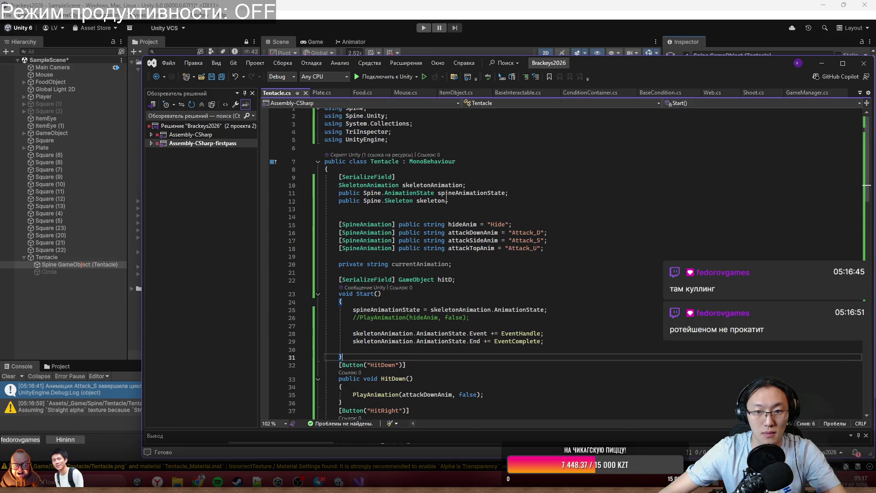
scroll(454, 353, down, 13)
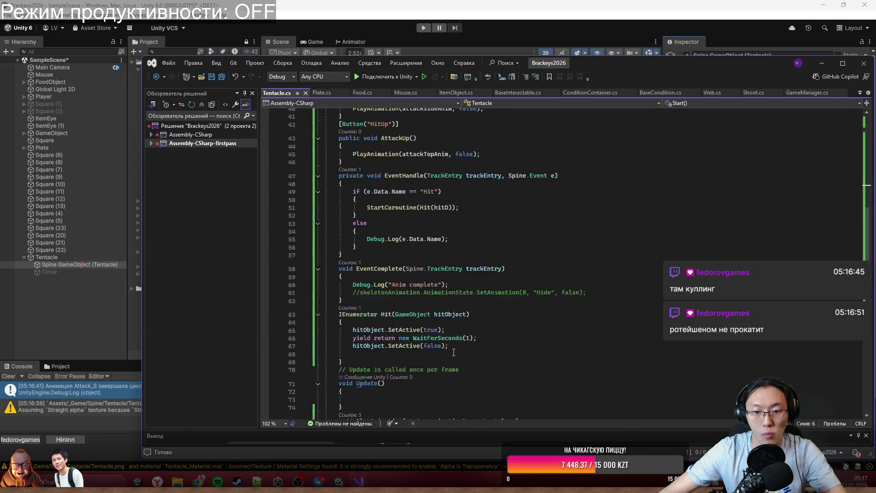
scroll(454, 352, down, 2)
scroll(454, 351, down, 4)
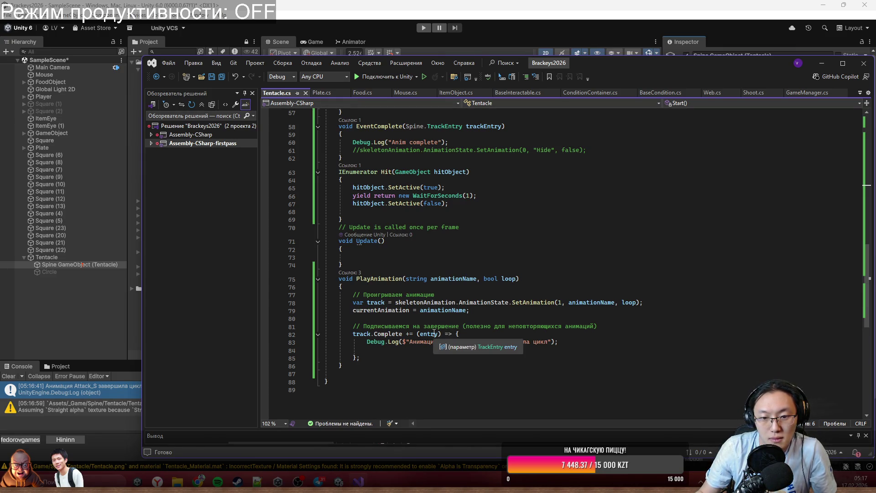
double_click(433, 334)
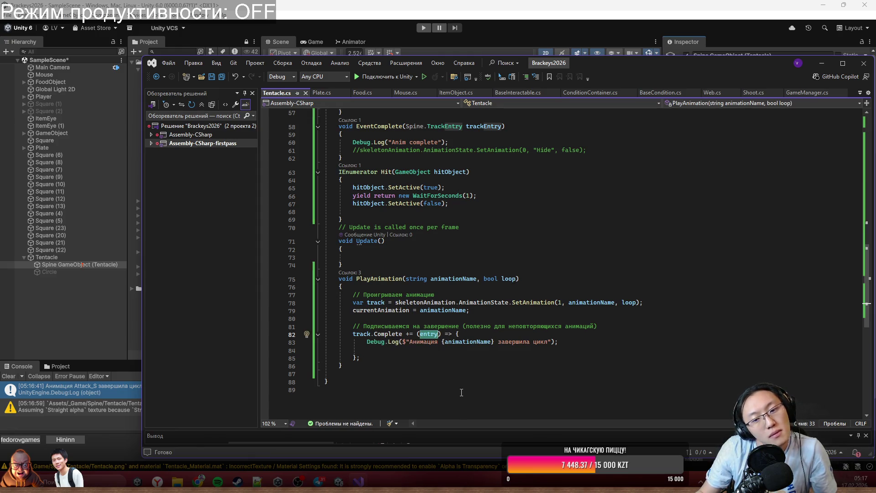
click(431, 352)
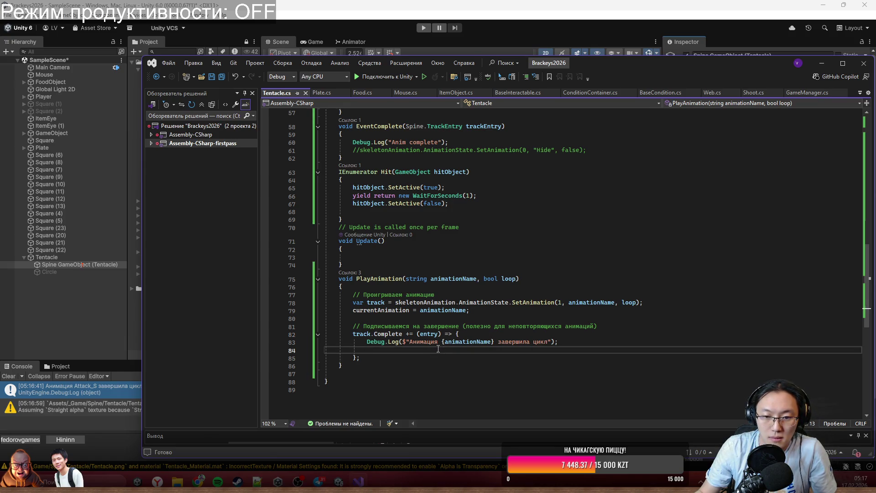
drag(368, 342, 577, 346)
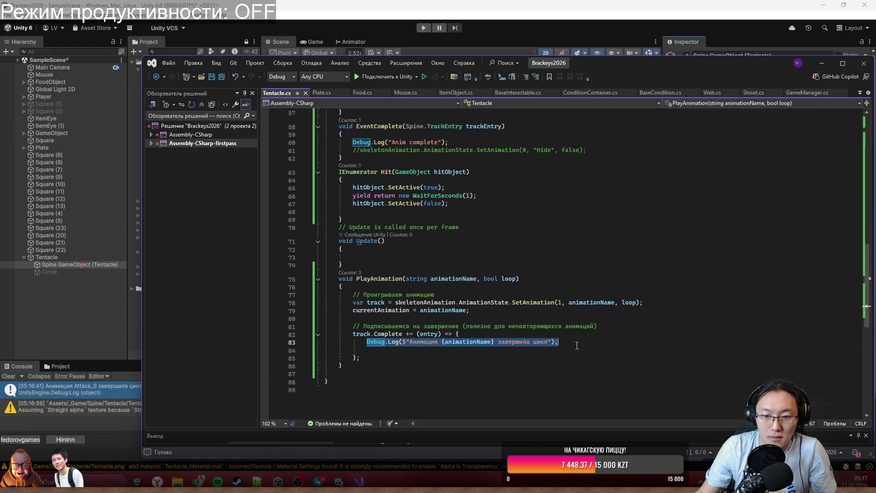
scroll(578, 345, up, 5)
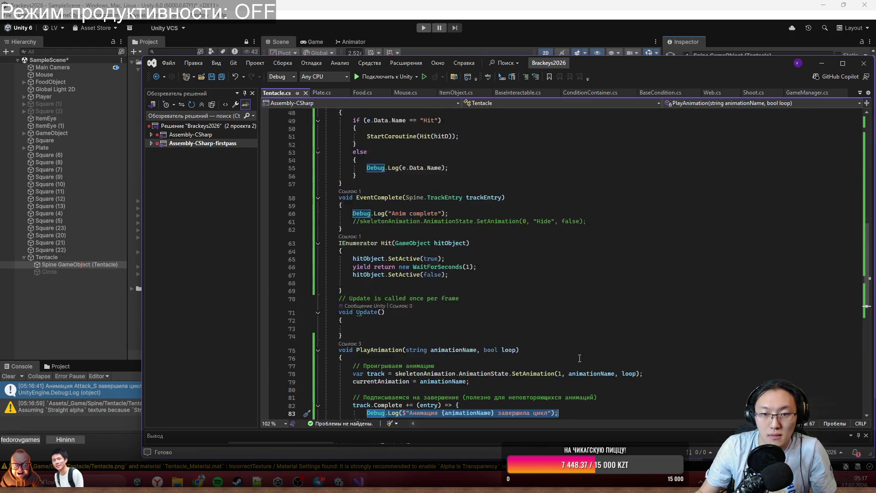
scroll(579, 359, down, 5)
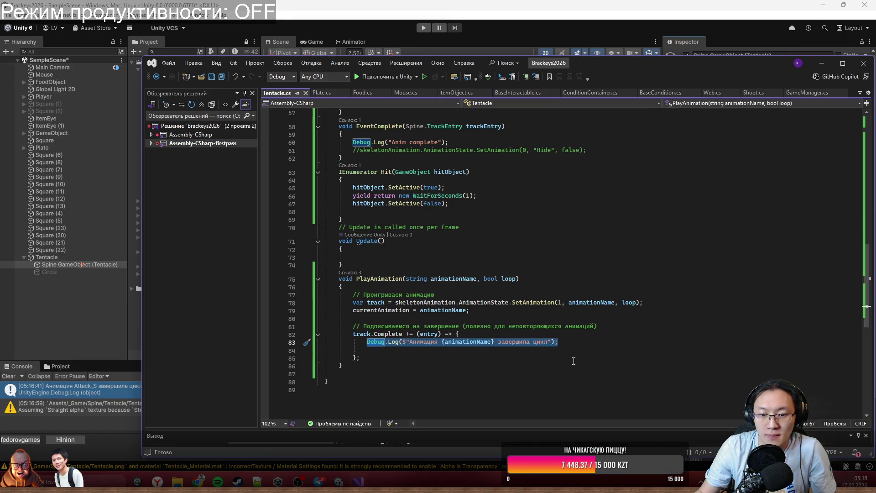
click(478, 354)
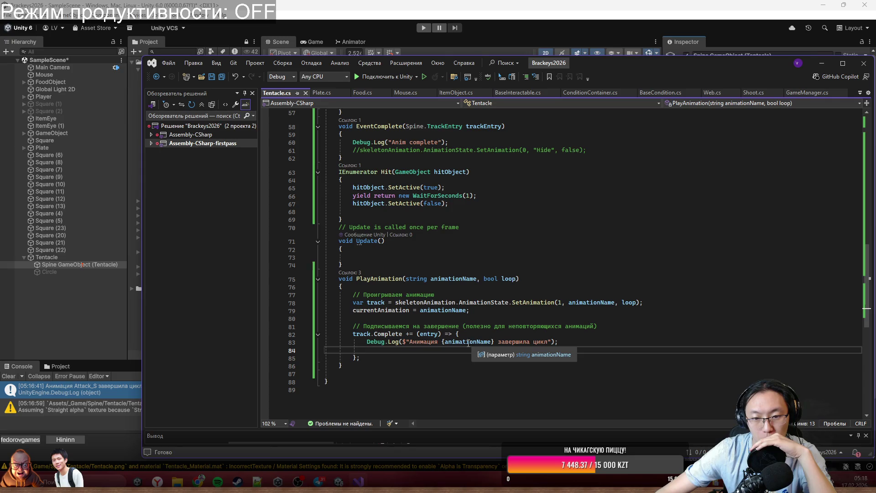
drag(456, 334, 464, 348)
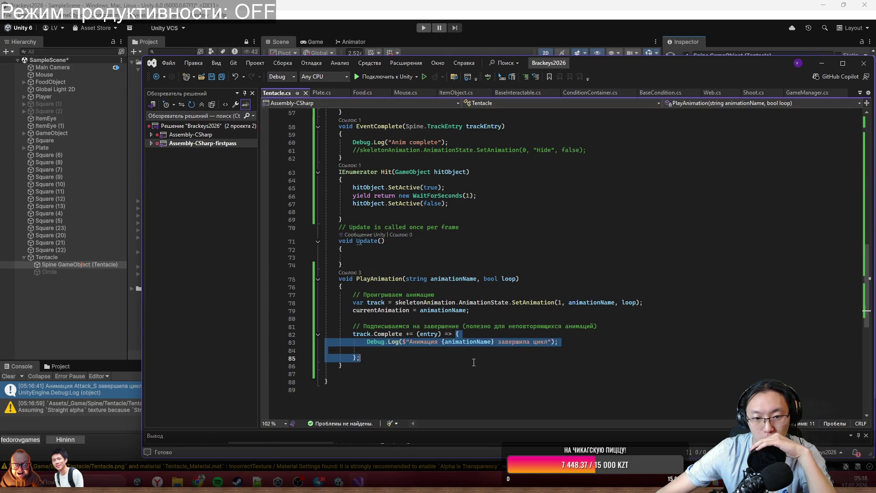
Start a new 'void ResetScale()' method right below PlayAnimation.
click(469, 368)
scroll(468, 368, down, 2)
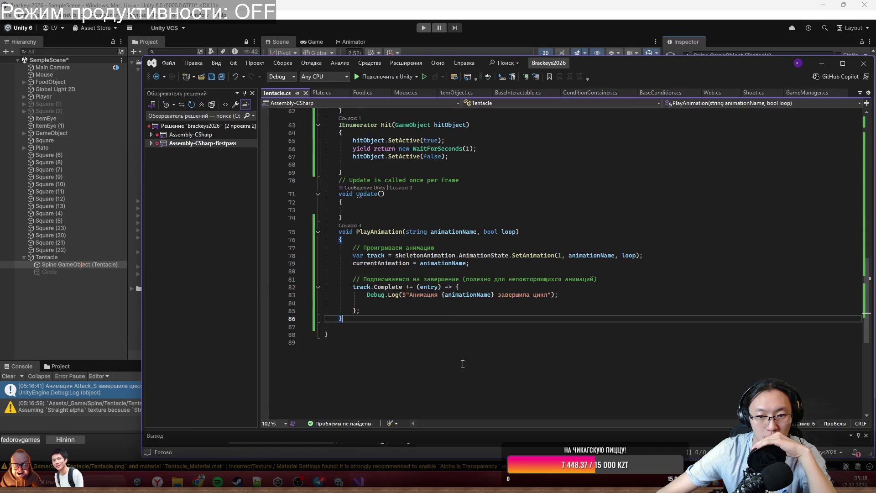
key(Return)
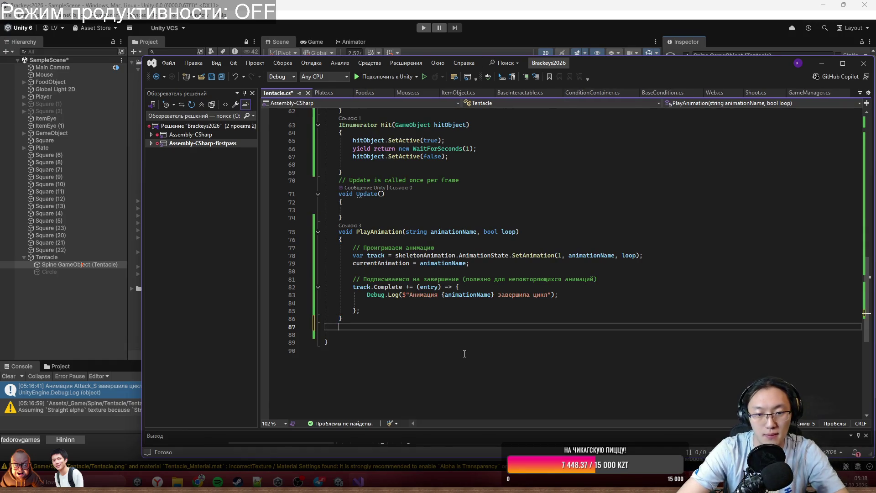
text(void )
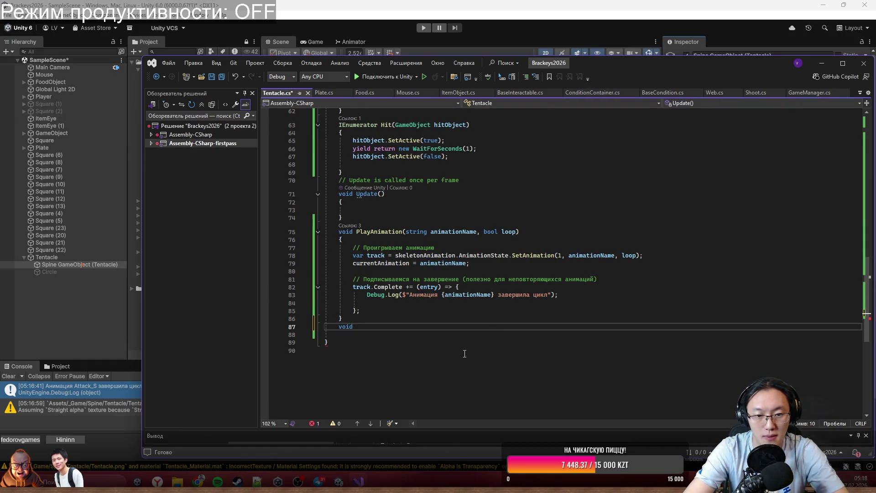
text(ResetS)
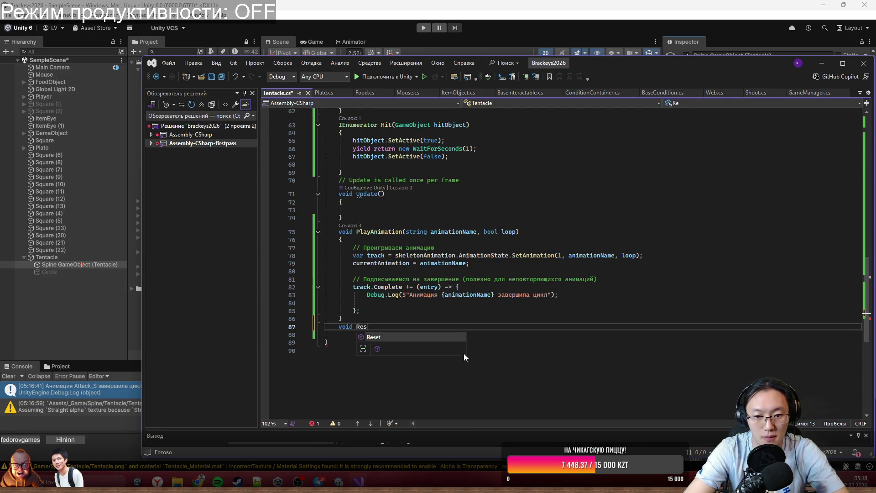
text(cale())
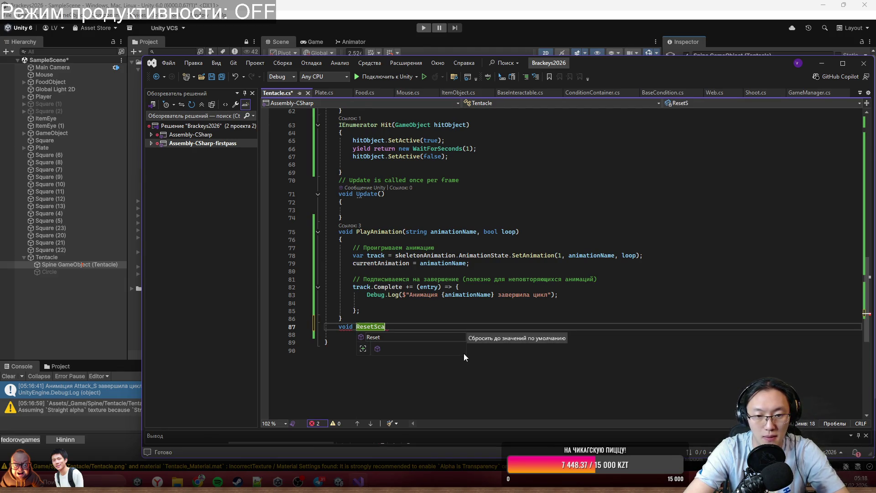
Give ResetScale a braced body and replace the Complete lambda body with ResetScale.
key(Return)
text({)
key(Return)
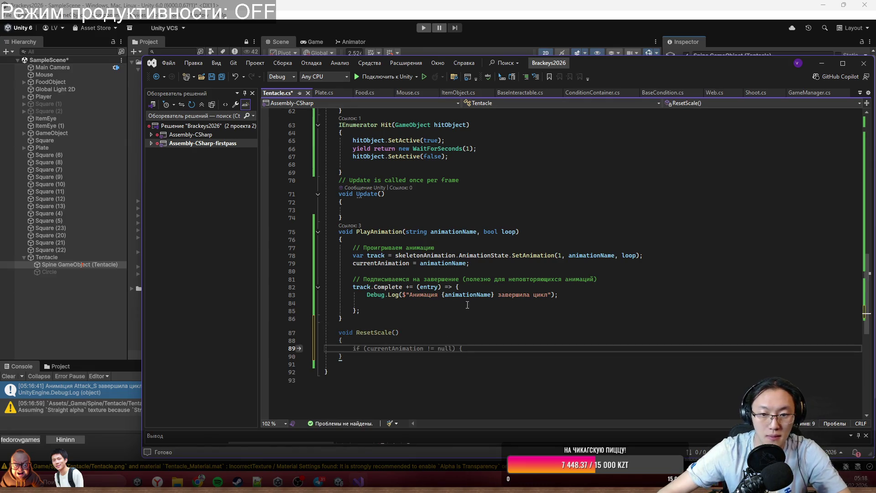
drag(460, 286, 361, 309)
text(Rese)
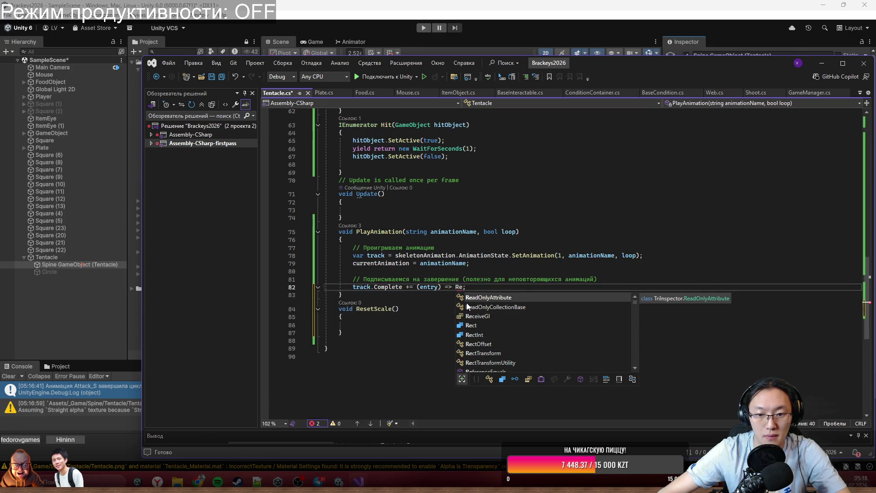
double_click(487, 300)
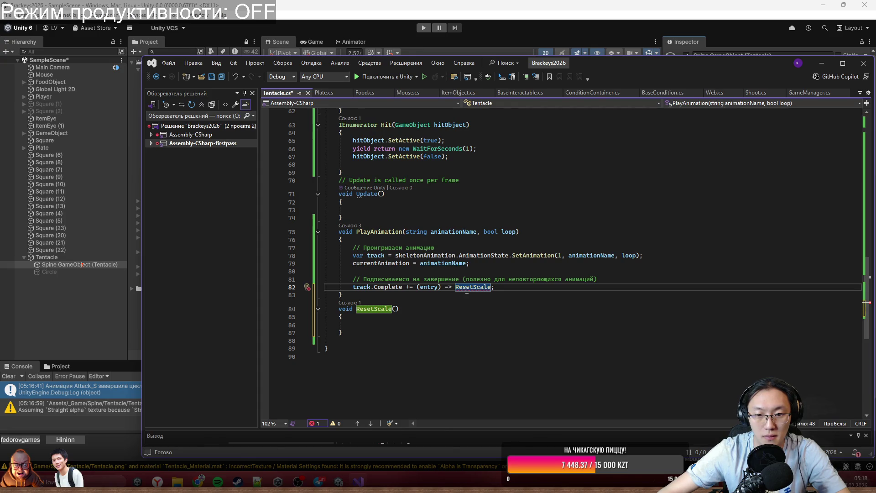
Drop the (entry) => prefix to call ResetScale(); directly, then undo that change.
mouse_move(466, 290)
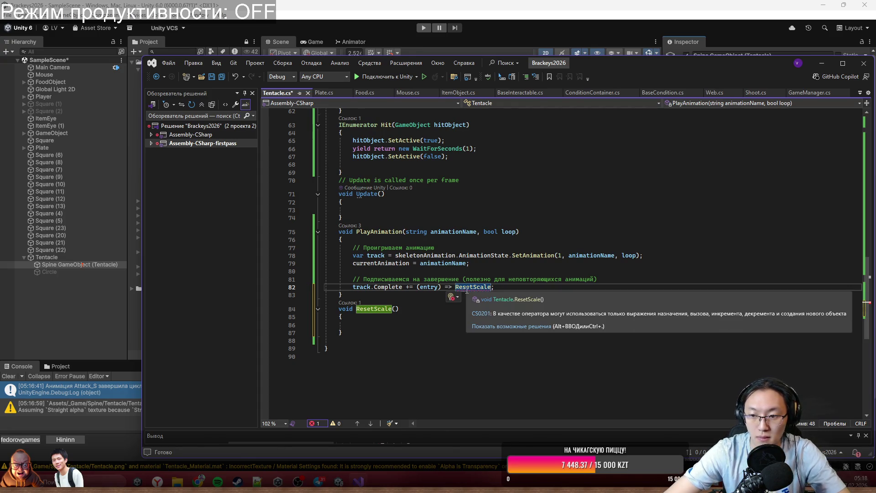
drag(455, 286, 416, 286)
key(BackSpace)
click(459, 335)
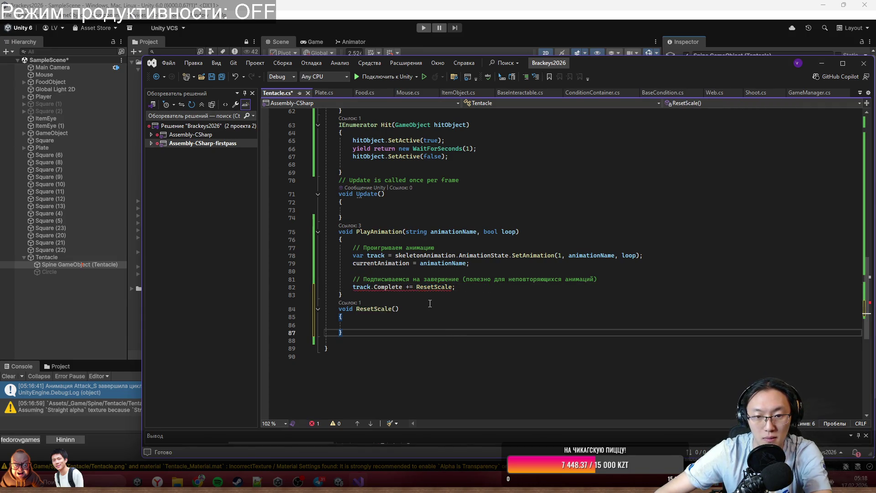
click(454, 286)
text(();)
click(474, 297)
key(ctrl+z)
key(ctrl+z)
Retry appending () after ResetScale, then undo back to the original Debug.Log lambda.
key(Right)
key(ctrl+Right)
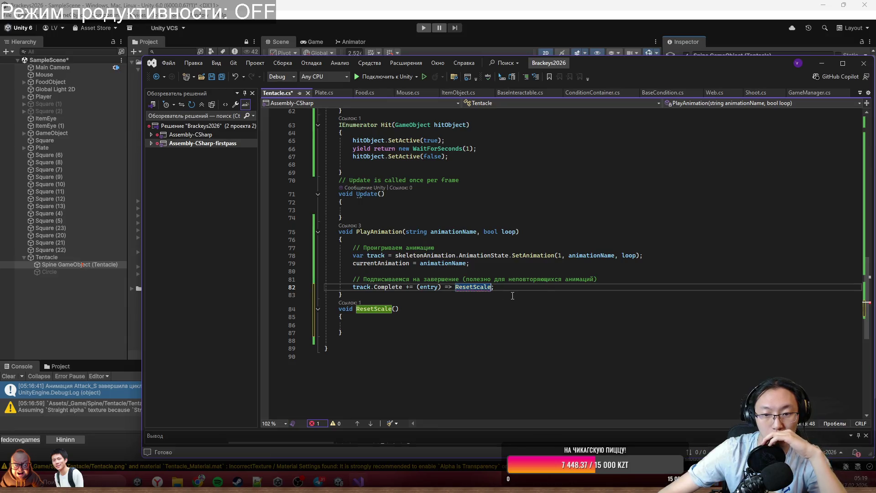
key(super)
key(Escape)
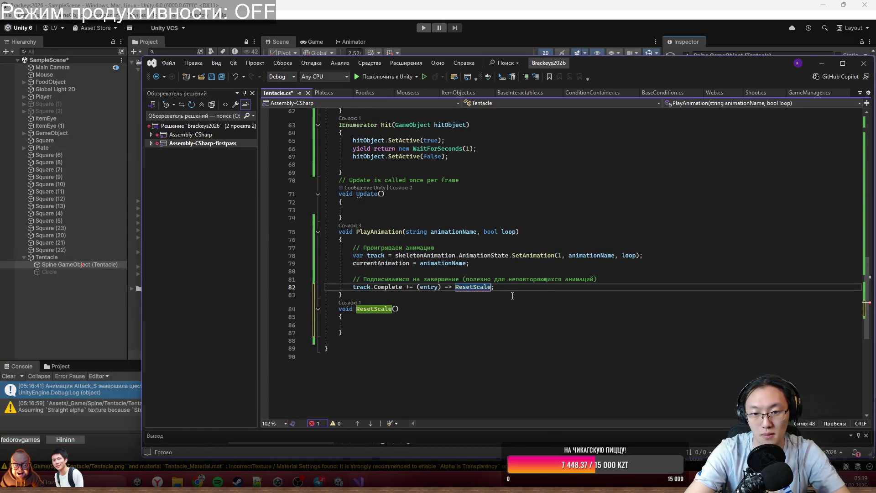
text(())
click(551, 311)
key(ctrl+z)
key(ctrl+z)
key(ctrl+z)
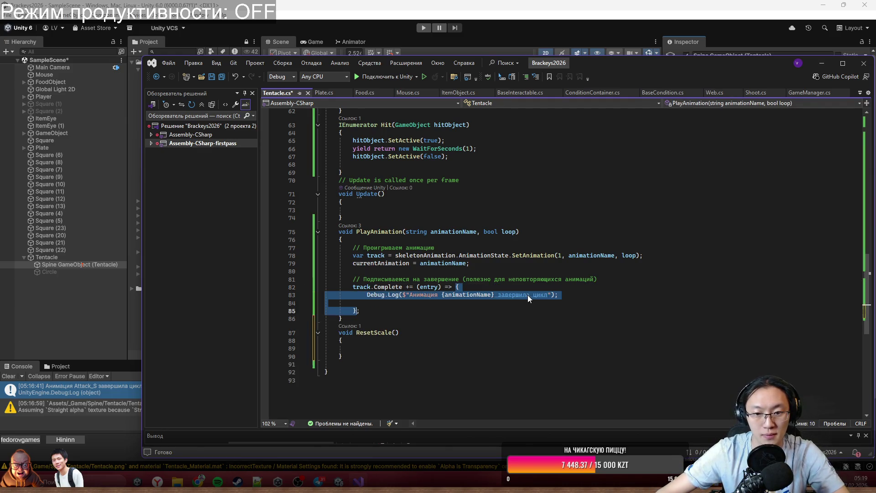
Add an 'Action onCompleteAction' parameter after loop in PlayAnimation's signature.
click(517, 232)
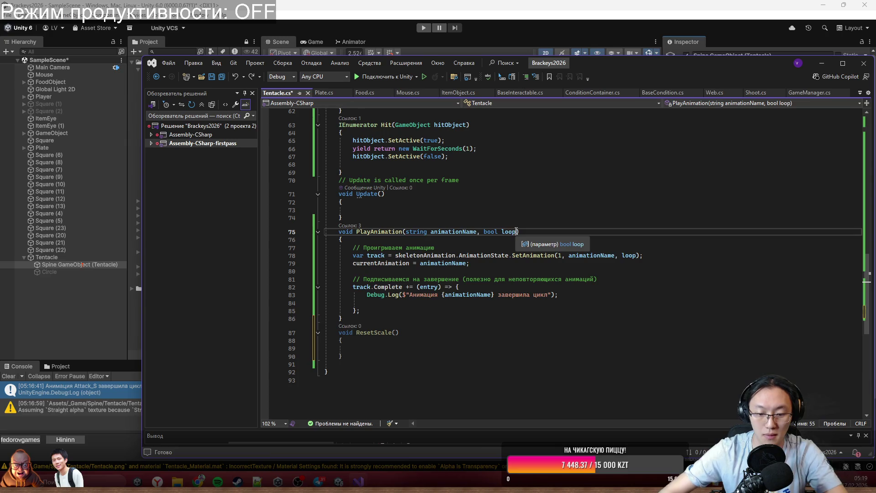
text(, Action )
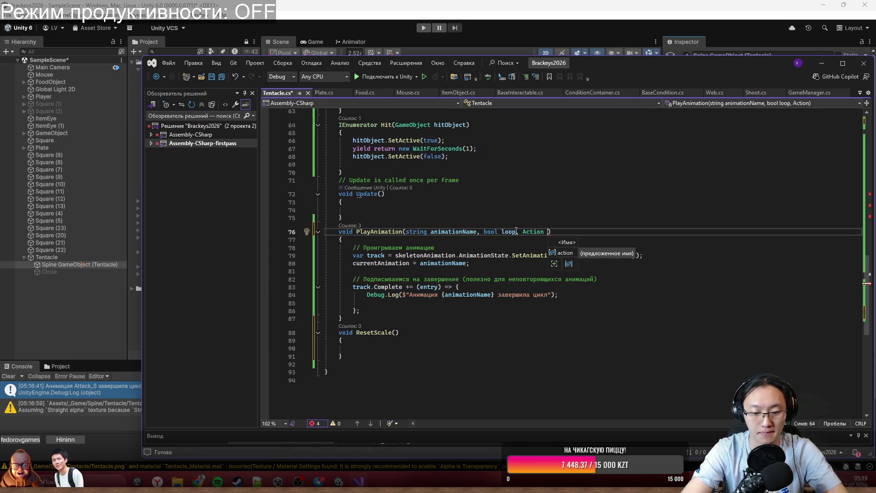
text(after)
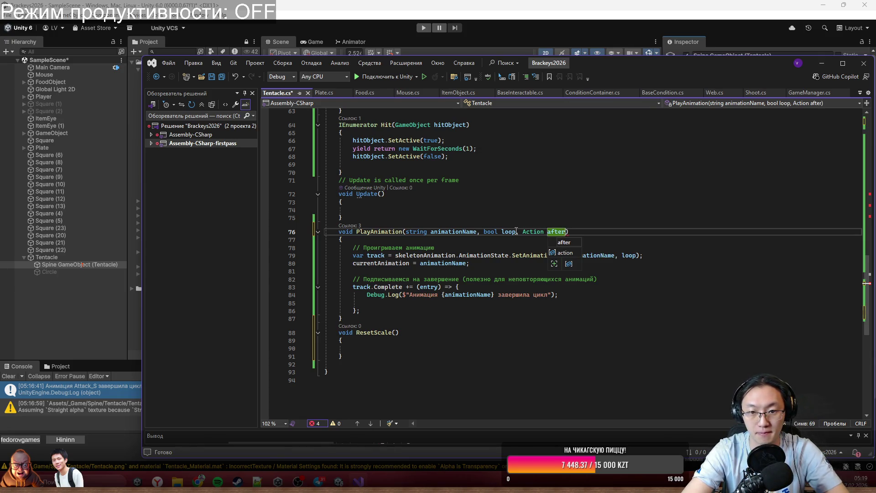
key(BackSpace)
key(BackSpace)
key(BackSpace)
text(on)
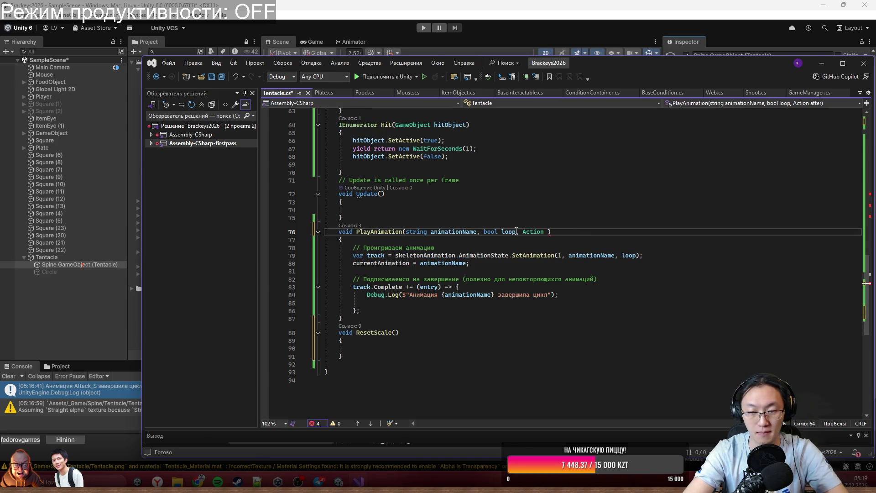
text(Complete)
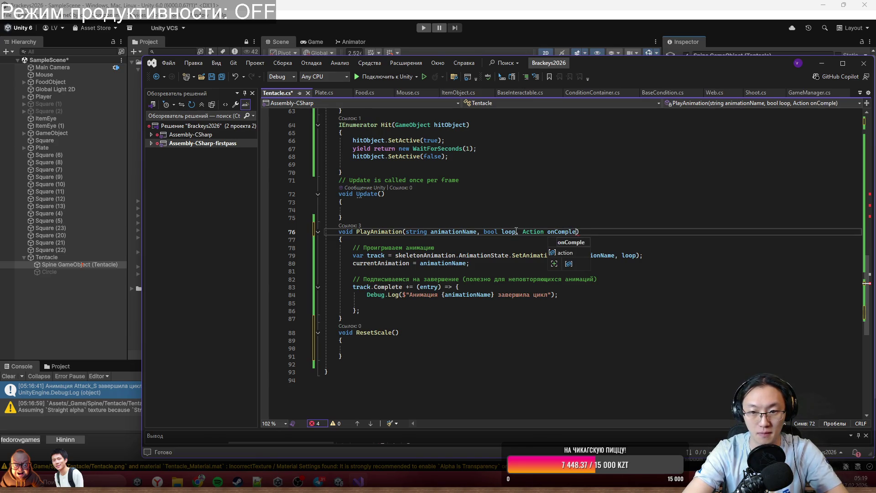
text(Action)
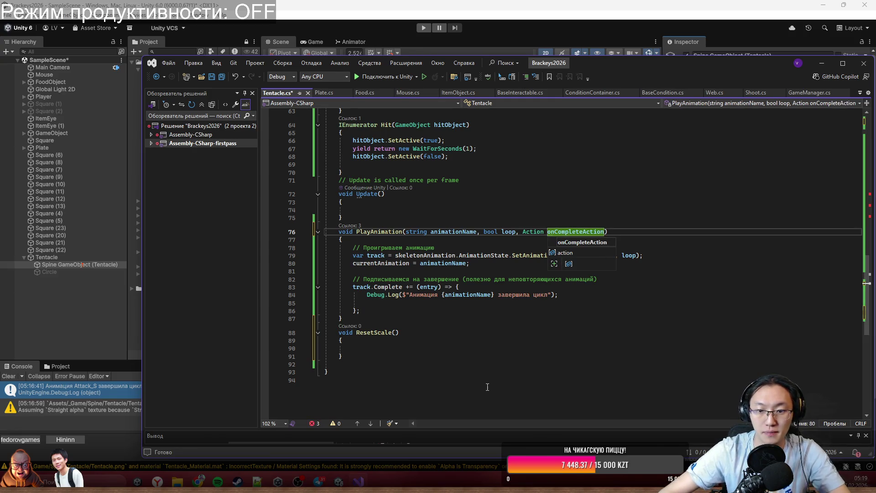
click(485, 384)
Begin an if check below the subscription comment and default onCompleteAction to null.
click(492, 296)
click(620, 280)
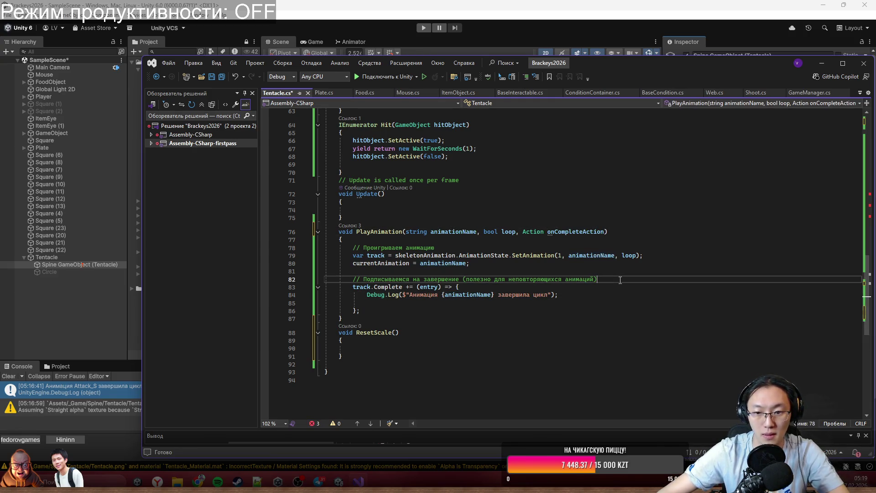
key(Return)
text(if )
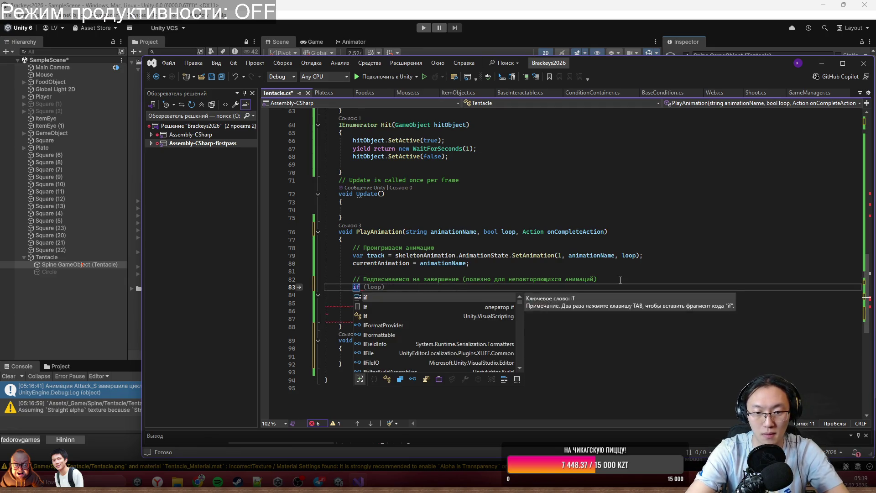
text((on)
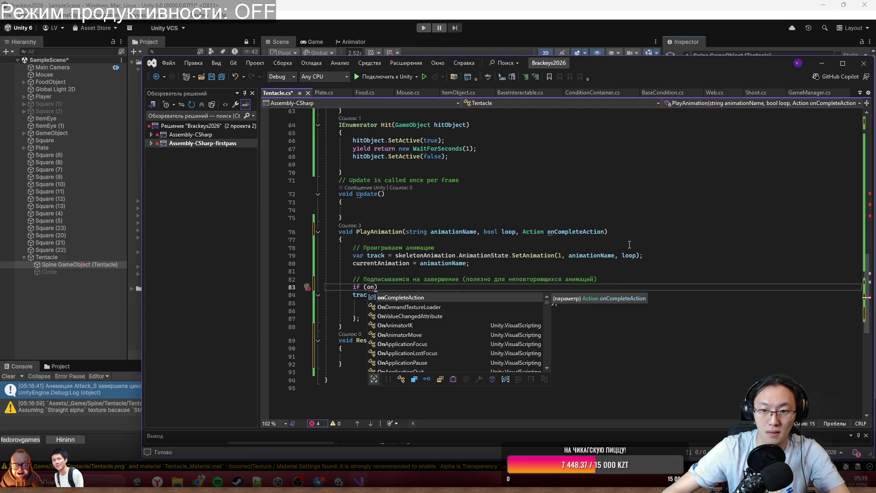
click(606, 232)
text(= null)
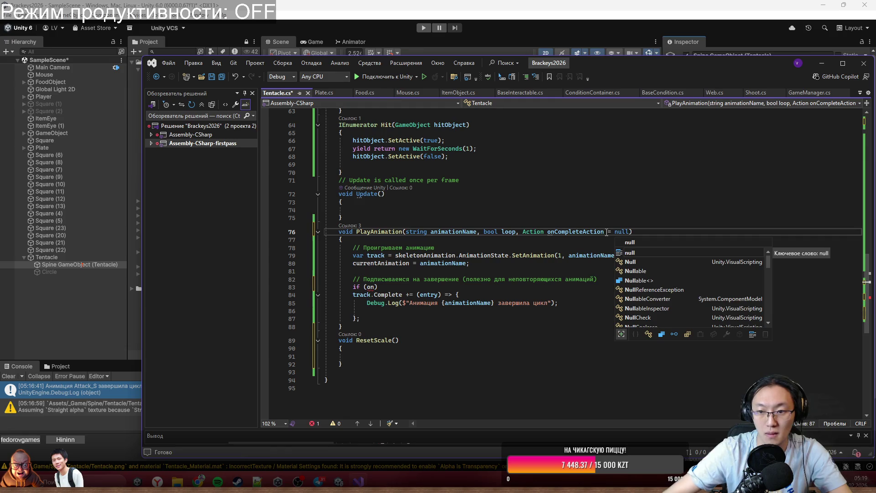
key(Tab)
click(381, 318)
Complete the condition as 'if (onCompleteAction != null) {' with a braced block.
double_click(370, 287)
text(I)
key(BackSpace)
text(on)
key(Tab)
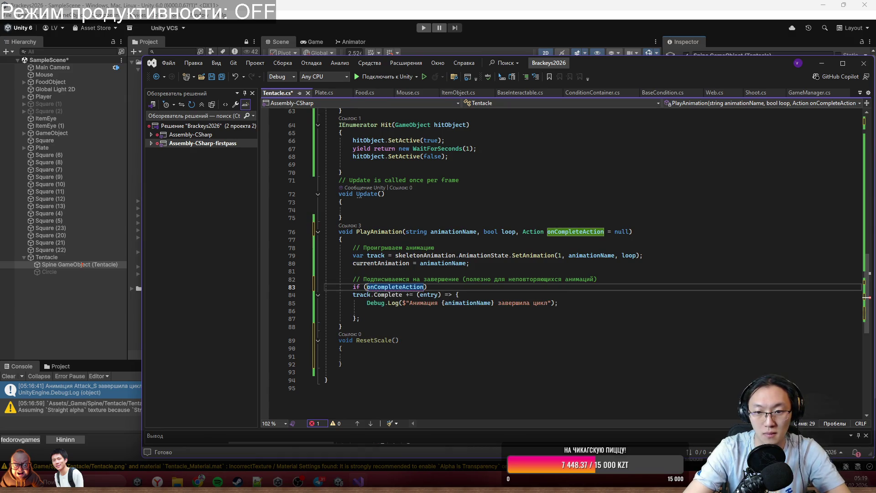
text(!= null)
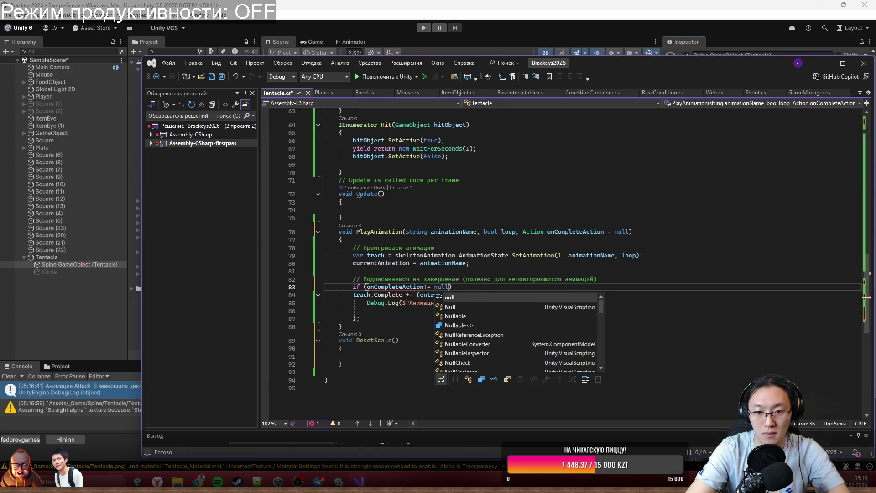
text())
text({)
key(Return)
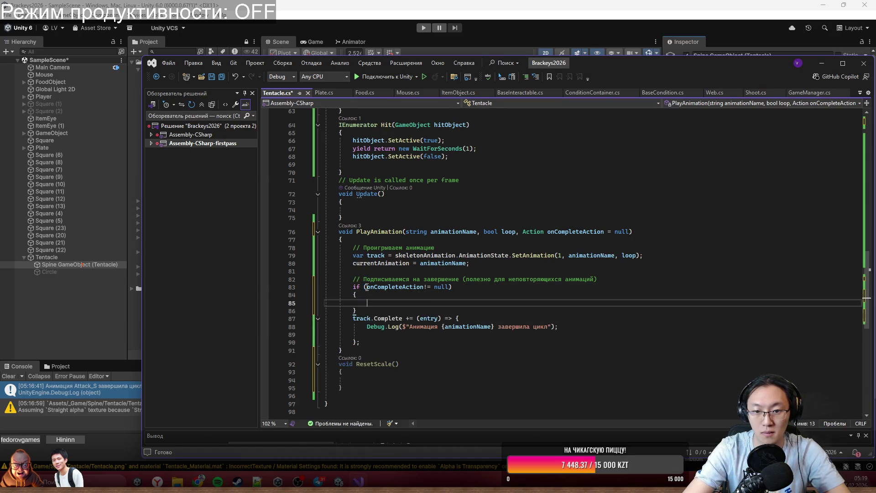
Move the track.Complete subscription into the if block and make it call onCompleteAction().
drag(387, 353, 354, 318)
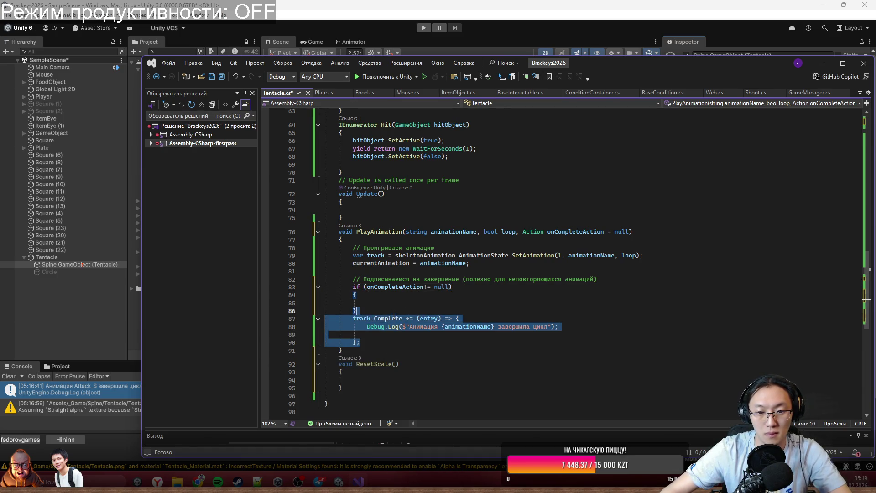
key(ctrl+x)
key(Up)
key(ctrl+v)
drag(470, 312, 372, 334)
text(on)
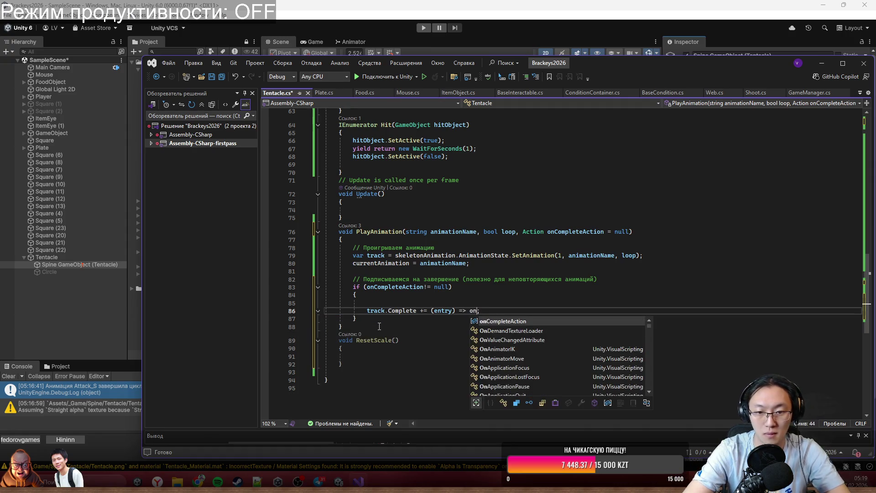
key(Tab)
text(())
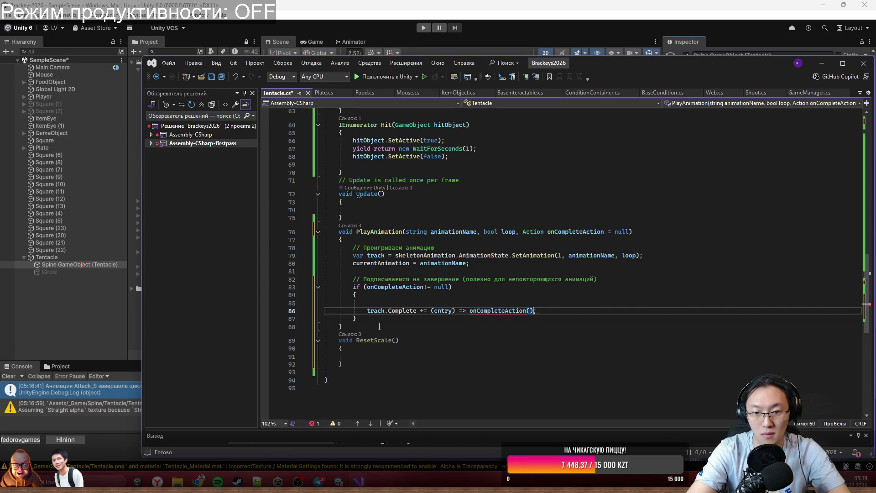
click(431, 372)
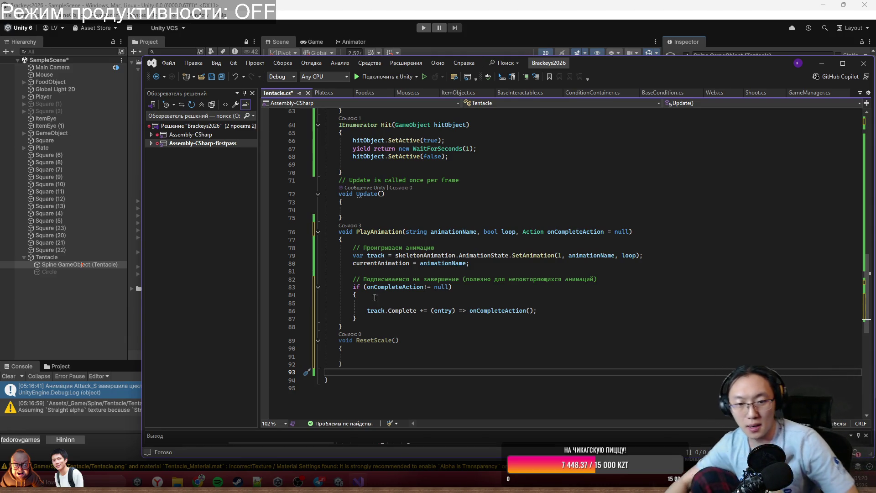
Remove the leftover empty line in the if block and save Tentacle.cs.
click(431, 303)
key(ctrl+x)
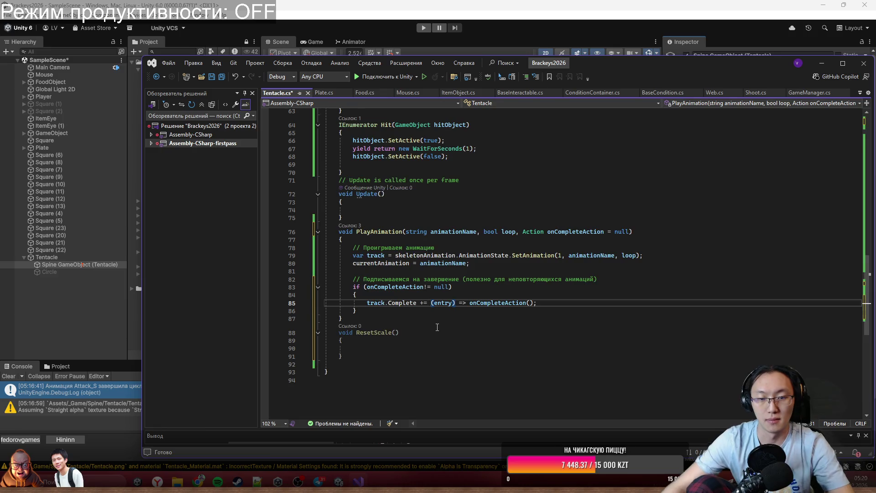
scroll(438, 327, up, 4)
key(ctrl+s)
click(386, 290)
scroll(389, 255, up, 4)
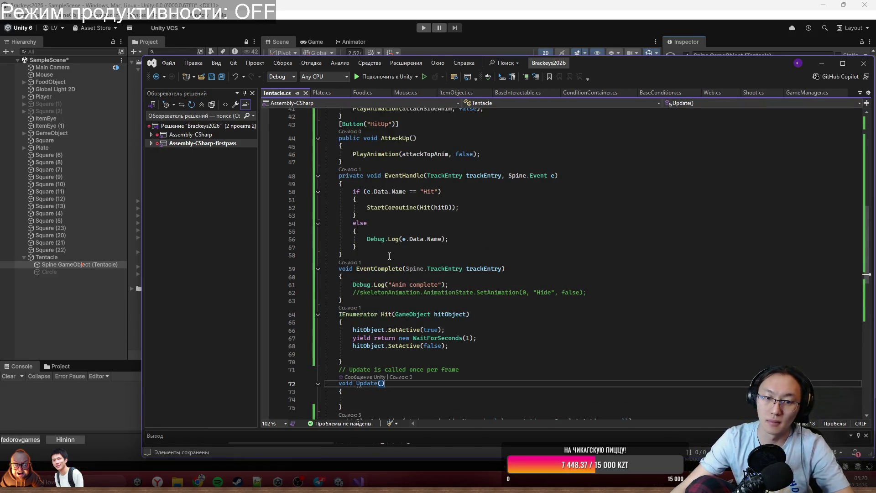
Duplicate the HitRight/AttackRight method as HitLeft/AttackLeft, adding a blank first line.
scroll(390, 255, up, 6)
click(411, 304)
drag(365, 259, 378, 215)
key(ctrl+d)
click(392, 266)
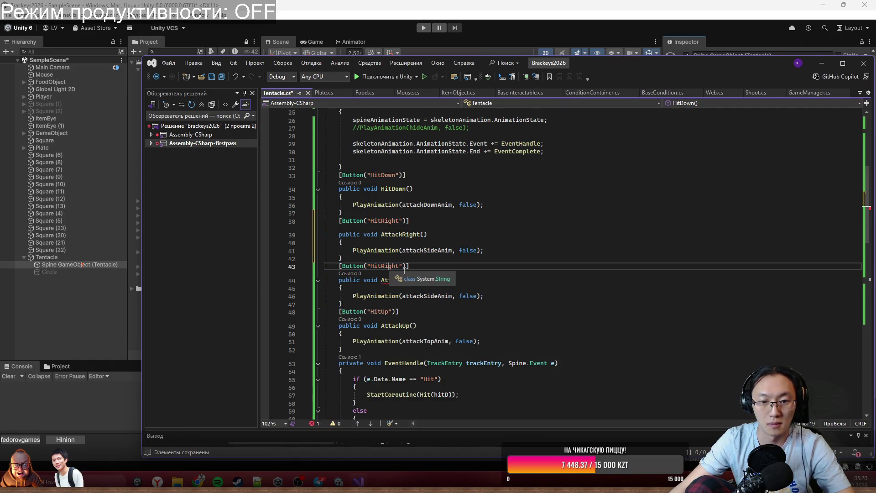
key(Delete)
key(Delete)
key(BackSpace)
key(BackSpace)
key(BackSpace)
text(Left)
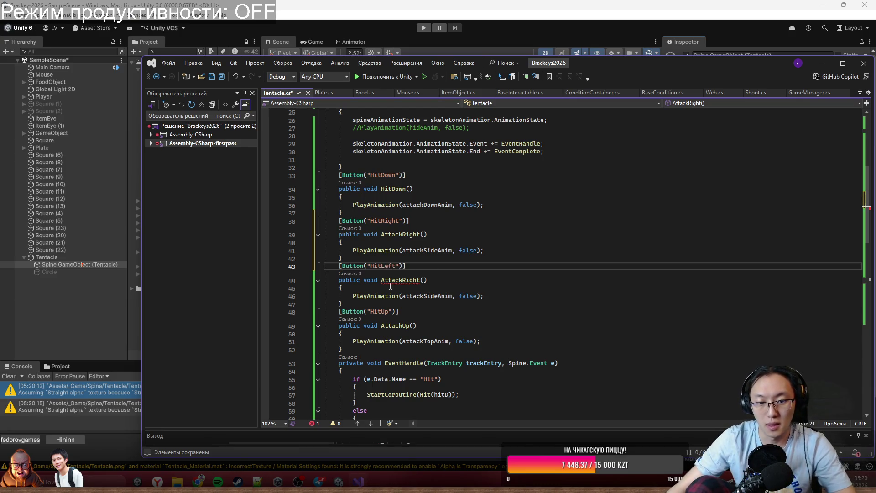
double_click(400, 281)
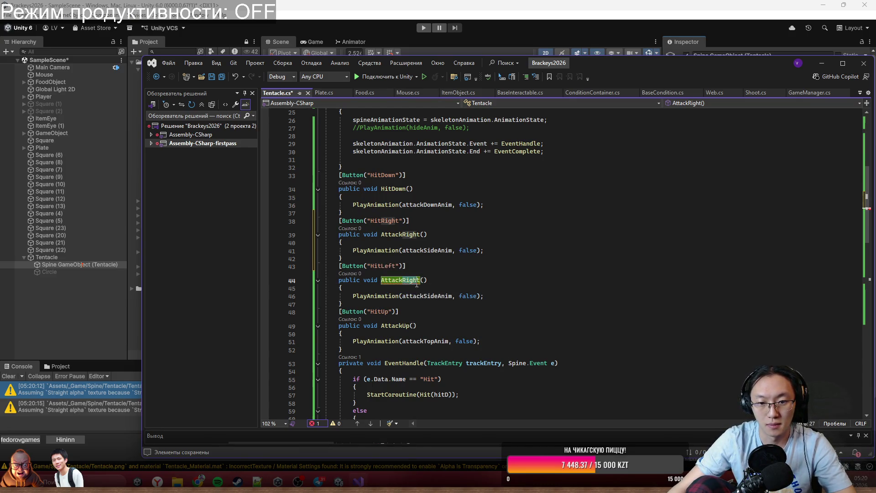
text(AttackLeft)
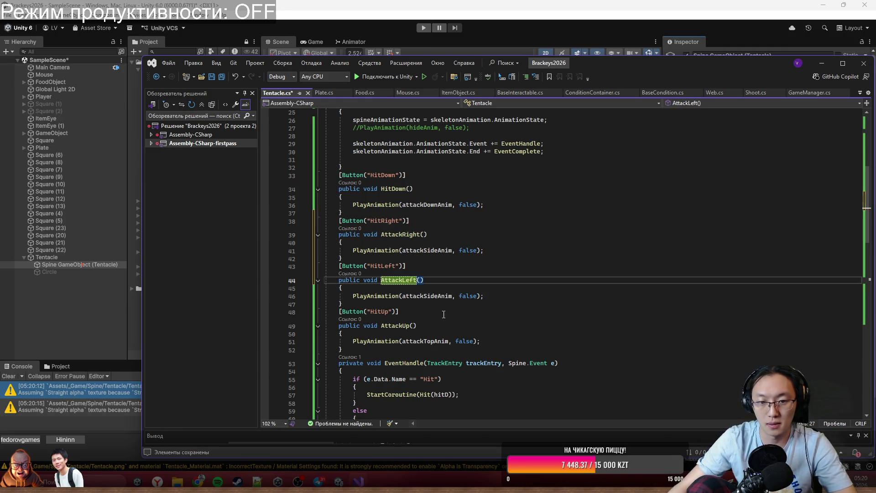
click(439, 289)
key(Return)
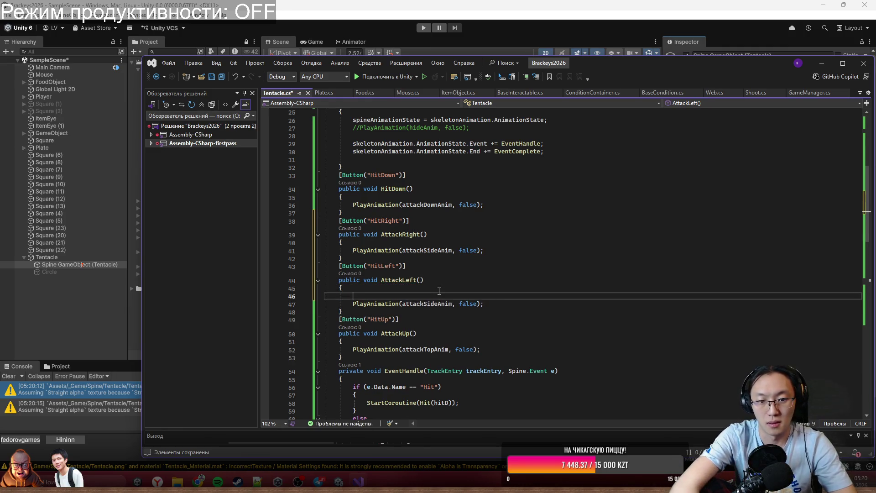
Start an AttackLeft line setting skeletonAnimation.transform.localScale from Vector3.left.
scroll(439, 290, up, 8)
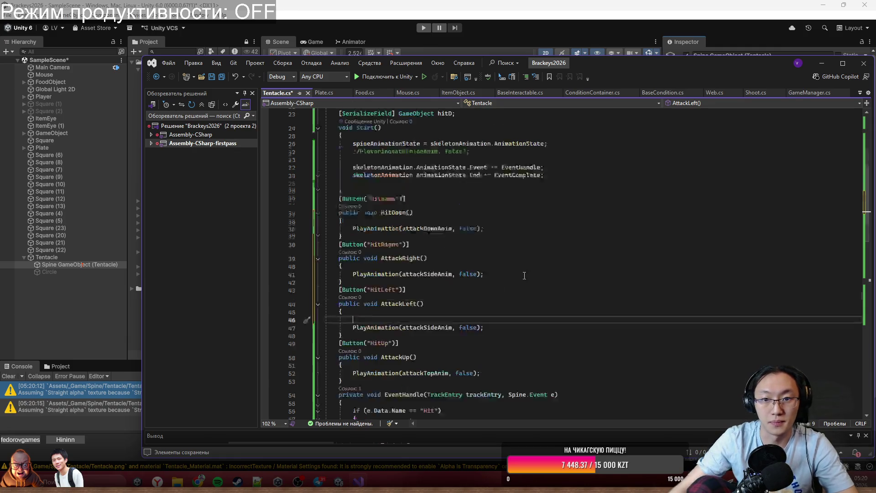
scroll(479, 228, down, 2)
click(432, 152)
scroll(497, 337, down, 5)
click(389, 331)
text(skeletonAnimation.transform.)
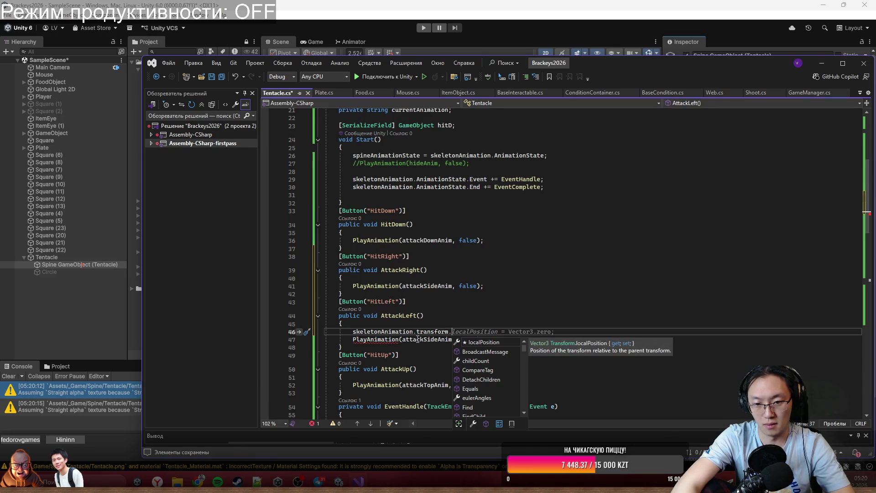
text(localS)
key(Tab)
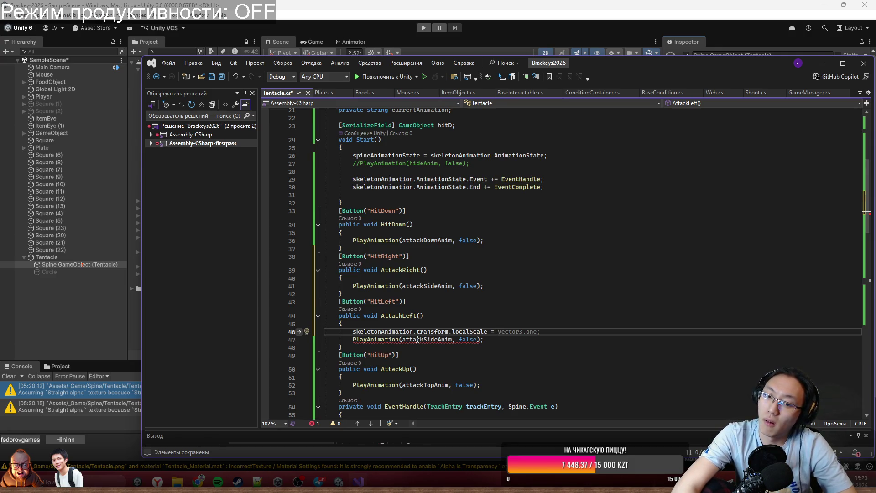
text(Vector3)
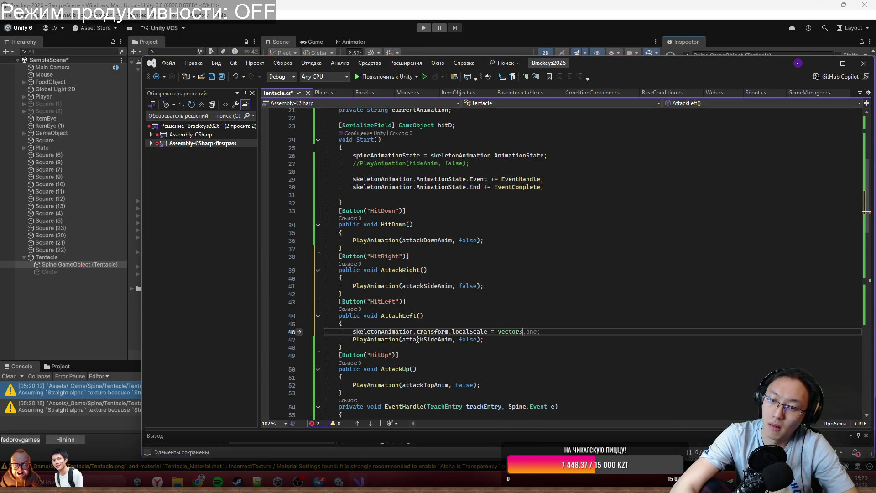
text(.left;)
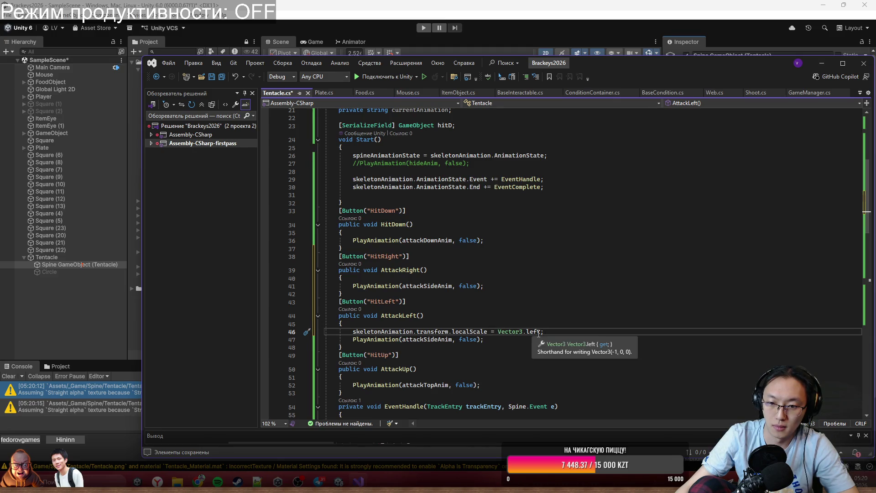
key(Left)
text(*)
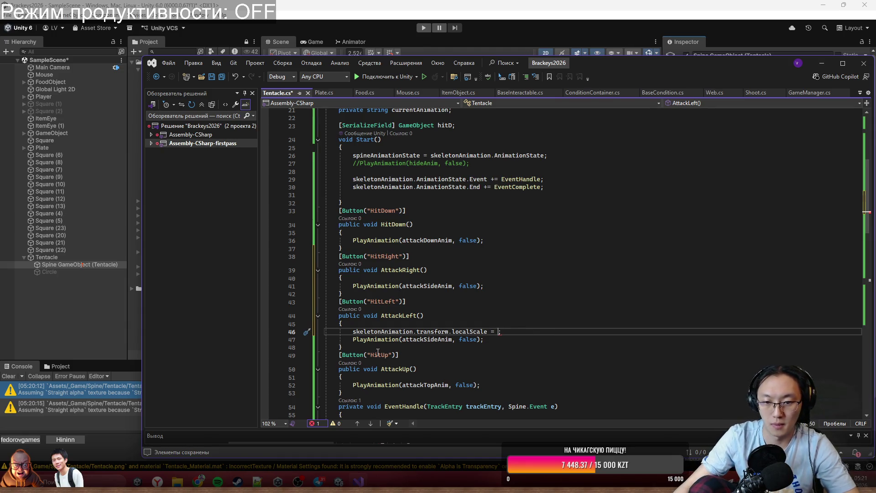
Fill the scale assignment with the localScale .x, .y and .z components.
drag(391, 330, 468, 337)
key(ctrl+c)
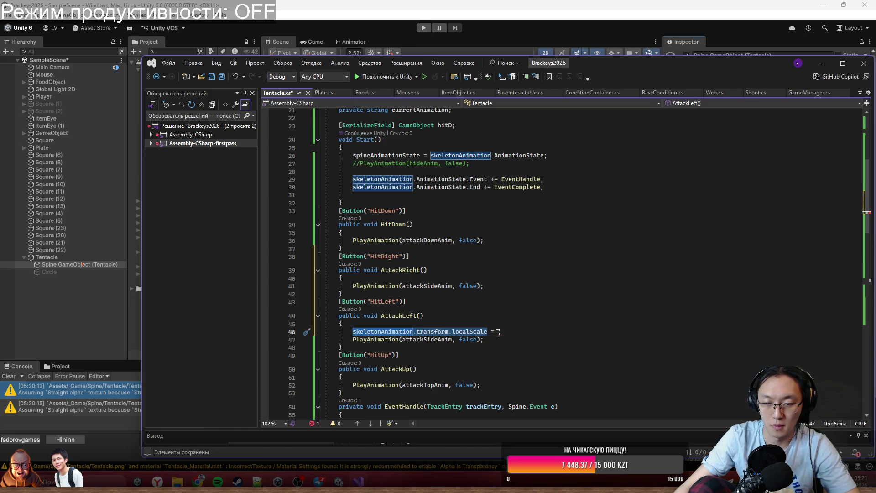
click(497, 332)
key(Right)
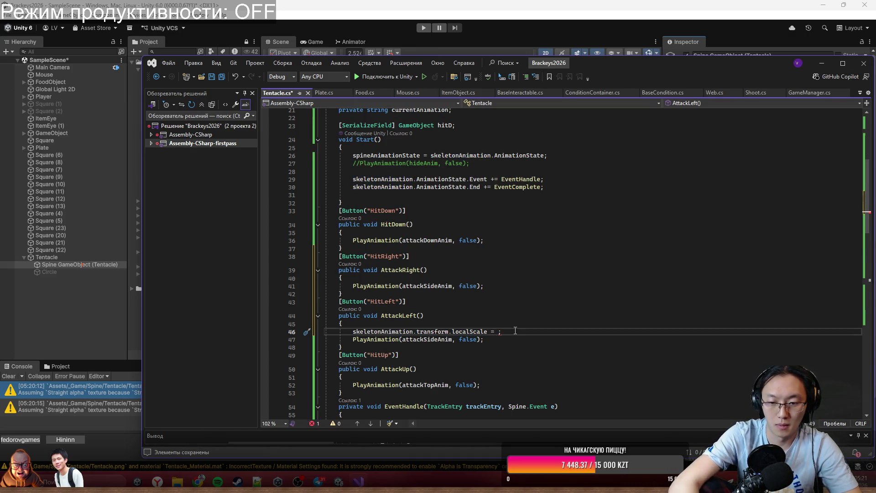
key(ctrl+v)
text(.)
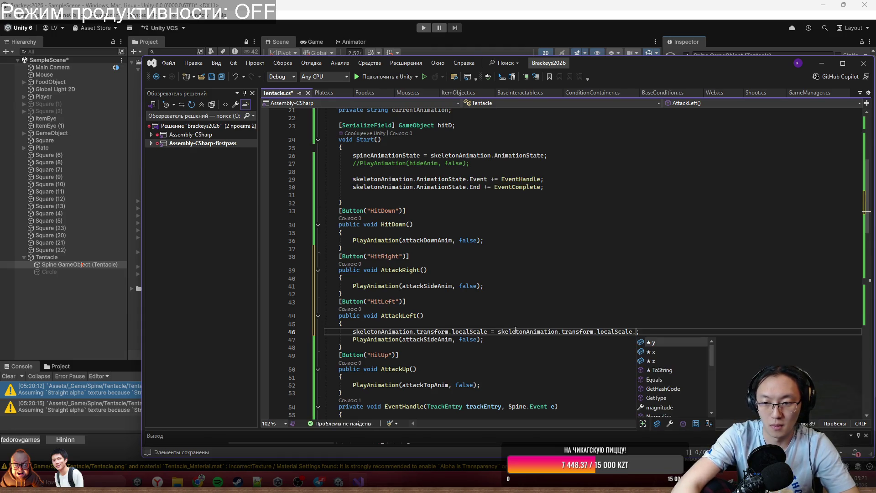
text(x,)
key(ctrl+v)
text(.y,)
key(ctrl+v)
text(.z)
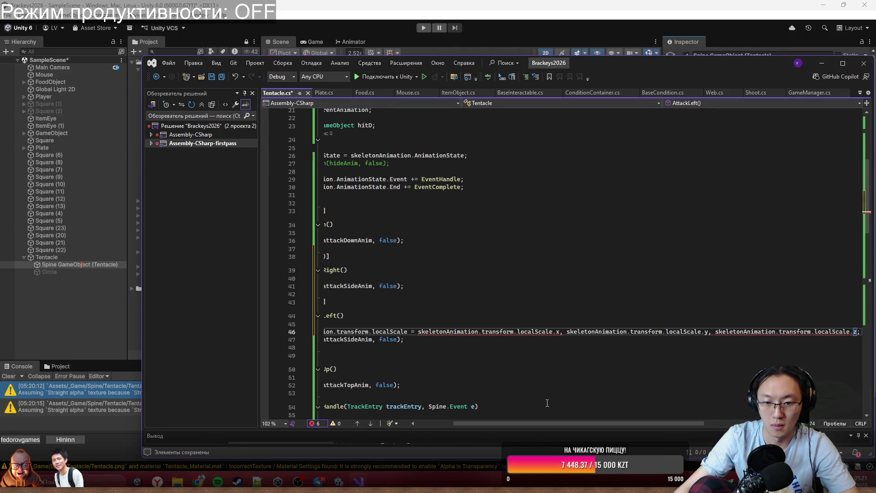
Wrap the components in new Vector3(...) and negate the x component.
click(418, 332)
text(new Ve)
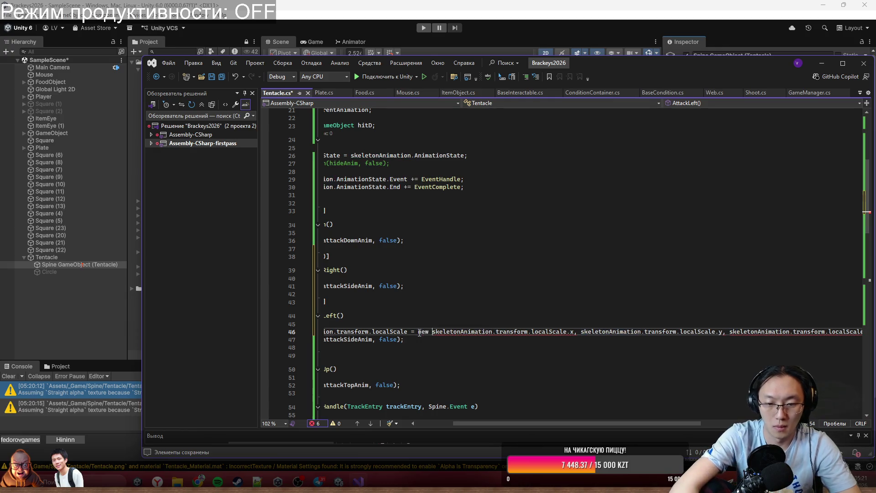
text(ctor3)
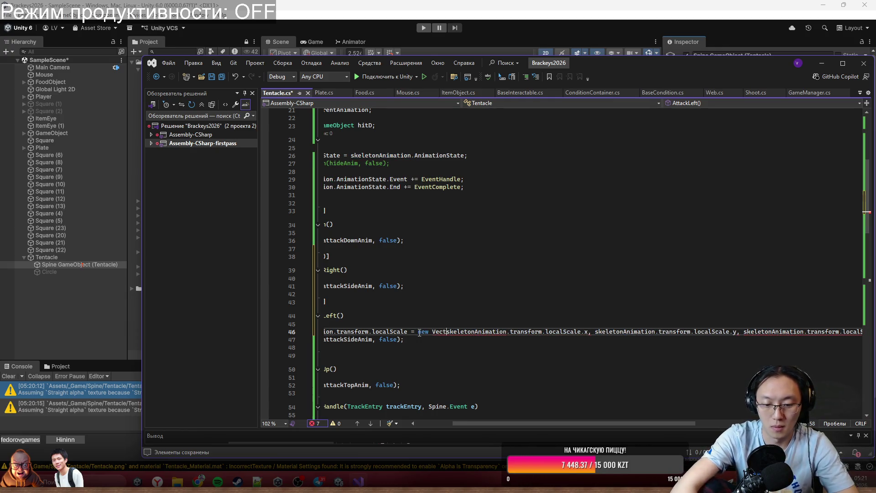
text(()
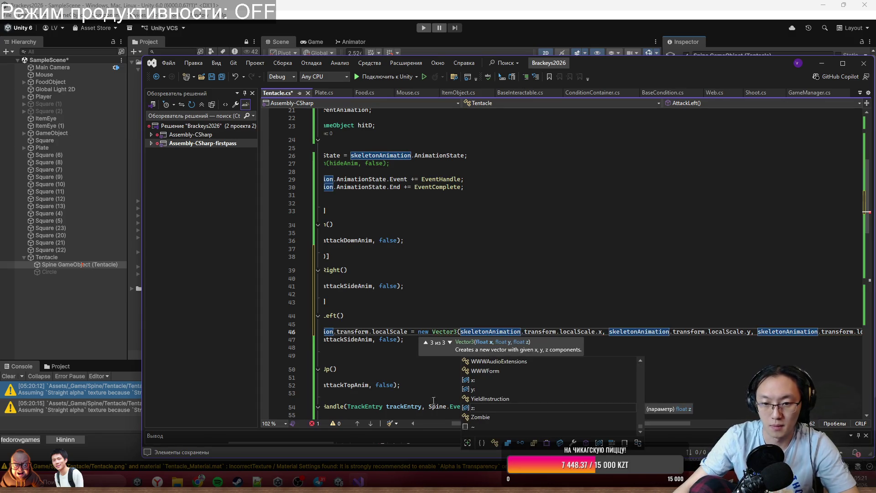
drag(463, 423, 523, 424)
click(760, 332)
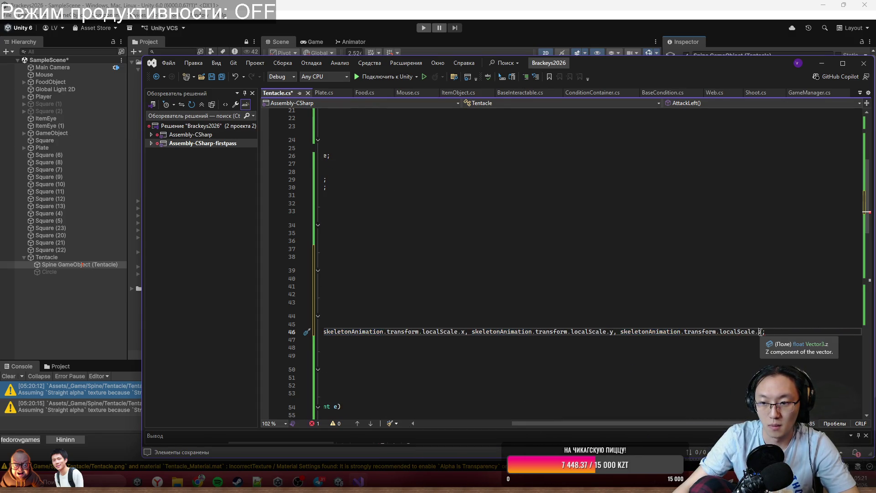
drag(623, 423, 552, 423)
click(503, 332)
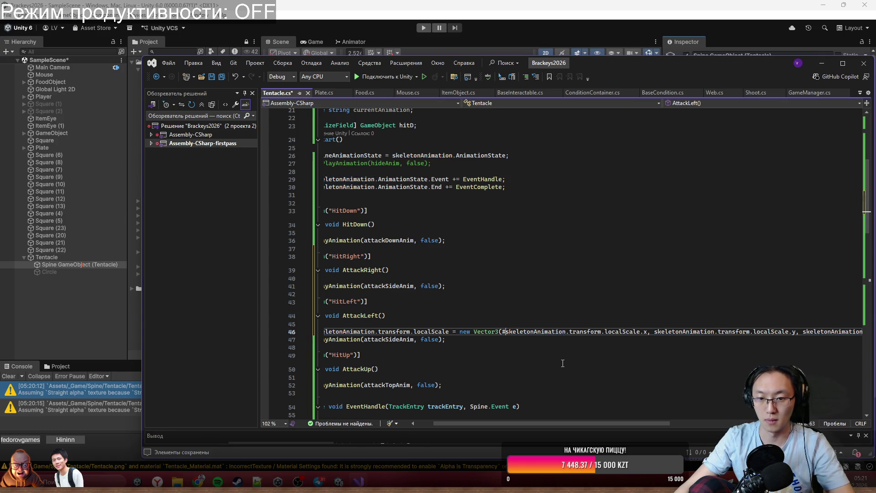
text(-)
Begin adding a ResetScale callback argument after false in the PlayAnimation call.
scroll(562, 363, down, 3)
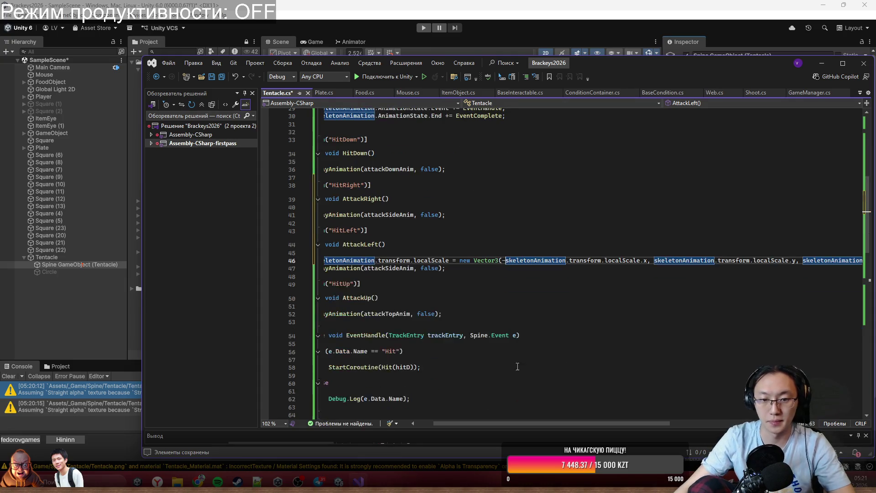
scroll(502, 422, left, 2)
scroll(503, 422, right, 5)
scroll(498, 421, left, 5)
scroll(494, 420, left, 1)
click(478, 272)
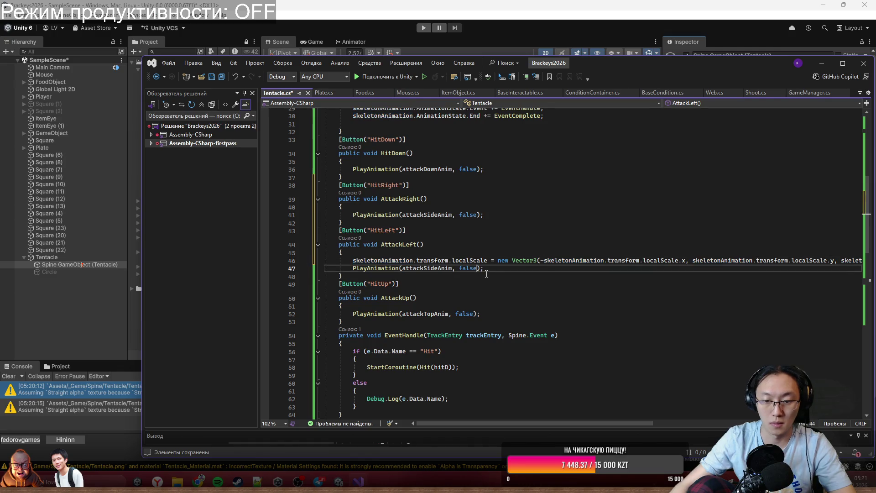
text(, Re)
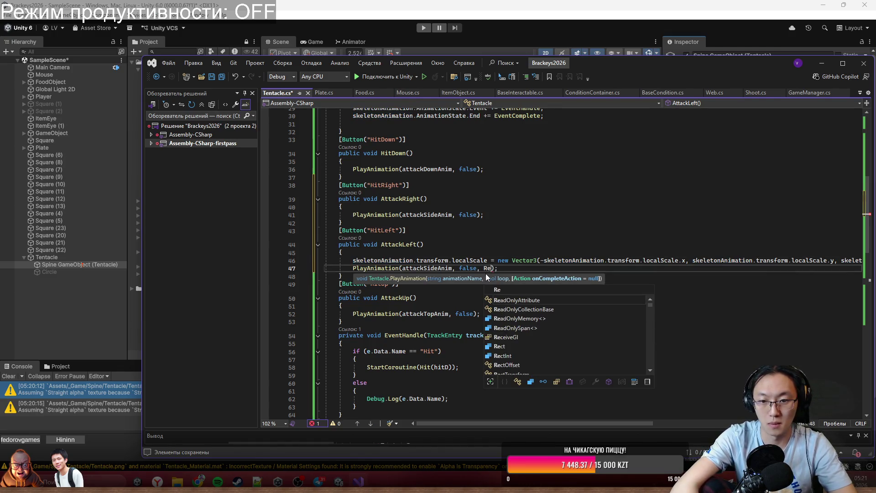
text(se)
Accept ResetScale as PlayAnimation's completion callback in AttackLeft.
key(Tab)
scroll(564, 376, down, 5)
scroll(564, 375, down, 10)
click(393, 295)
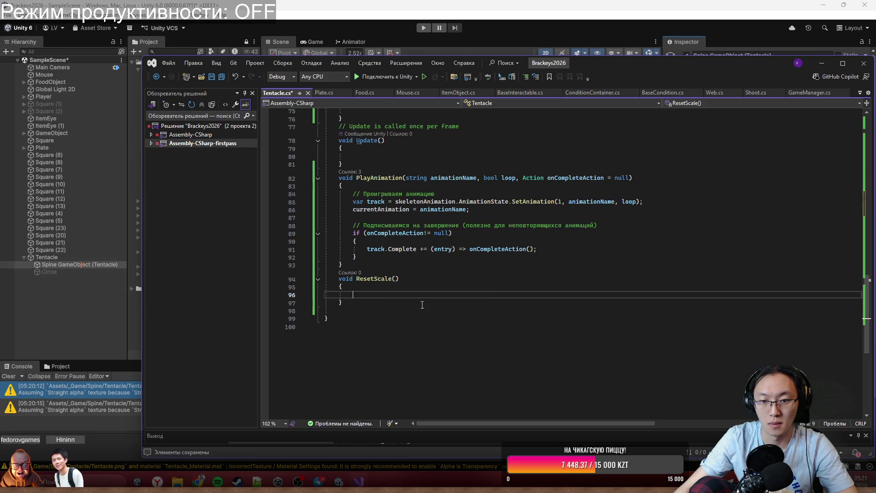
key(ctrl+v)
key(ctrl+z)
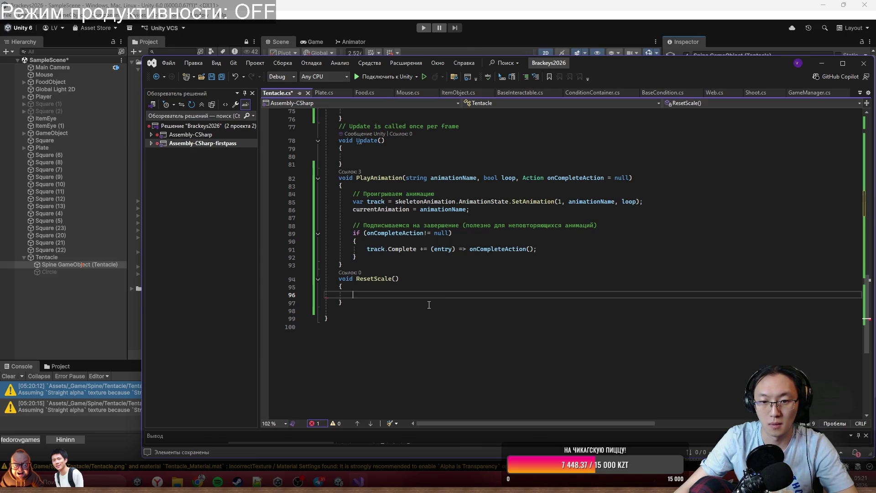
scroll(431, 307, up, 20)
scroll(457, 297, up, 2)
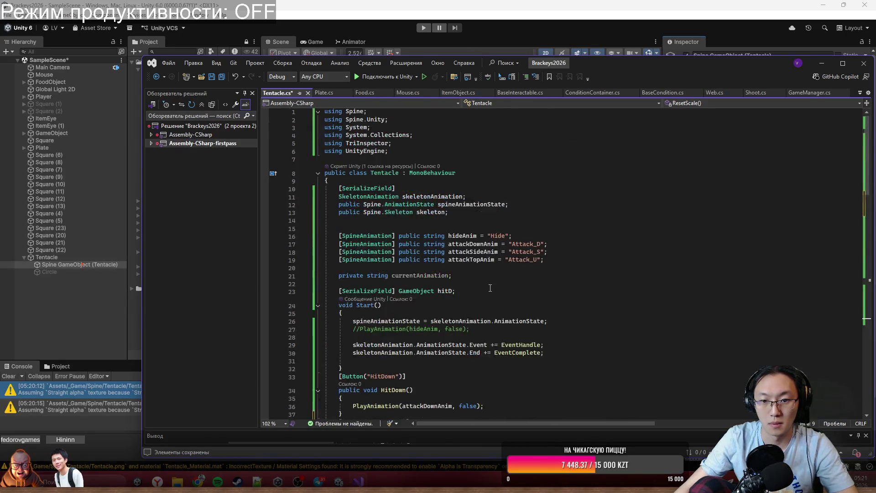
scroll(490, 287, down, 20)
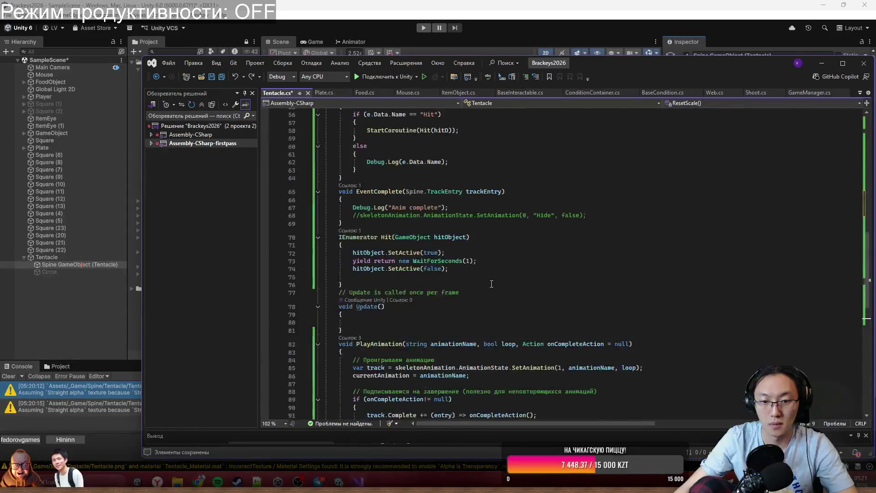
scroll(489, 288, up, 20)
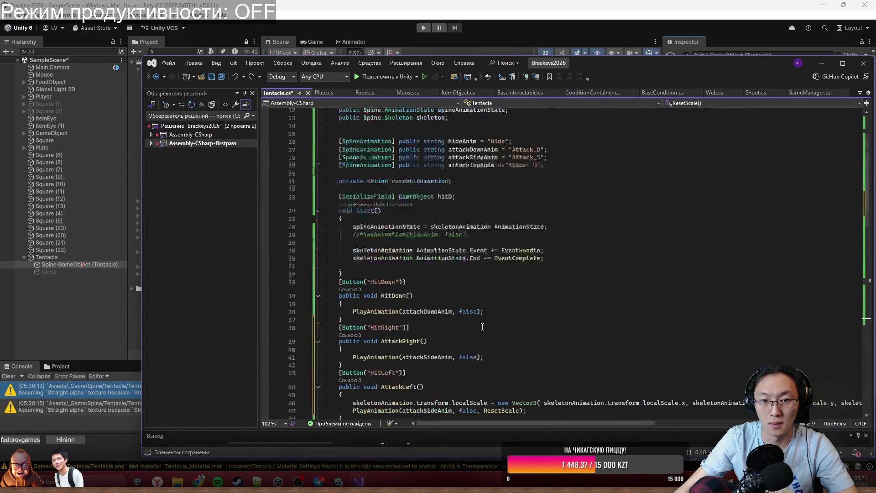
Declare a private Vector3 initialScale field below the hitD field.
click(500, 294)
key(Return)
key(Return)
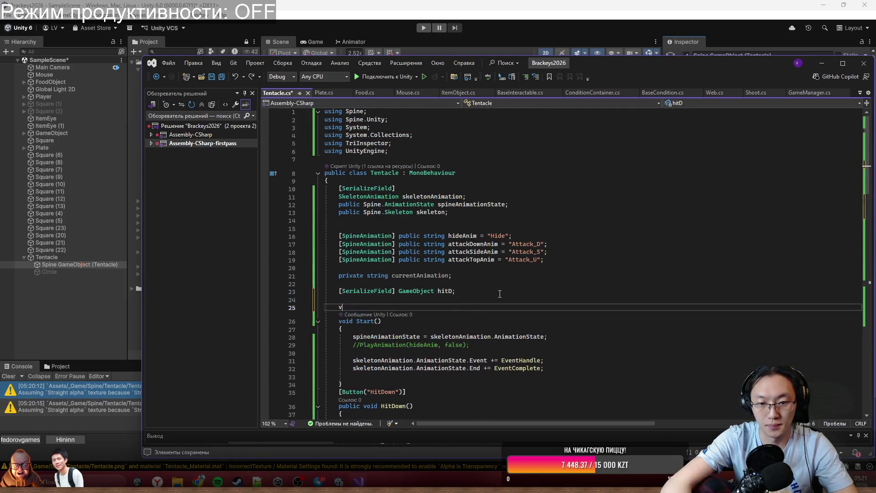
text(ve)
key(BackSpace)
key(BackSpace)
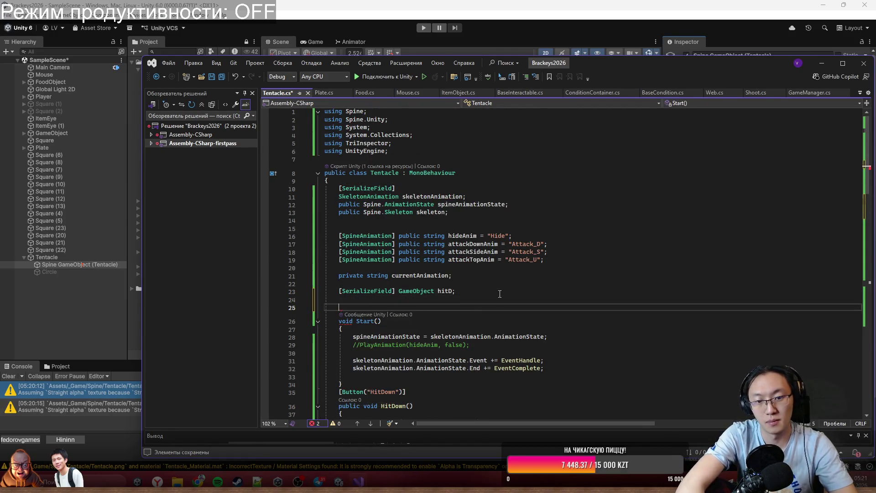
text(private)
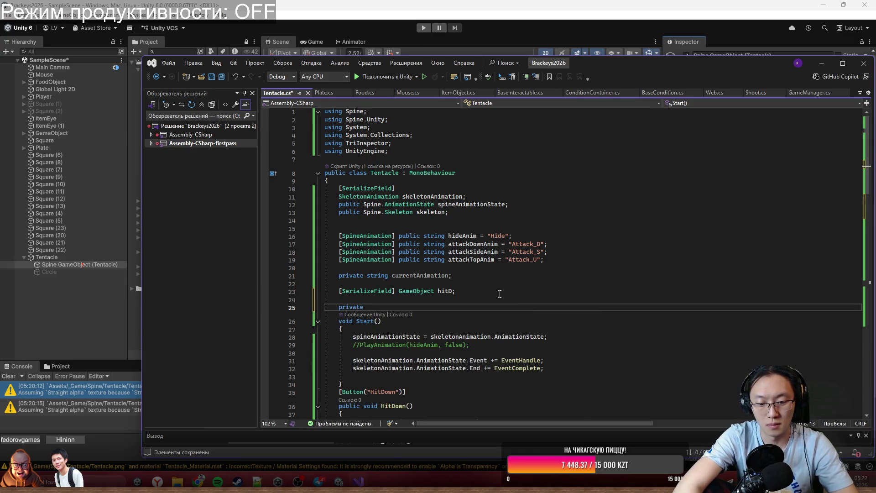
text( Vector3 )
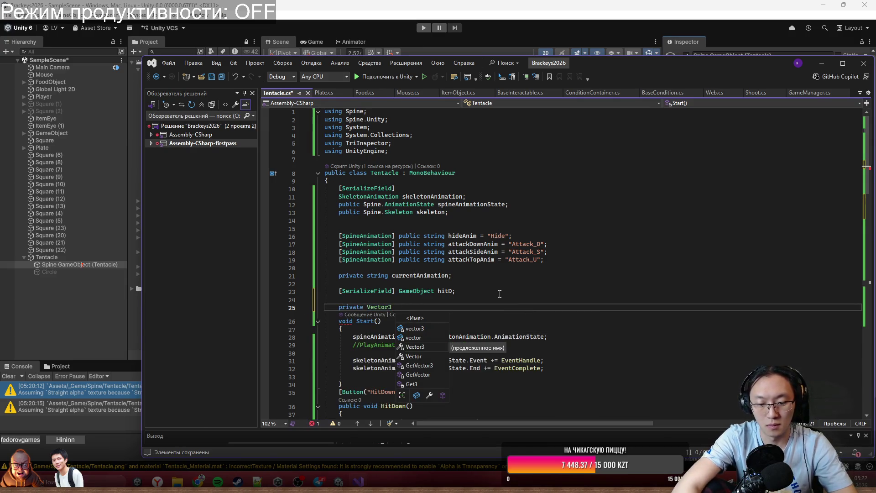
text(initialScale =)
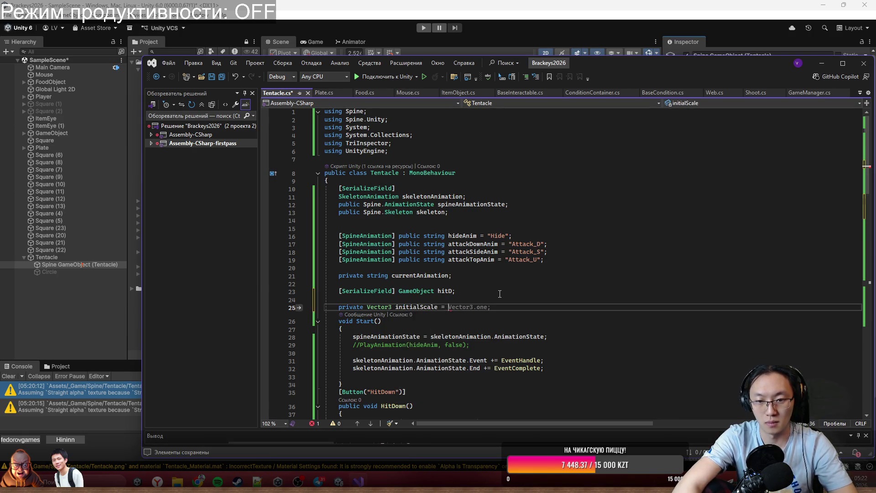
key(BackSpace)
key(BackSpace)
text([];')
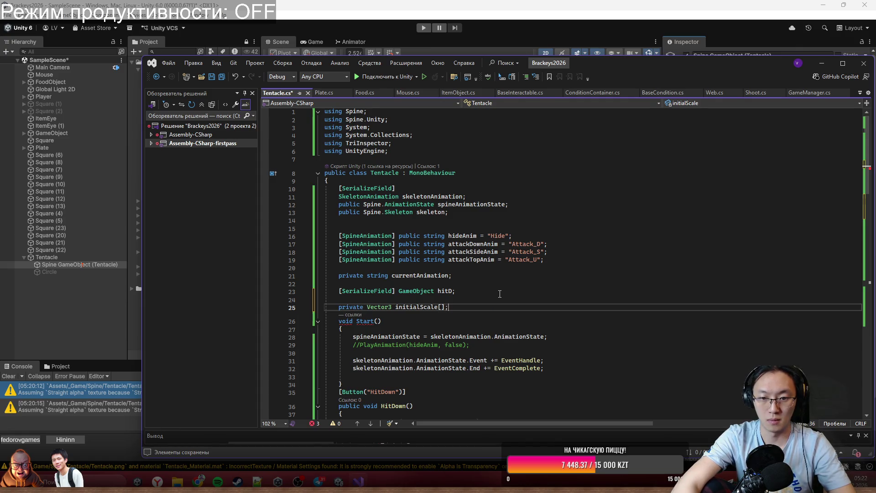
Assign skeletonAnimation.transform.localScale to initialScale in Start and save the script.
scroll(500, 294, down, 3)
click(557, 298)
key(Return)
key(Return)
text(initialScale =)
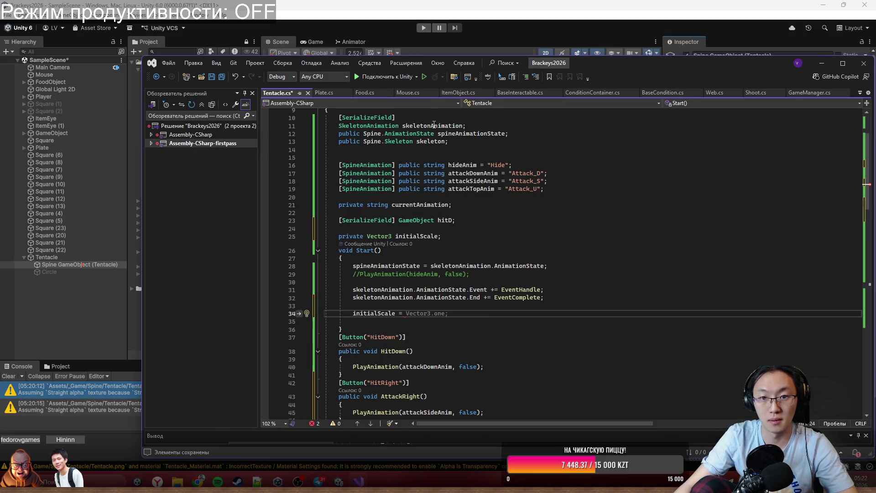
double_click(434, 126)
key(ctrl+c)
click(438, 313)
key(ctrl+v)
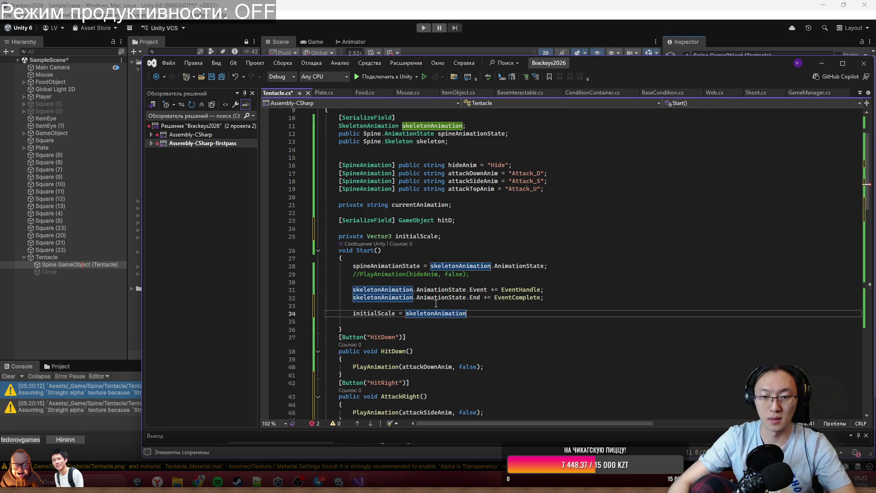
text(.transform.)
key(Tab)
key(ctrl+s)
Copy initialScale and select the x argument's scale reference in AttackLeft.
double_click(370, 315)
scroll(569, 326, down, 7)
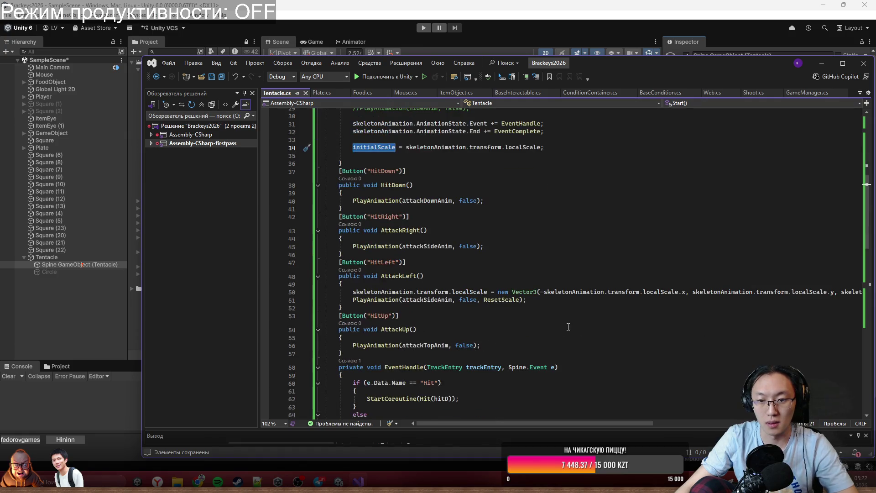
drag(578, 423, 605, 423)
double_click(539, 292)
drag(543, 293, 596, 295)
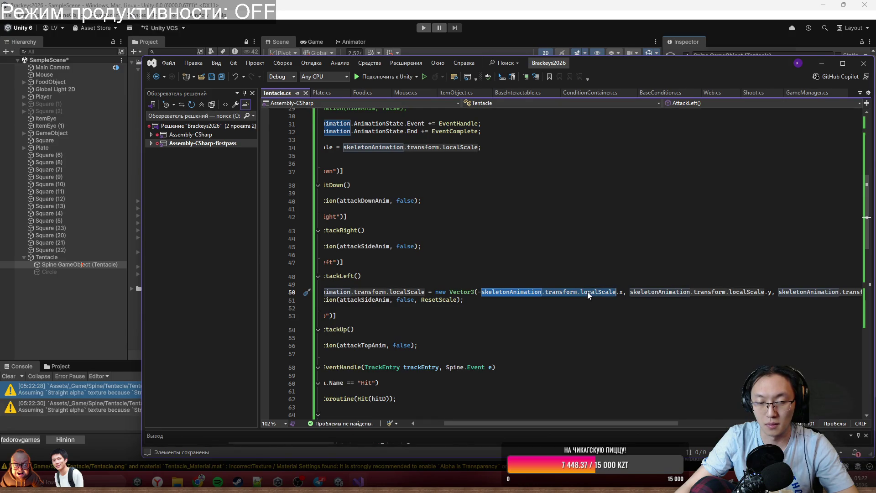
Replace the x, y and z localScale references in AttackLeft with initialScale.
key(ctrl+v)
drag(589, 298, 641, 293)
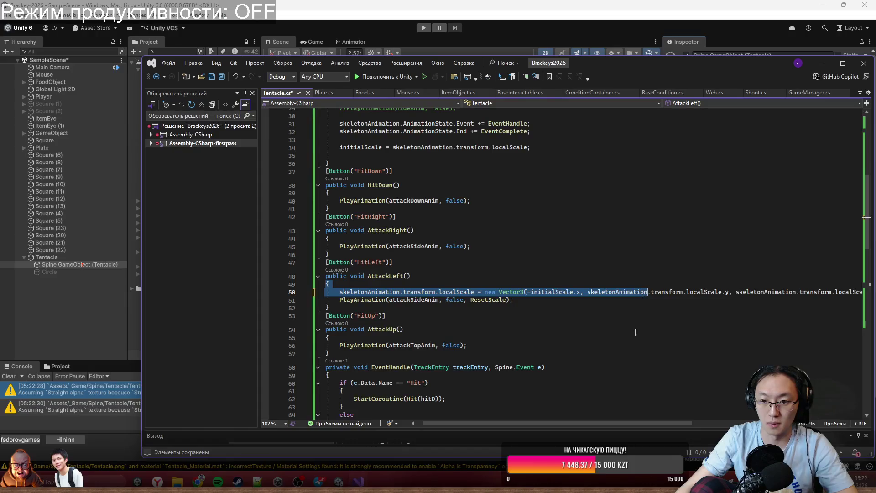
scroll(639, 319, right, 2)
click(652, 308)
drag(542, 292, 682, 292)
key(ctrl+v)
drag(599, 292, 694, 296)
scroll(694, 296, left, 2)
key(ctrl+v)
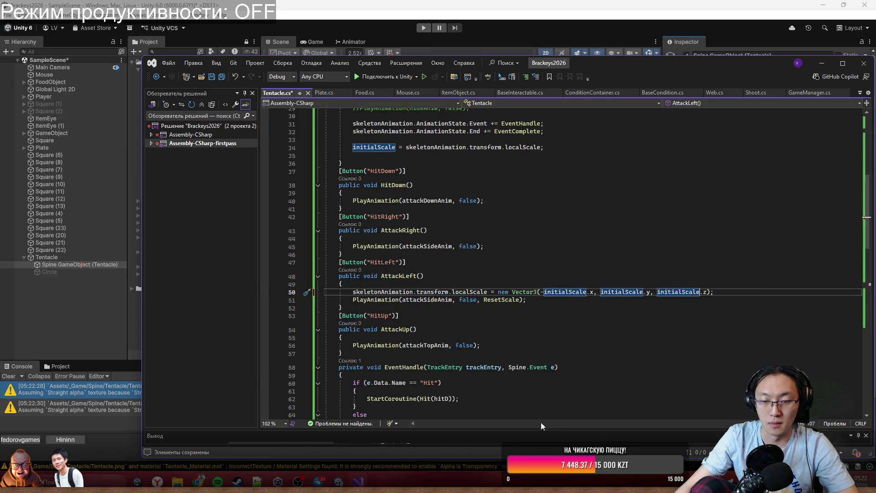
Put the scale statement into ResetScale without the minus sign, save, and return to Unity.
scroll(700, 307, down, 3)
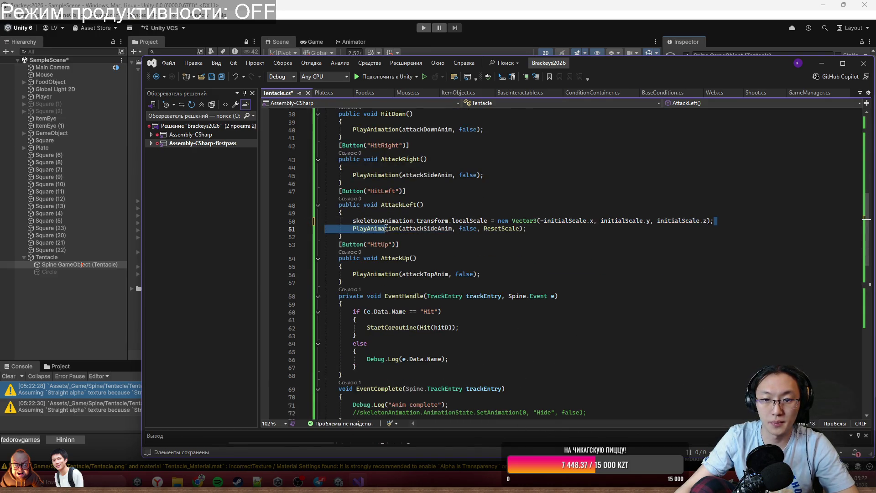
key(shift+Home)
key(ctrl+x)
scroll(434, 320, down, 12)
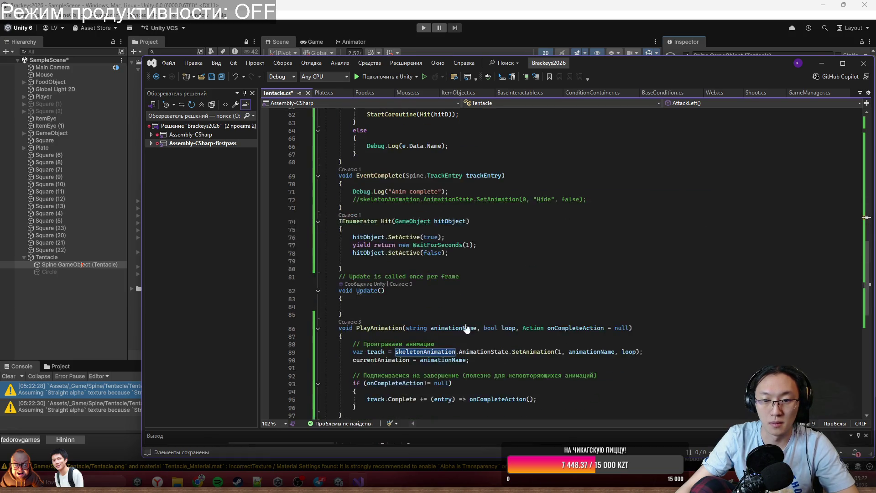
click(433, 328)
key(ctrl+v)
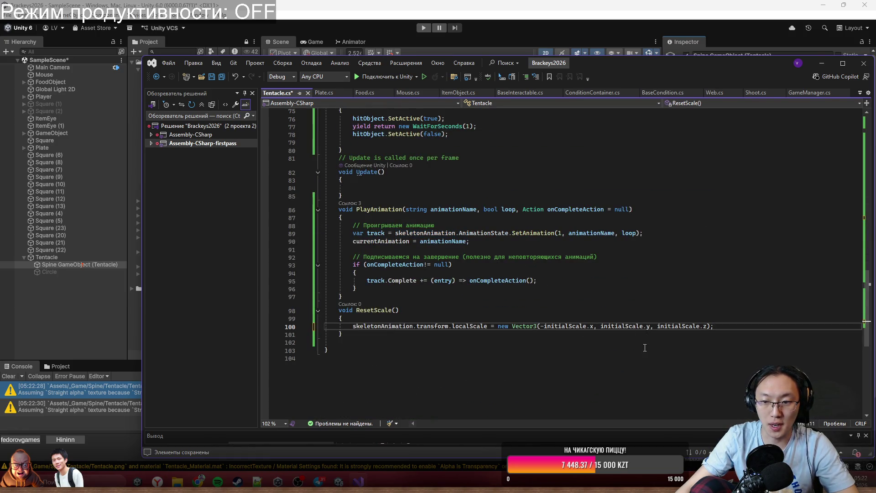
click(545, 326)
key(BackSpace)
key(ctrl+s)
click(512, 288)
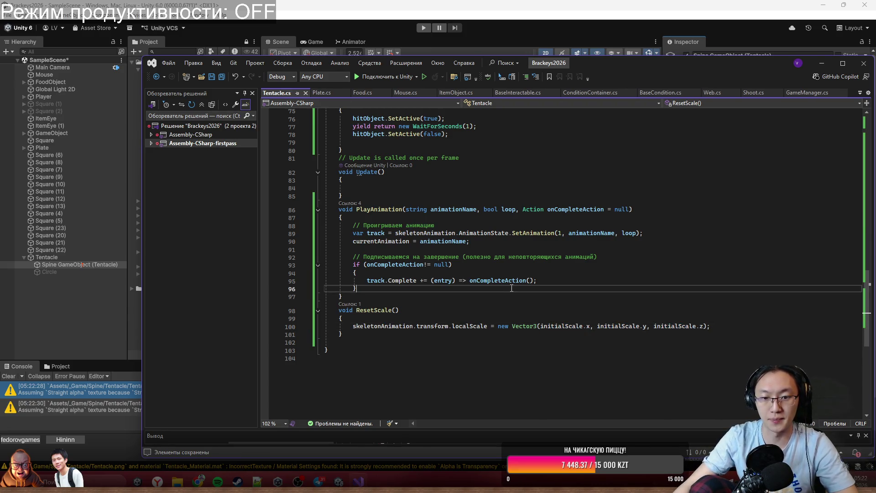
scroll(565, 261, up, 13)
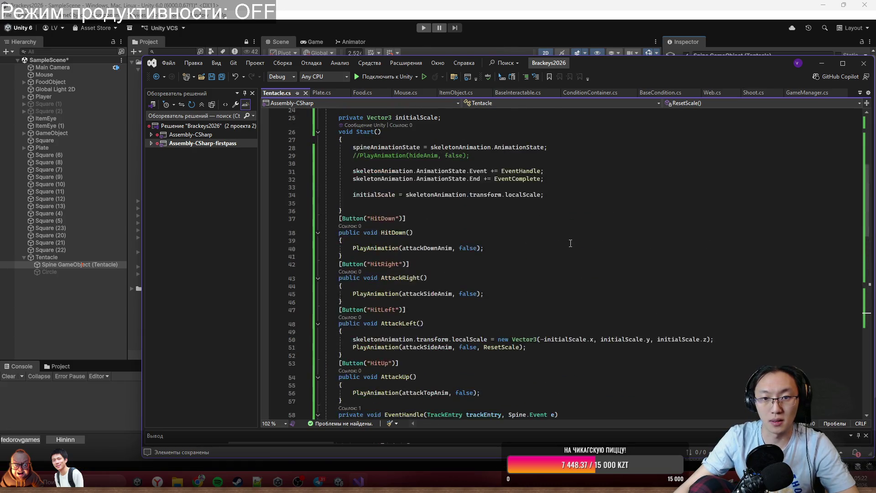
click(137, 197)
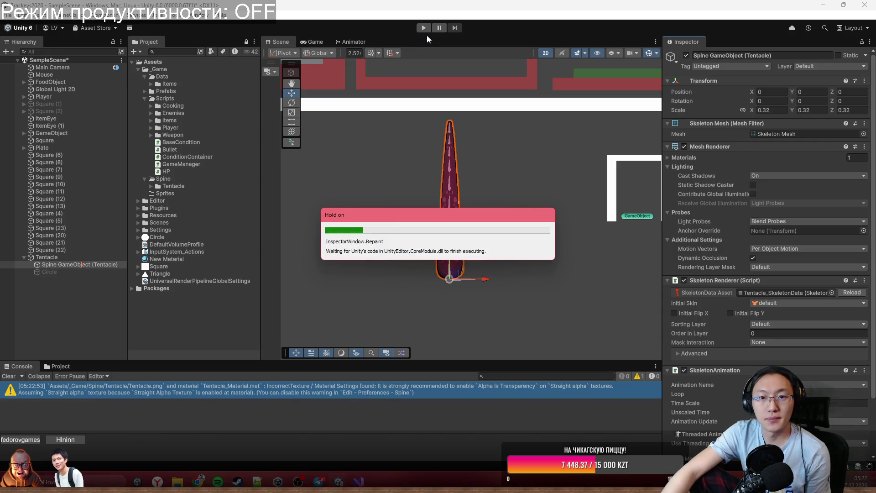
Enter Play mode, select Tentacle and fire the left, right, up and down attacks.
click(424, 28)
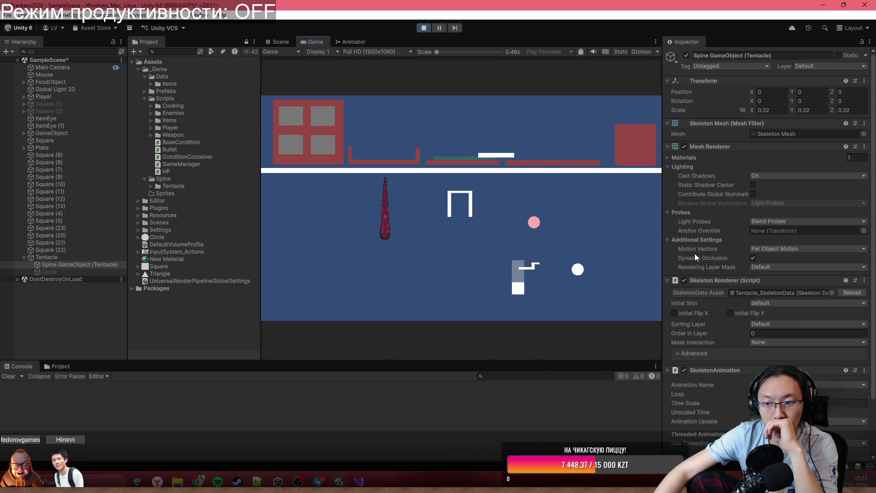
scroll(805, 333, down, 3)
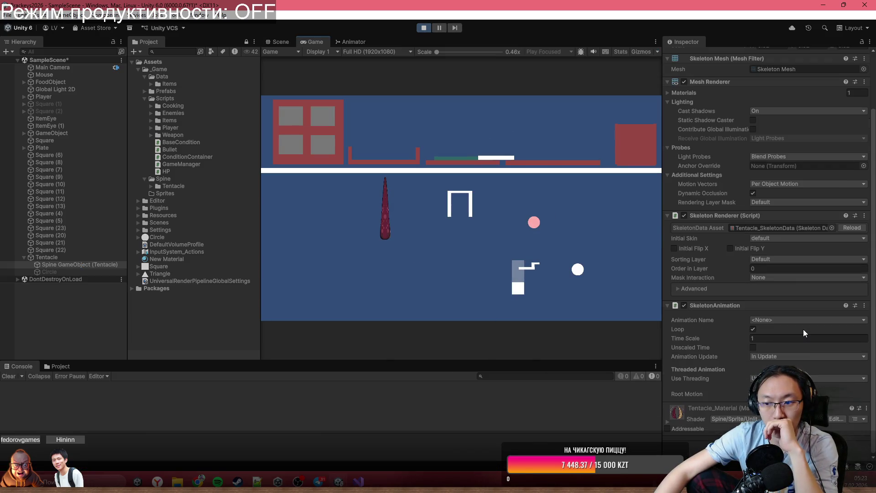
click(101, 258)
click(837, 217)
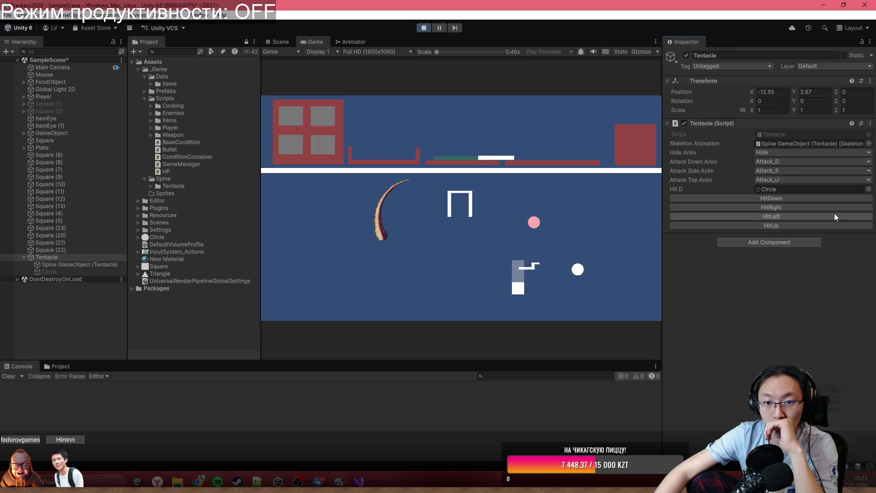
click(832, 213)
click(823, 203)
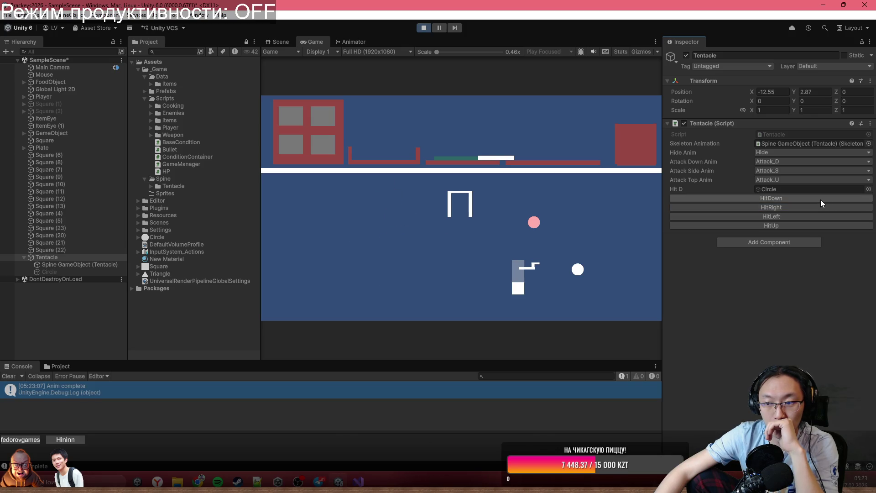
click(816, 226)
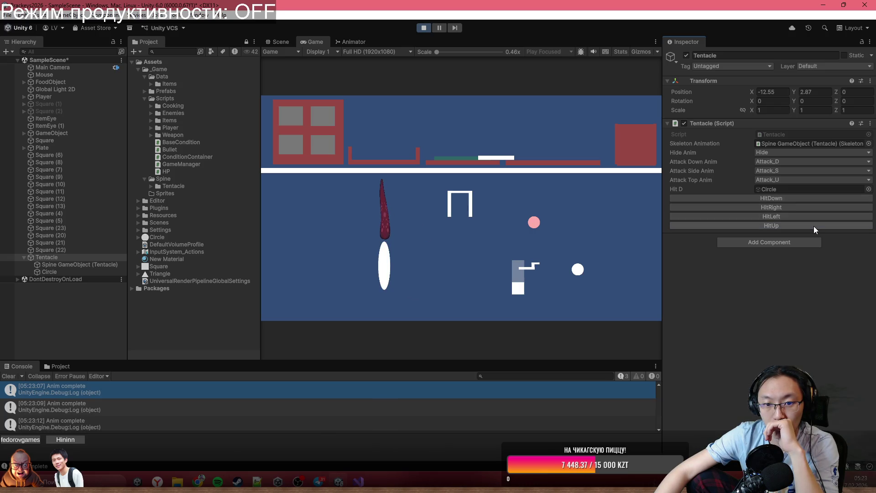
click(816, 221)
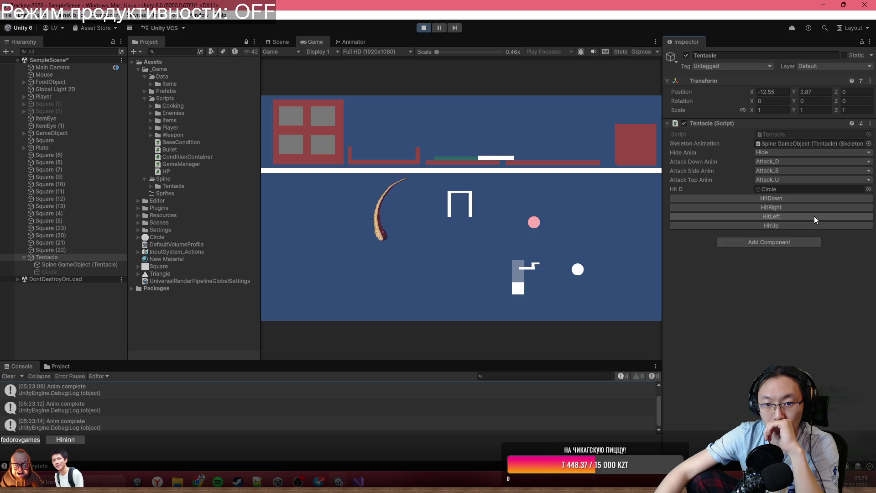
click(812, 209)
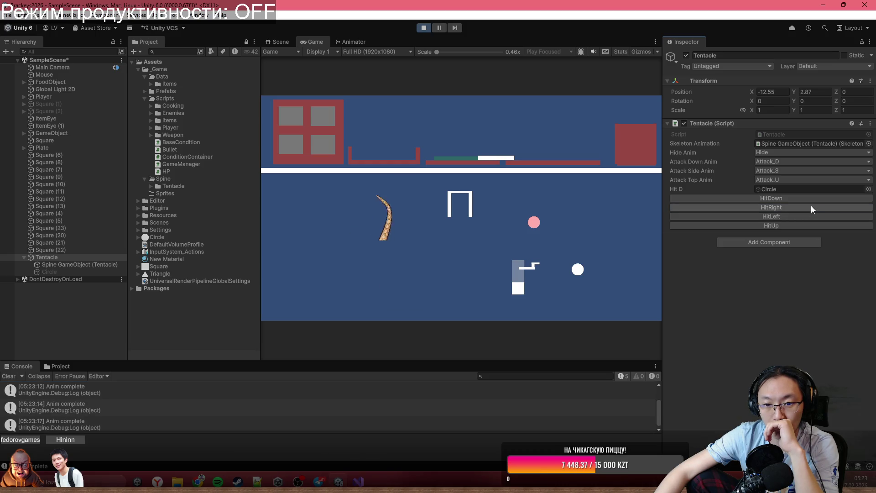
click(811, 201)
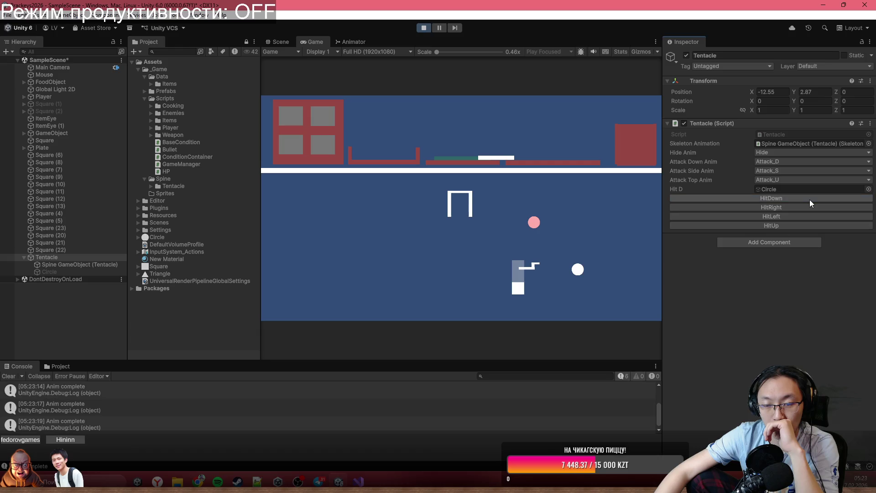
click(809, 207)
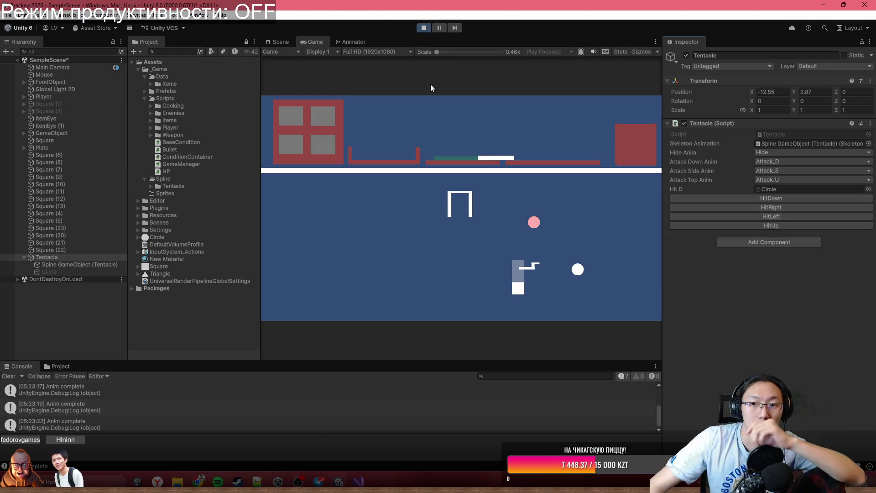
Fire more left, side and up attacks while watching the Circle hit object, then stop Play.
click(747, 217)
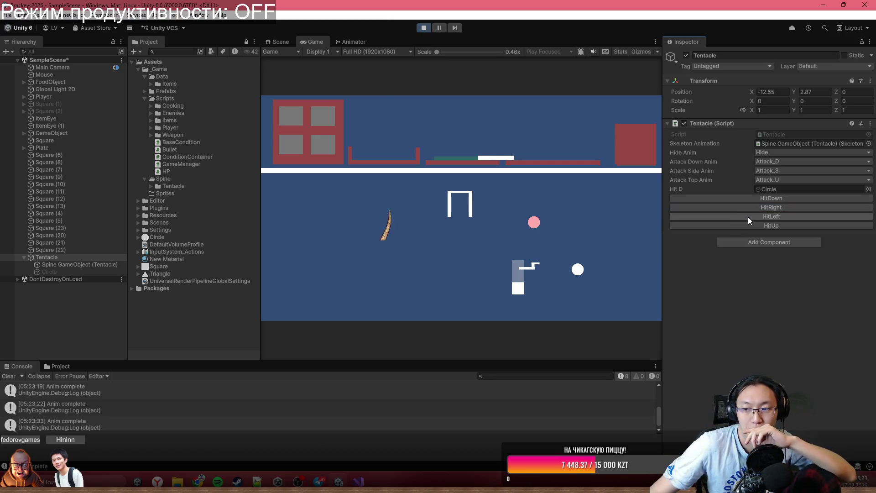
click(749, 217)
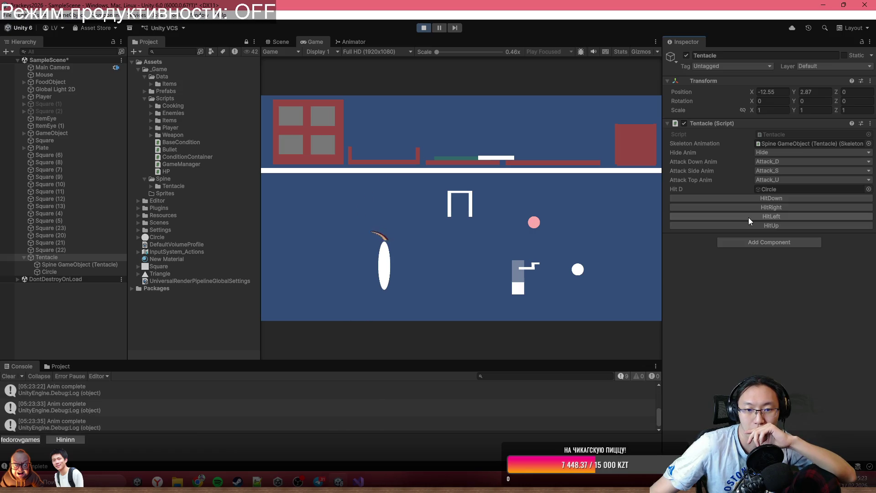
click(749, 217)
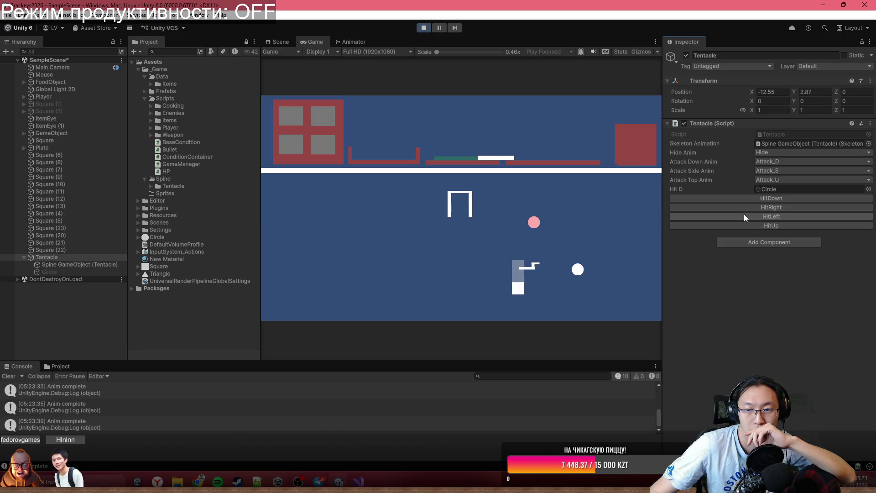
click(736, 202)
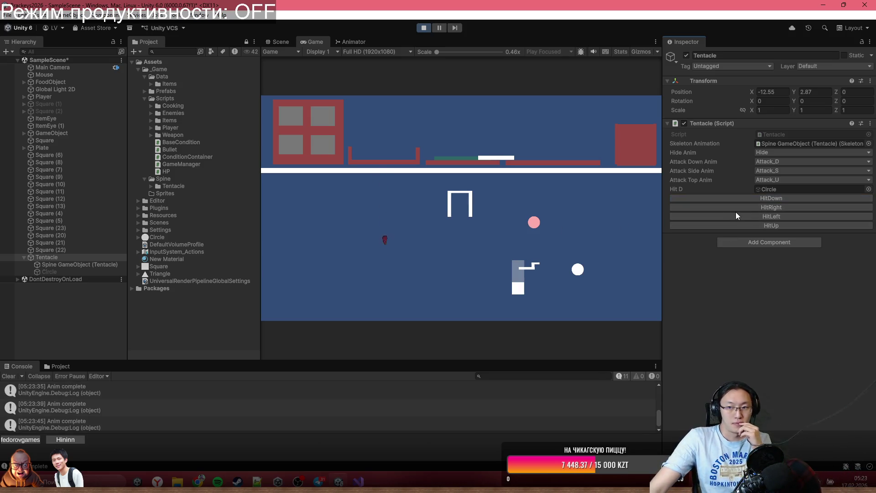
click(745, 217)
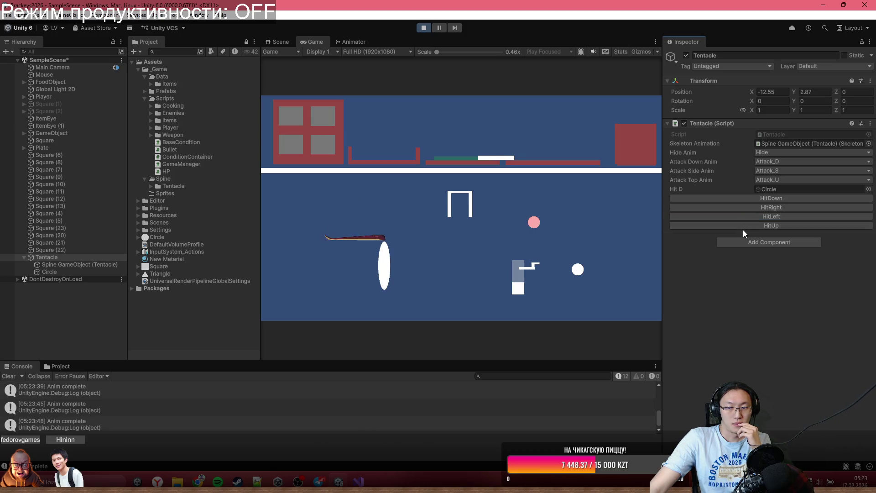
click(744, 226)
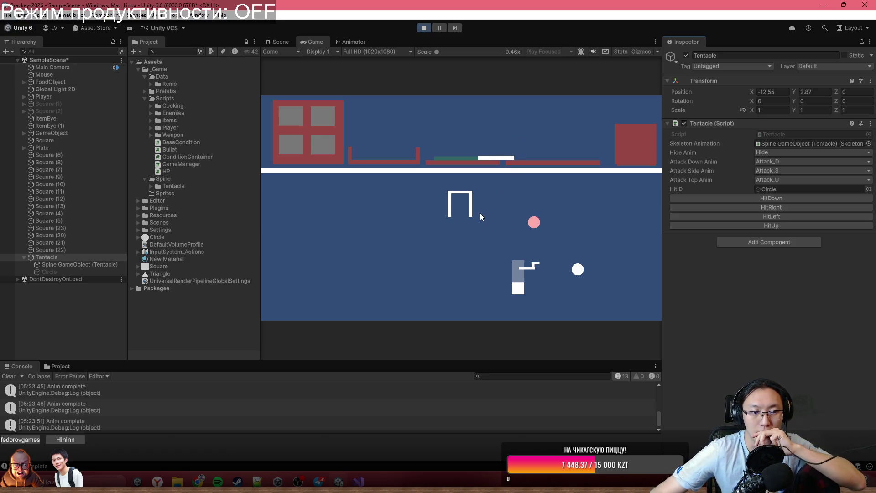
click(761, 226)
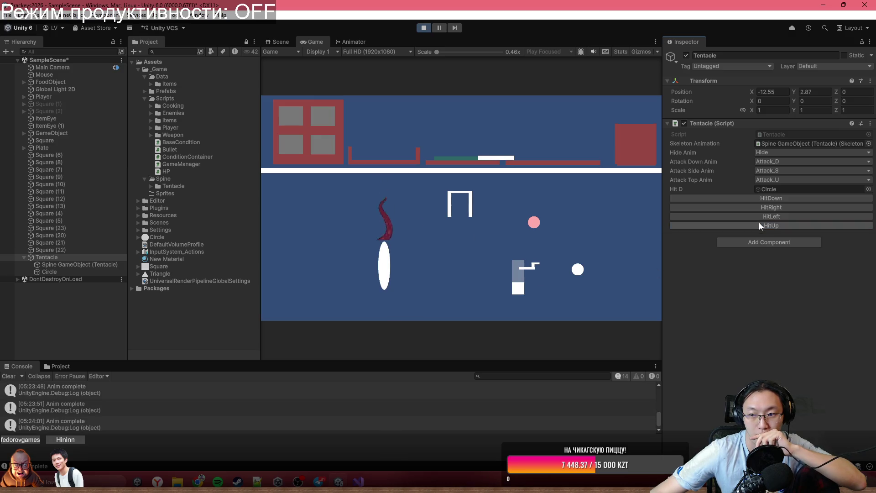
click(764, 220)
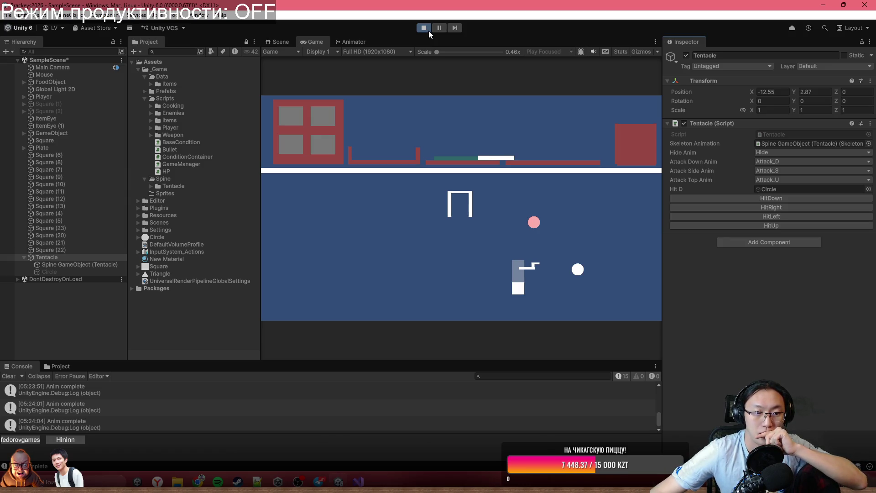
click(428, 29)
Review the attack methods and the ResetScale body in Tentacle.cs.
key(alt+Tab)
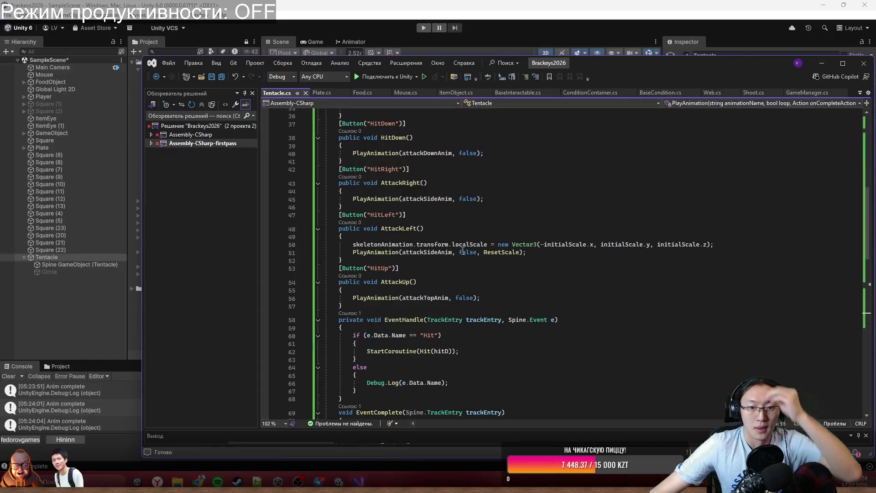
scroll(462, 251, up, 9)
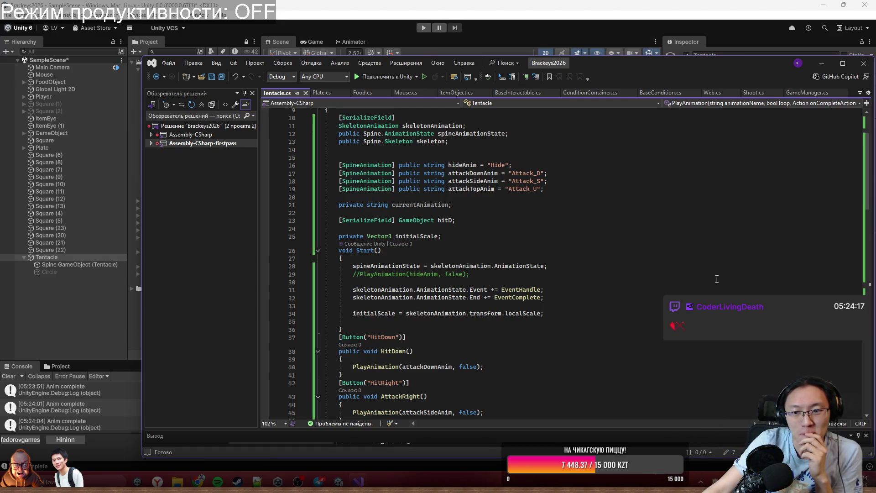
scroll(546, 233, down, 7)
scroll(532, 235, down, 12)
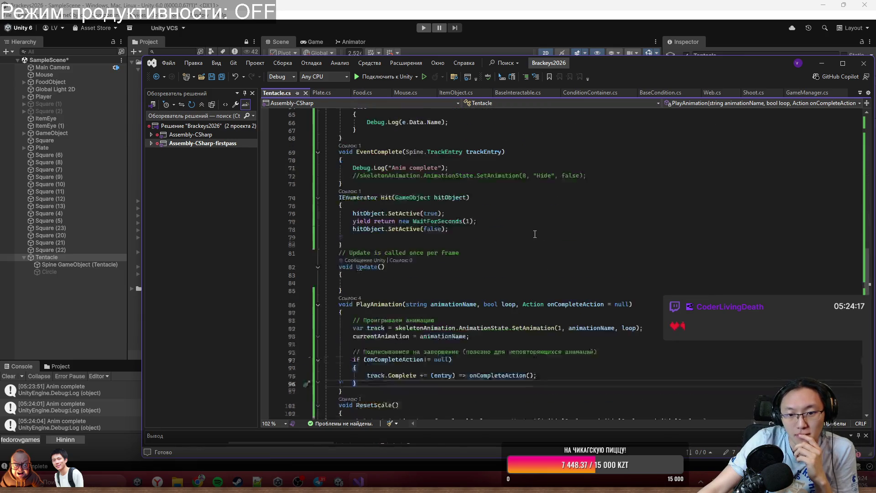
scroll(535, 235, up, 12)
scroll(535, 235, up, 8)
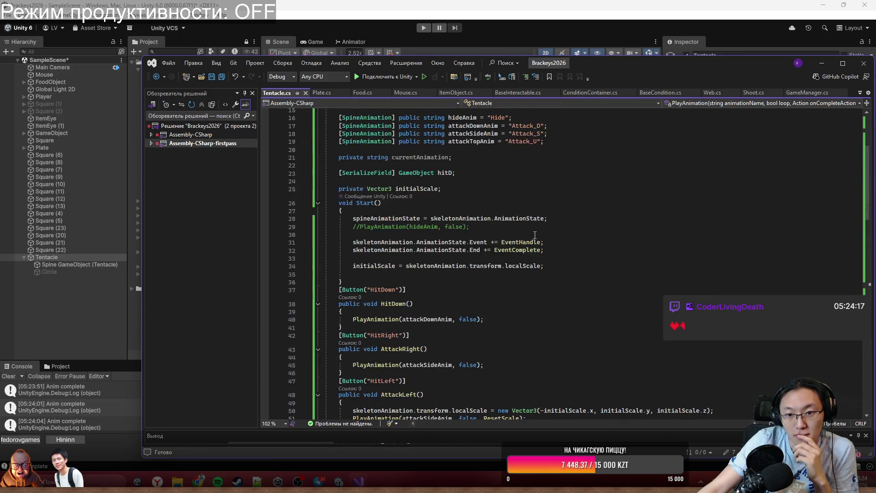
scroll(535, 235, down, 20)
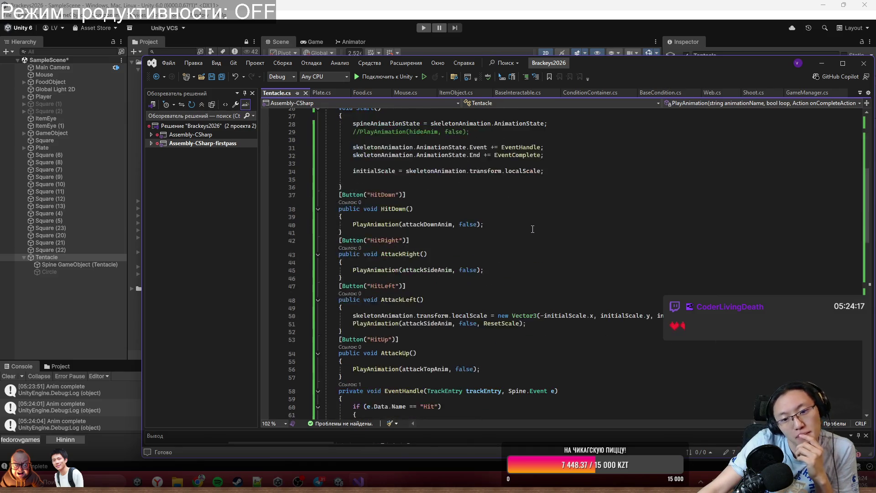
click(477, 256)
mouse_move(325, 247)
mouse_down()
mouse_move(449, 256)
mouse_move(467, 269)
mouse_up()
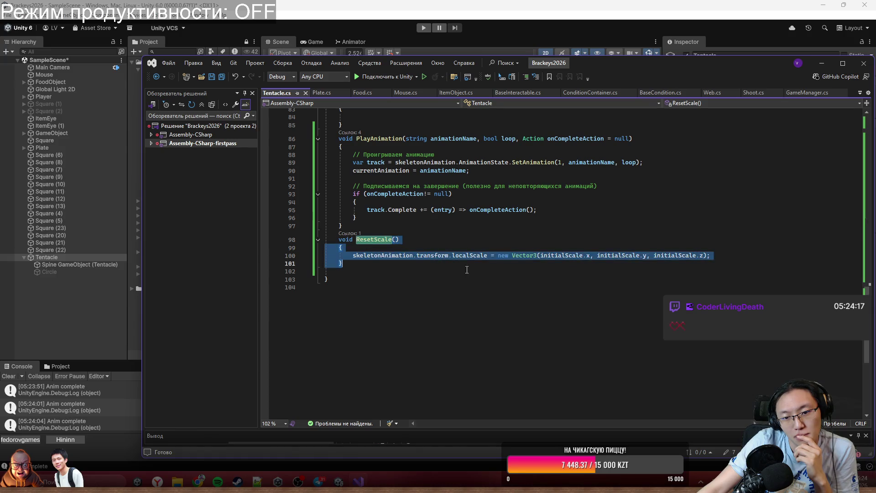
click(483, 272)
click(452, 256)
click(435, 264)
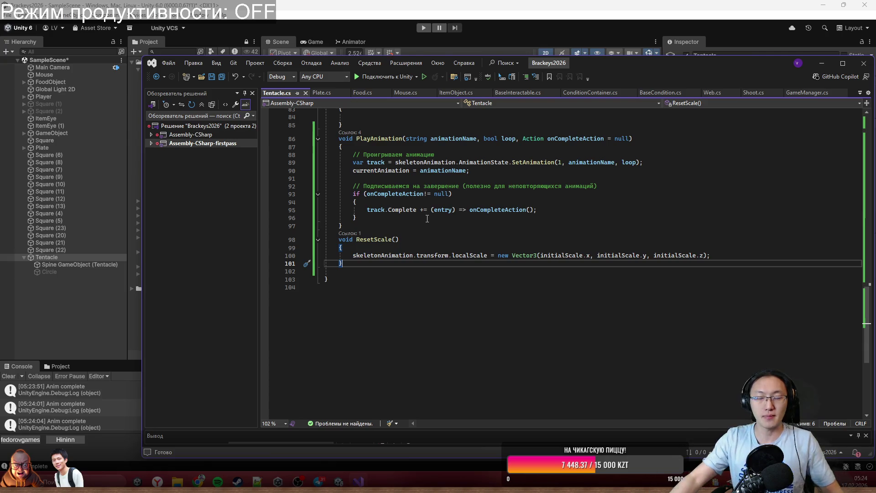
Save Tentacle.cs and minimize Visual Studio to return to Unity.
scroll(457, 226, up, 12)
scroll(457, 226, up, 5)
key(ctrl+s)
scroll(457, 226, up, 11)
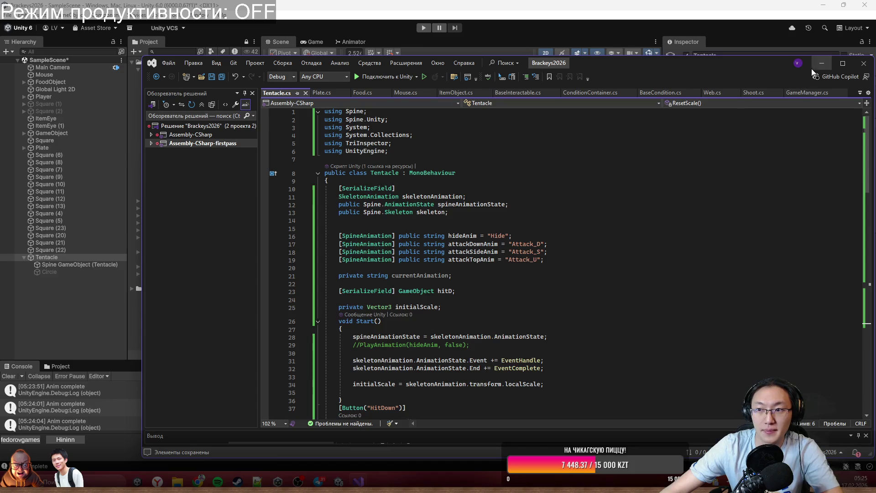
click(822, 63)
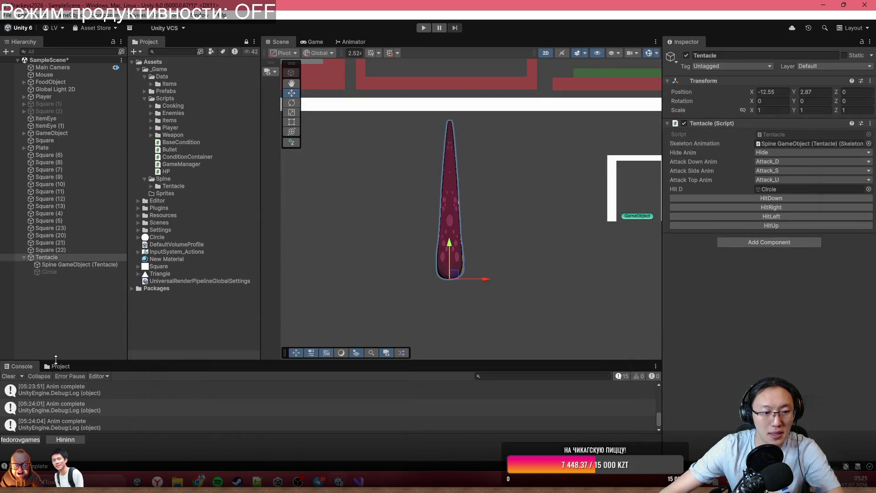
Select the Circle under the Tentacle, activate it and frame it in the scene.
click(58, 366)
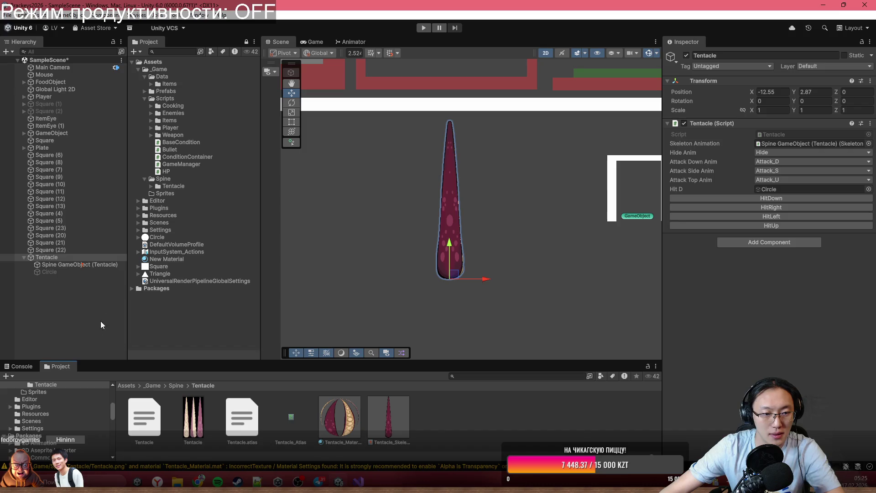
click(94, 264)
click(87, 272)
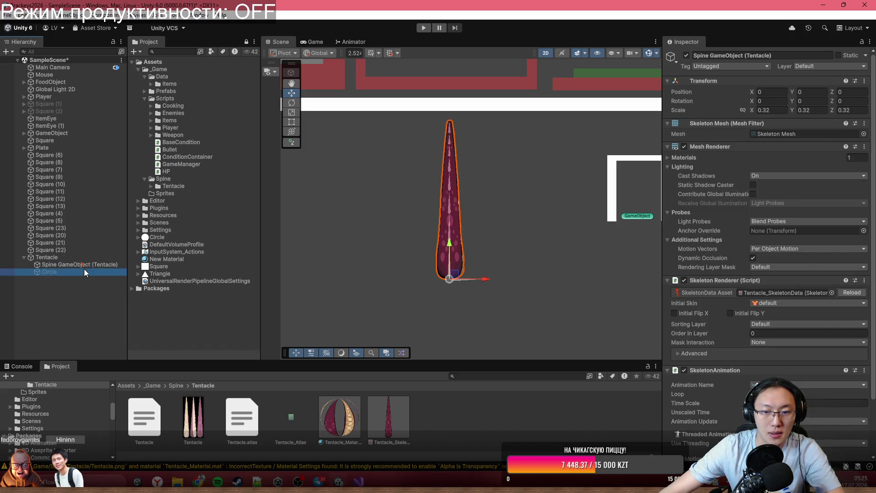
key(alt+shift+a)
scroll(493, 294, down, 1)
scroll(460, 321, down, 1)
drag(460, 321, 467, 281)
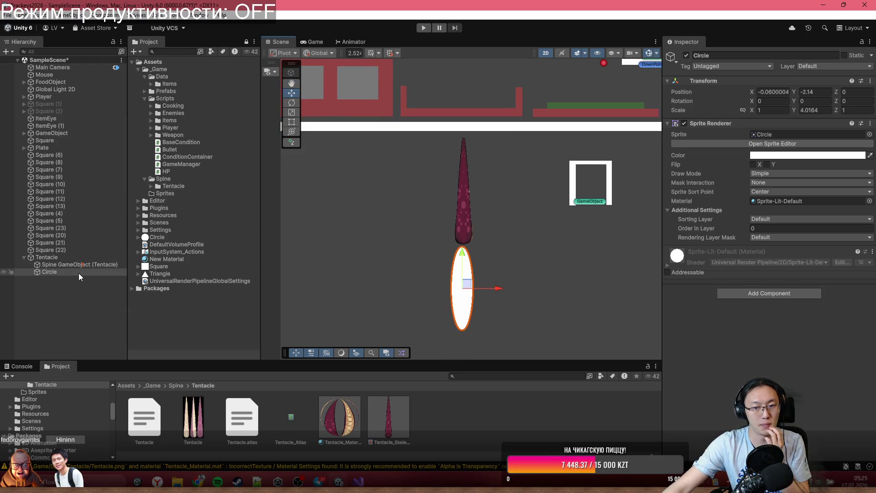
drag(495, 289, 499, 293)
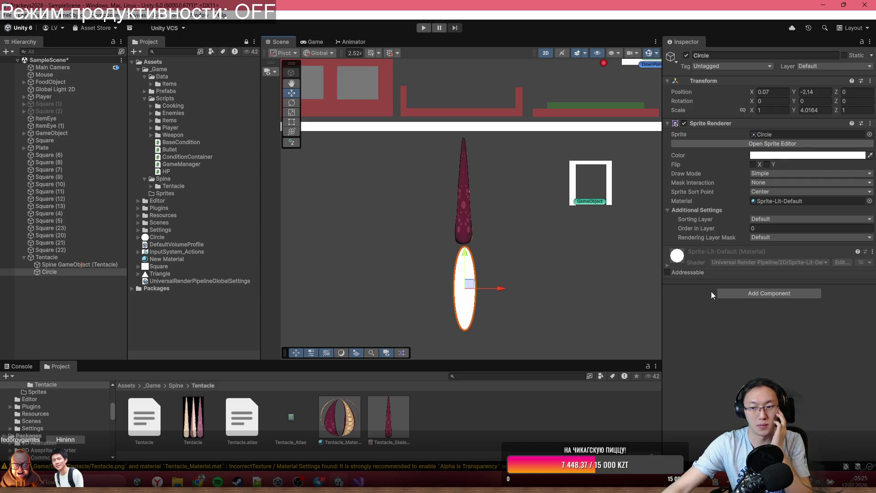
Add a Box Collider 2D to the Circle and tick Is Trigger.
click(769, 293)
text(tent)
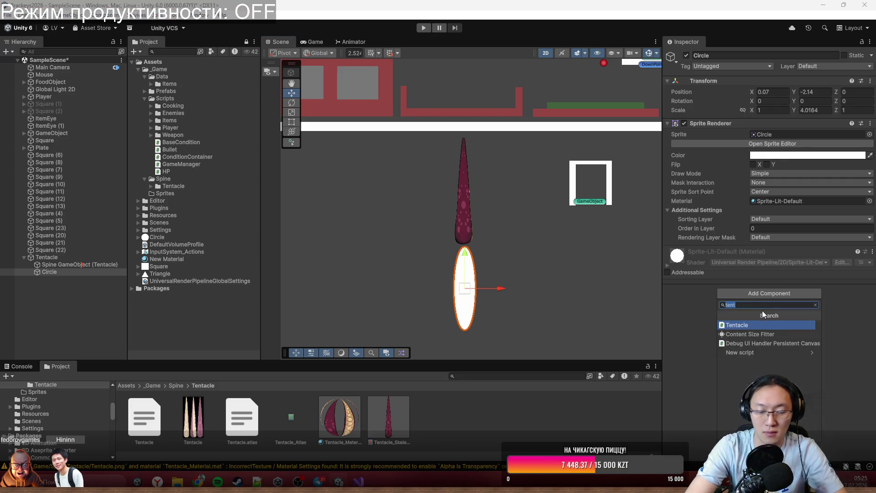
text(box)
key(Return)
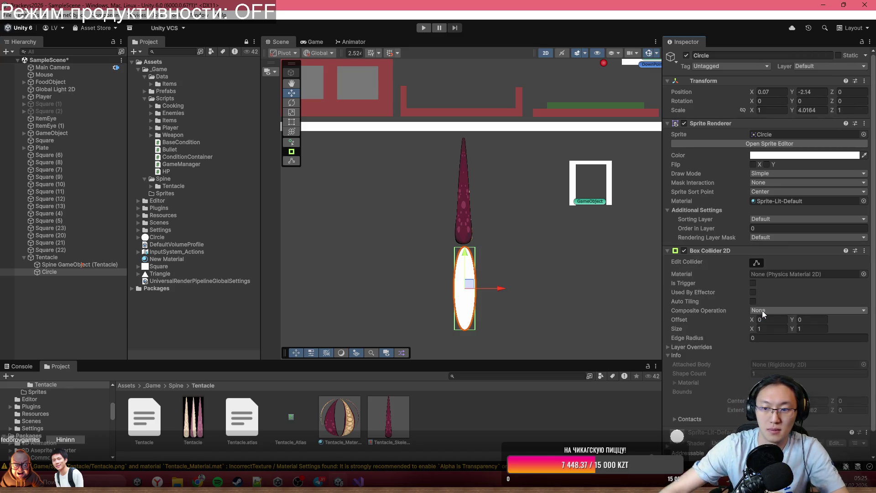
click(753, 283)
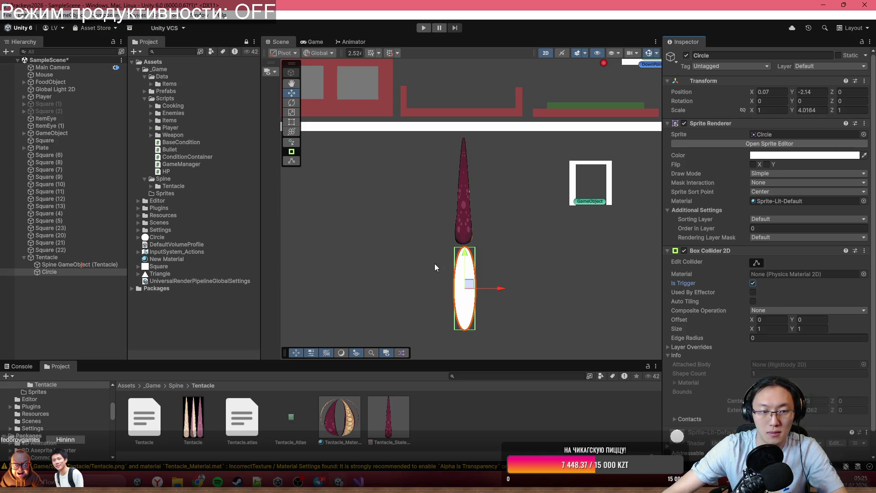
right_click(64, 269)
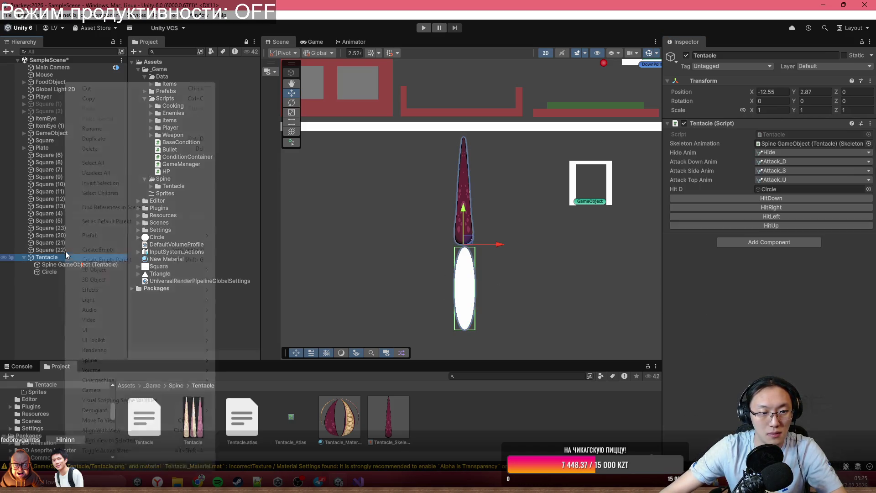
Wrap the Circle in a new empty parent object.
click(45, 274)
right_click(45, 272)
click(96, 232)
key(ctrl+z)
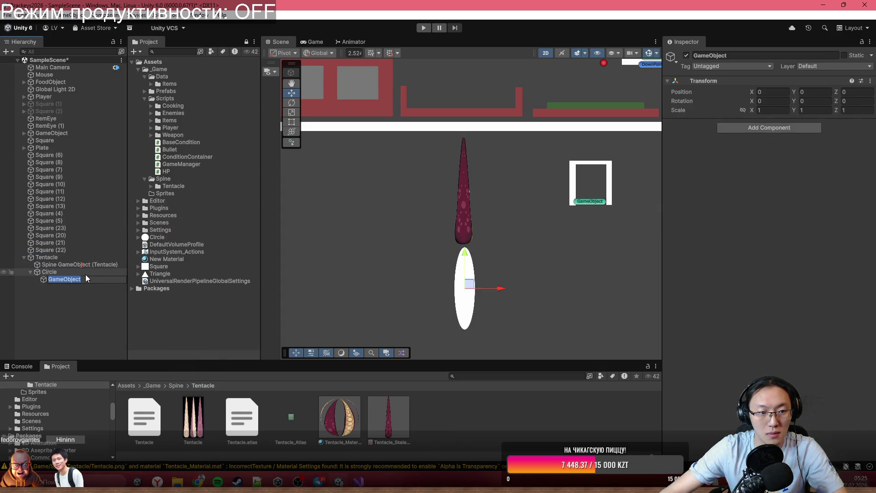
right_click(78, 272)
click(150, 239)
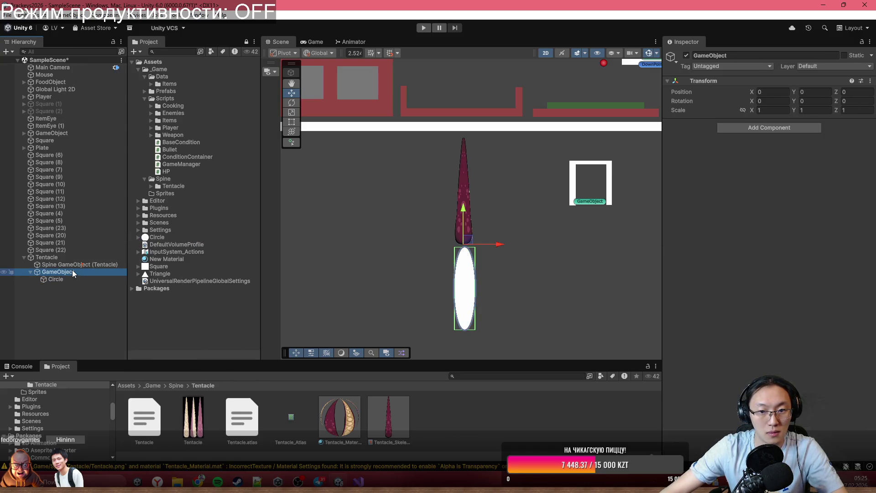
drag(466, 240, 483, 234)
key(ctrl+z)
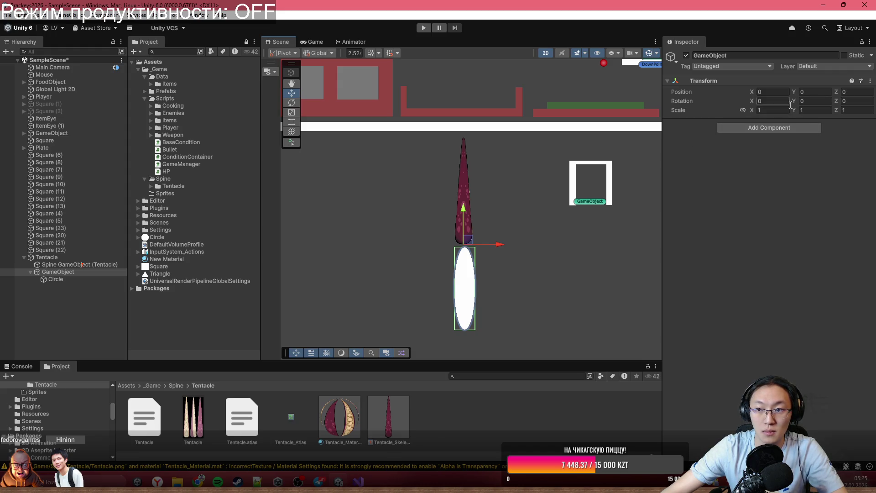
Reset the Circle's position to 0,0 and stretch it into a flat ellipse, about 5.4 × 1 scale.
click(82, 279)
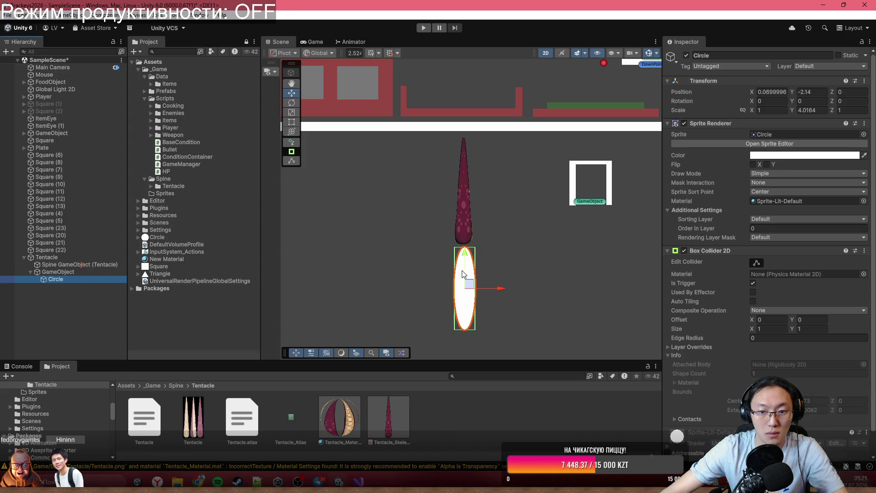
click(792, 111)
drag(793, 111, 744, 110)
click(785, 92)
text(0)
click(795, 93)
text(0)
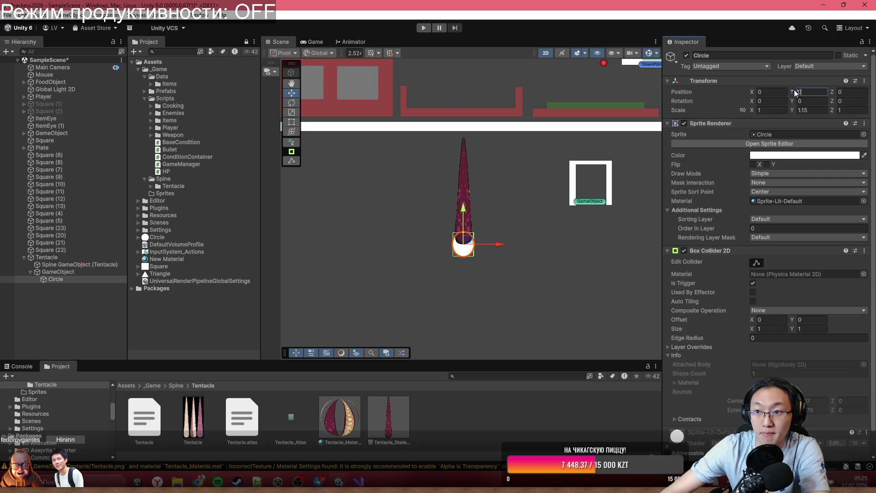
click(822, 110)
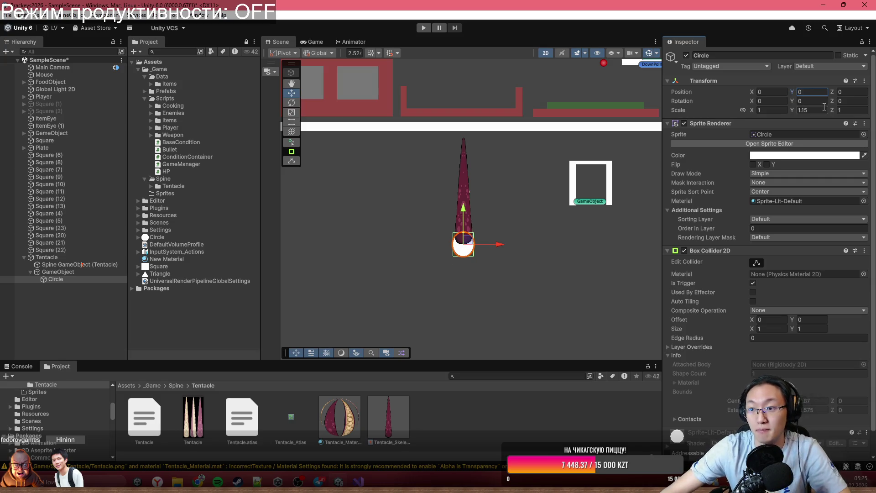
text(1)
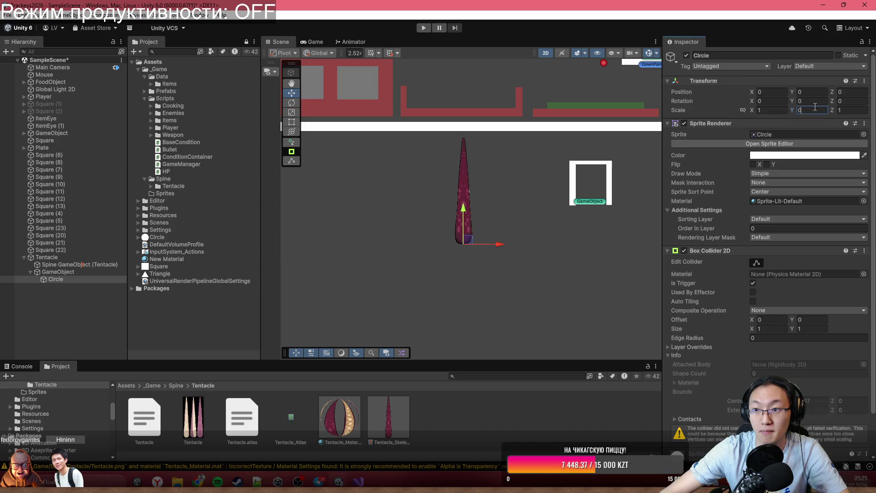
drag(752, 110, 823, 113)
drag(500, 246, 557, 248)
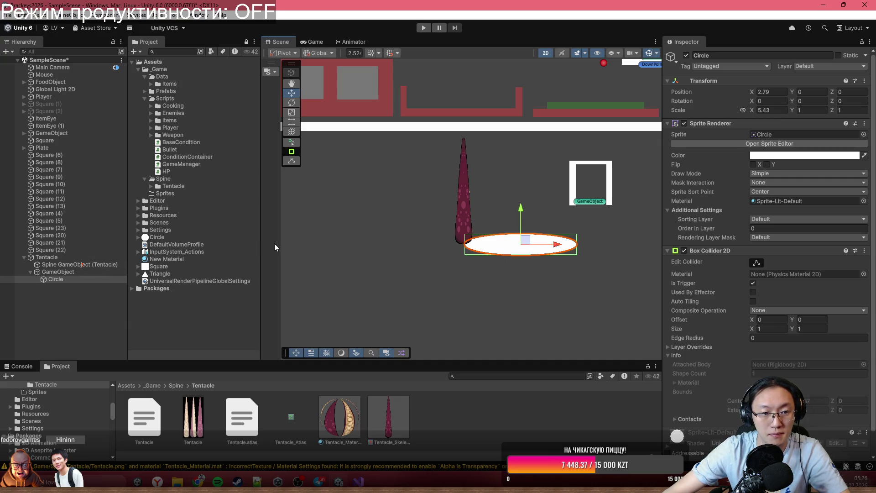
Rename the Circle's parent object to DamageTrigger.
click(99, 273)
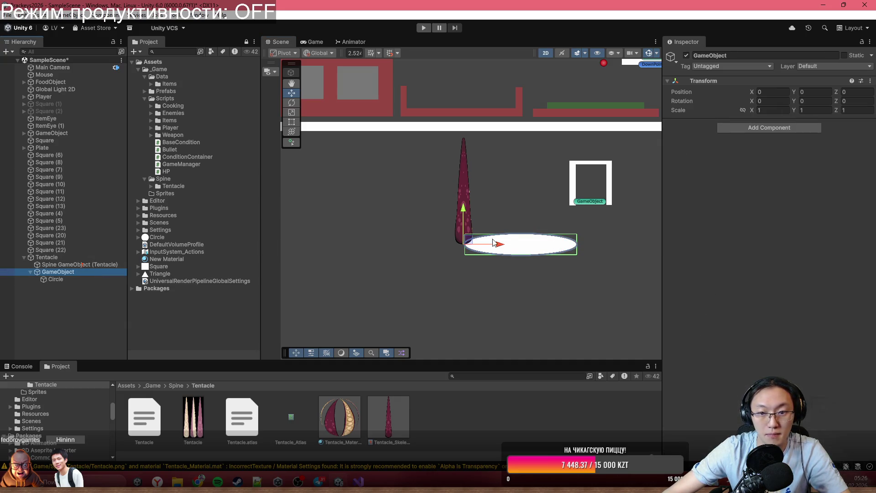
click(770, 55)
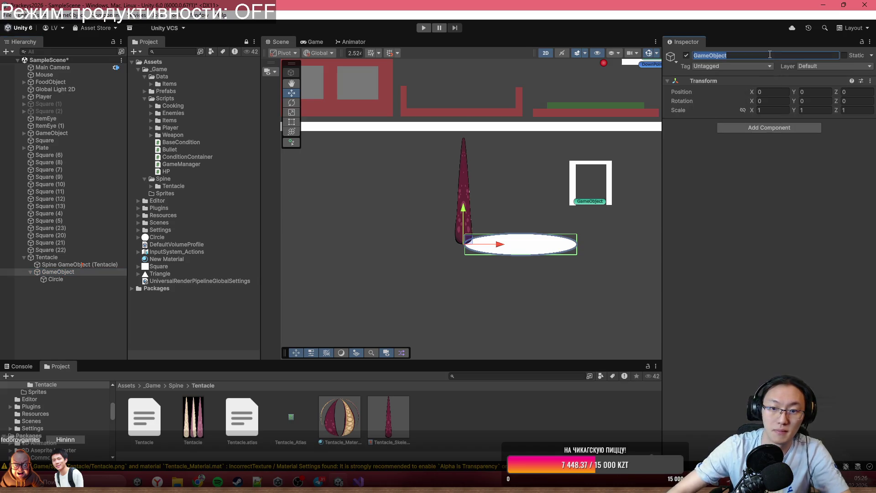
text(oB)
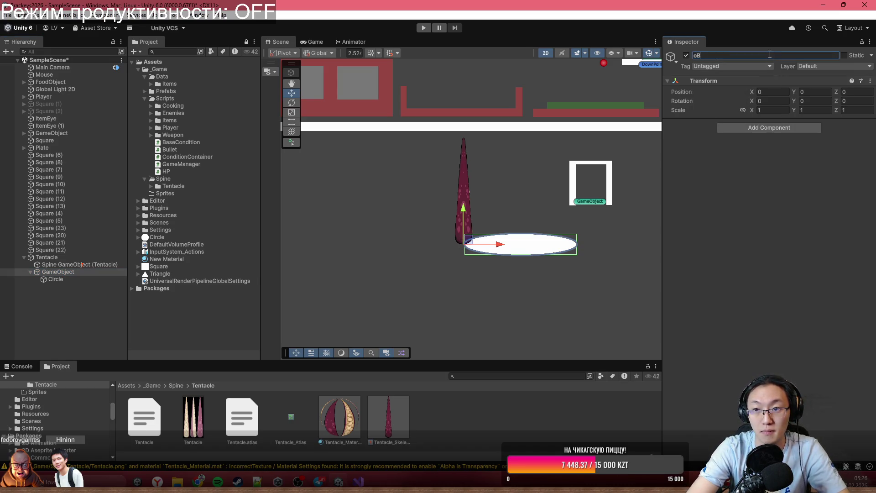
text(Damahge)
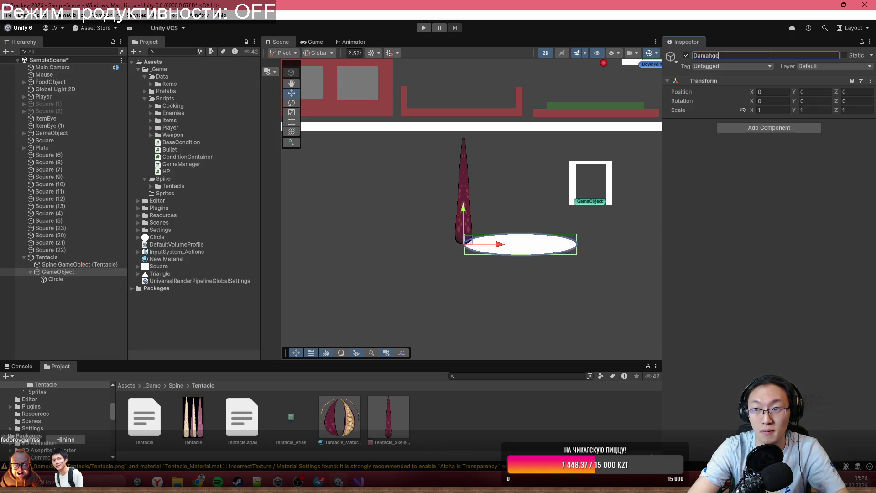
key(BackSpace)
key(BackSpace)
key(BackSpace)
text(geTrig)
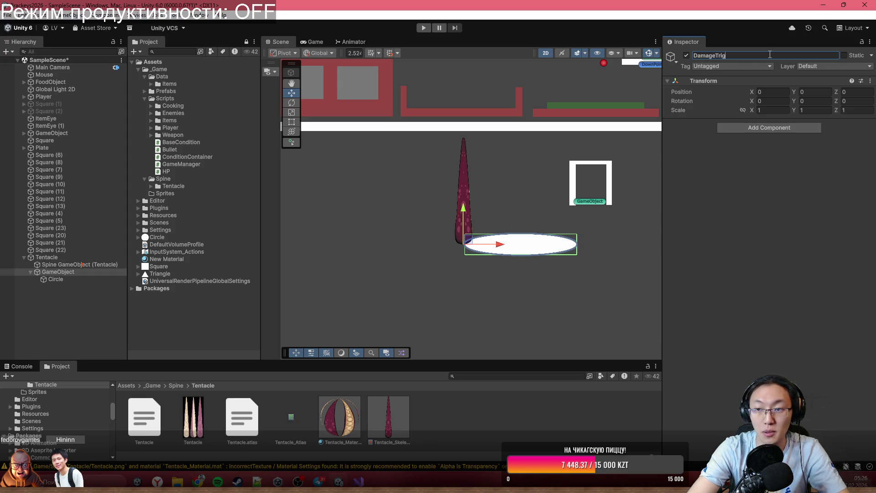
key(Return)
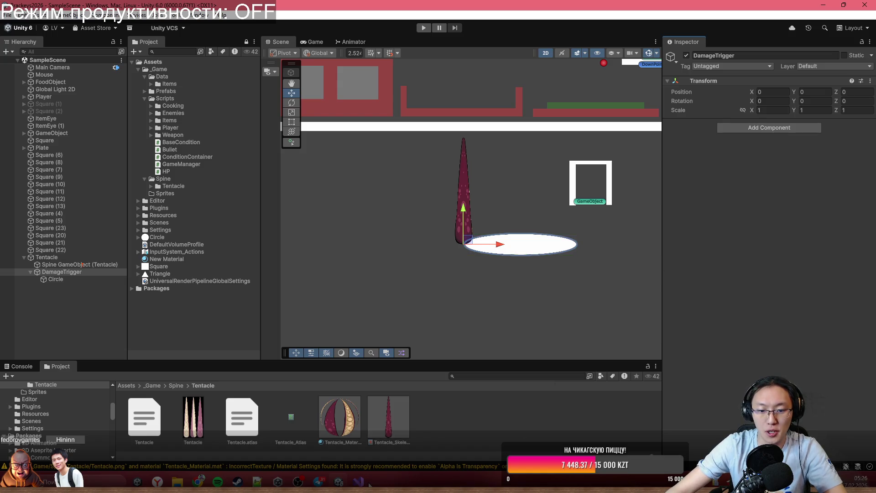
Assign DamageTrigger to the Tentacle script's Hit D field.
click(358, 481)
scroll(450, 244, down, 5)
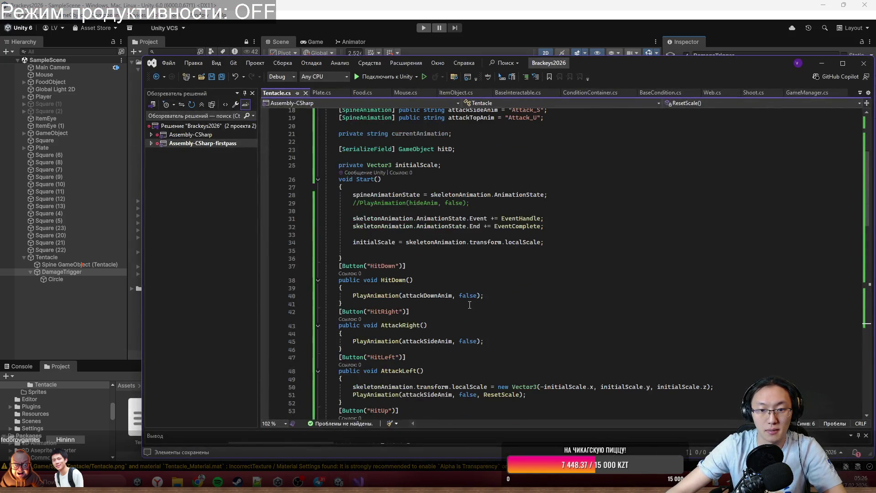
click(95, 272)
click(359, 482)
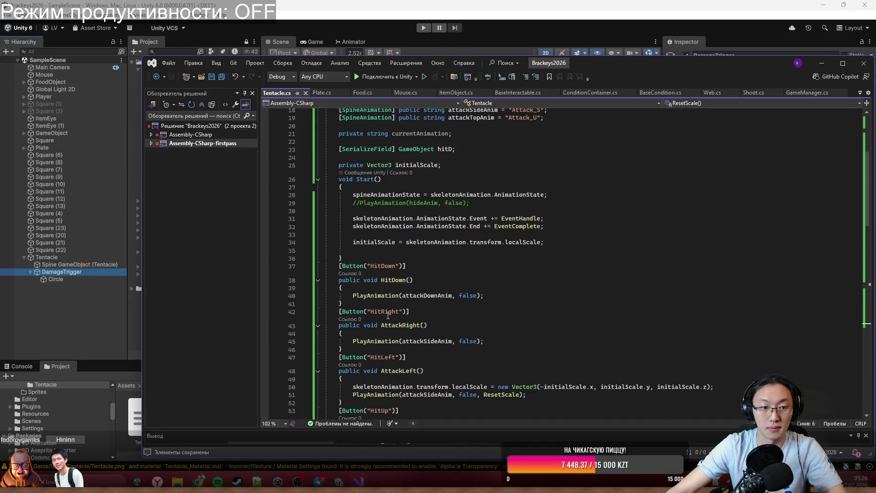
click(85, 261)
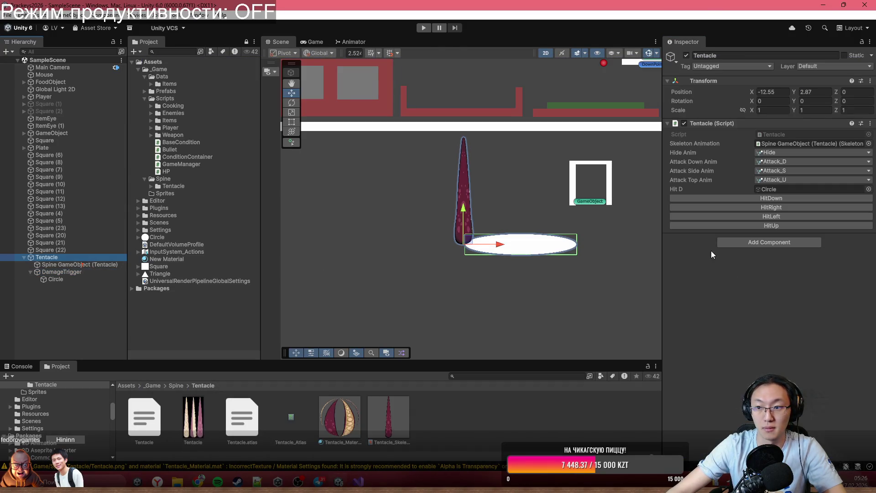
mouse_move(77, 273)
mouse_down()
mouse_move(785, 225)
mouse_move(794, 189)
mouse_up()
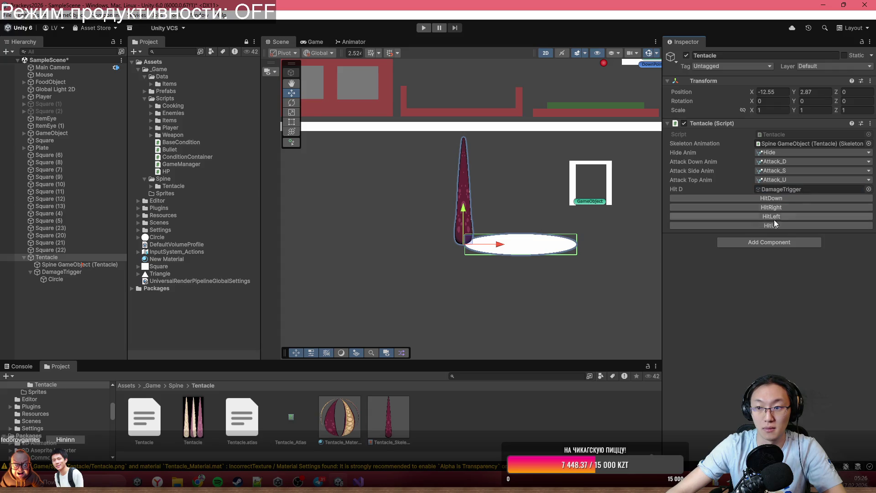
double_click(813, 134)
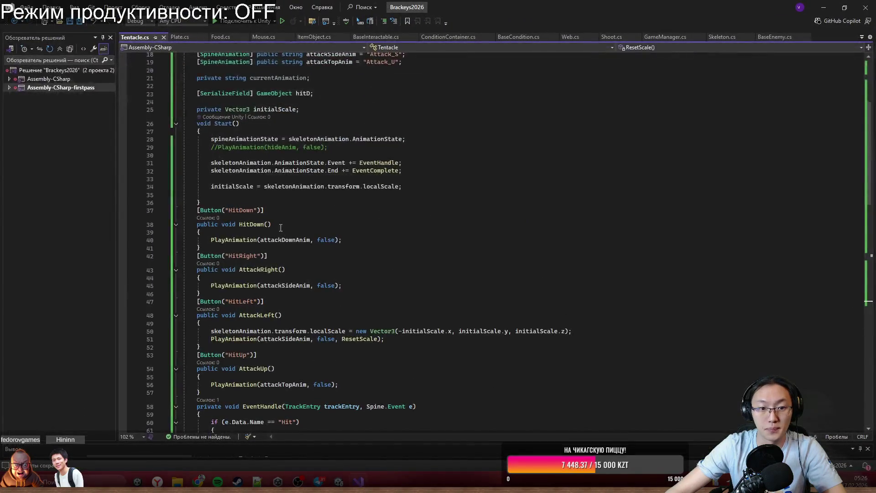
scroll(280, 271, down, 7)
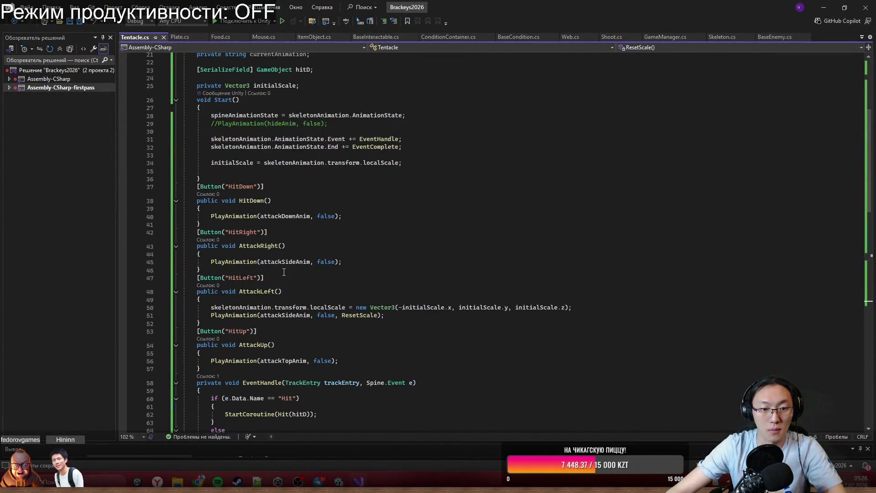
scroll(284, 272, down, 3)
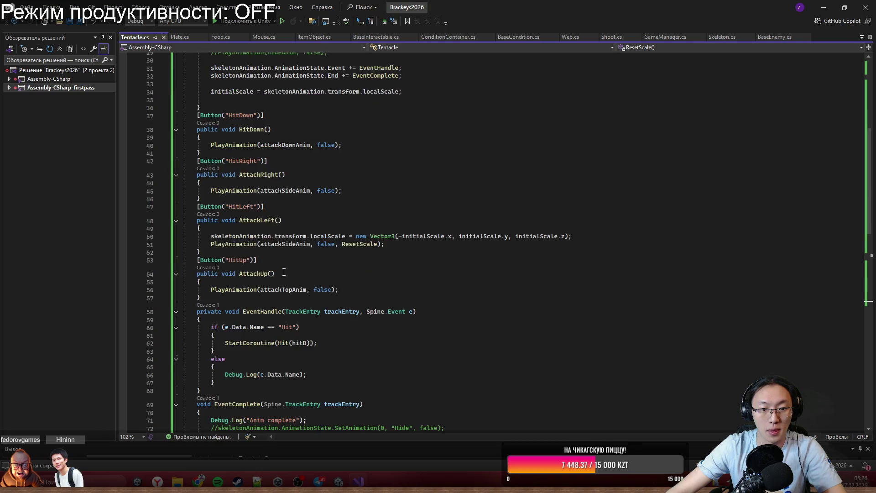
scroll(265, 269, down, 3)
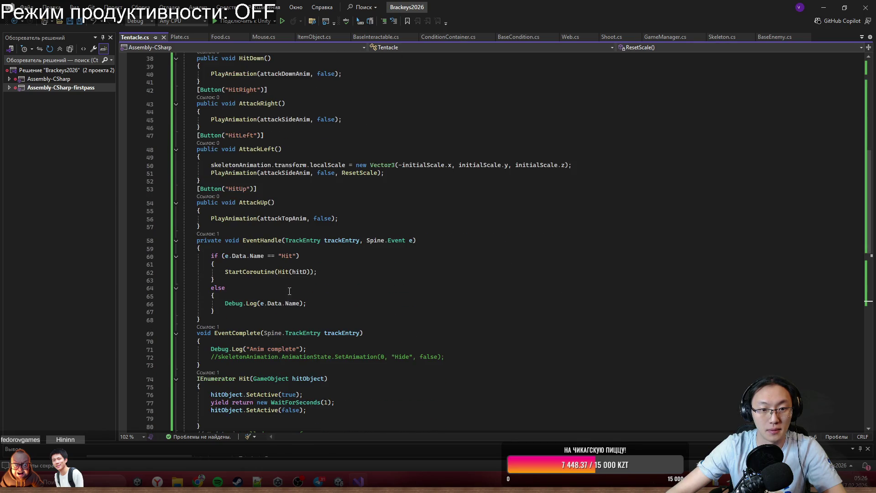
drag(317, 272, 225, 272)
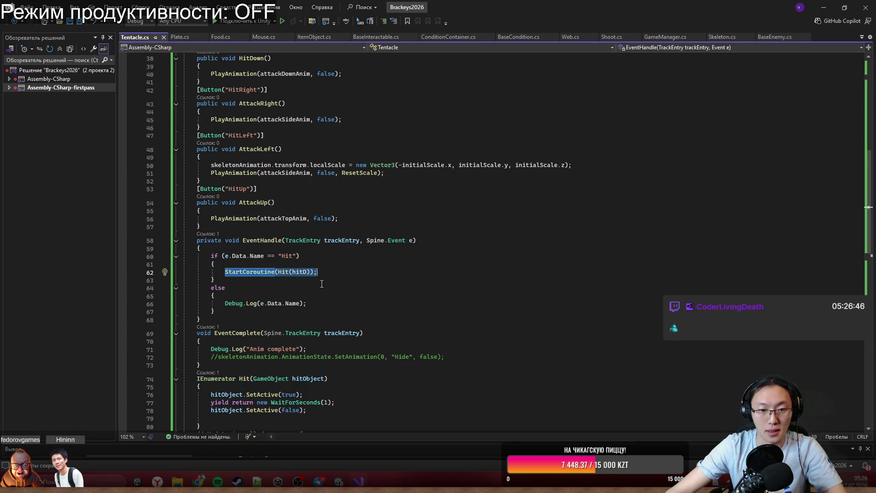
scroll(321, 284, up, 3)
scroll(322, 292, down, 2)
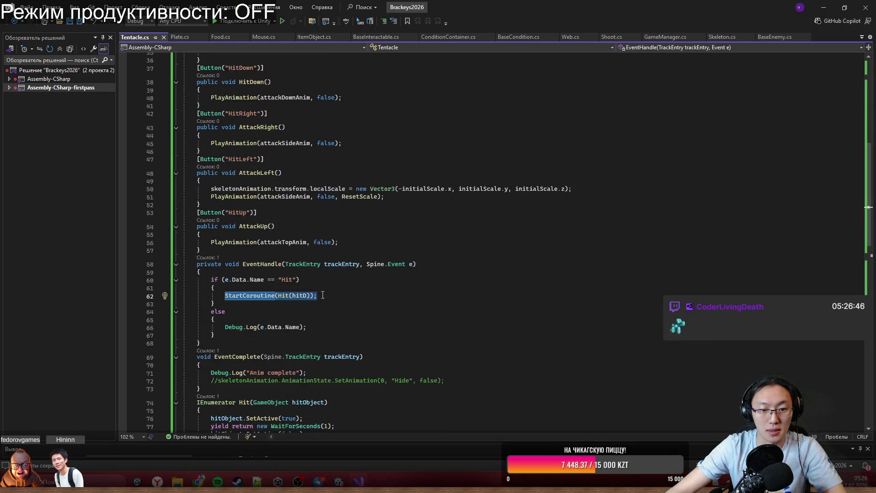
click(318, 330)
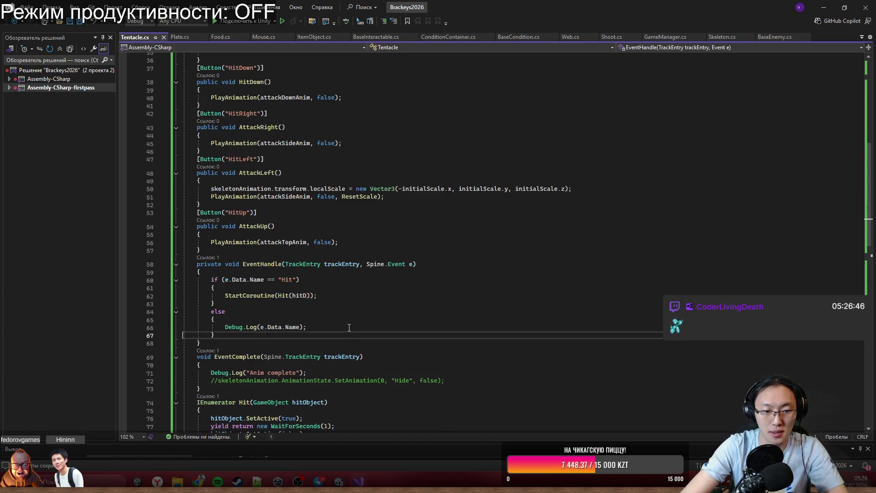
key(Down)
key(Tab)
key(Tab)
key(BackSpace)
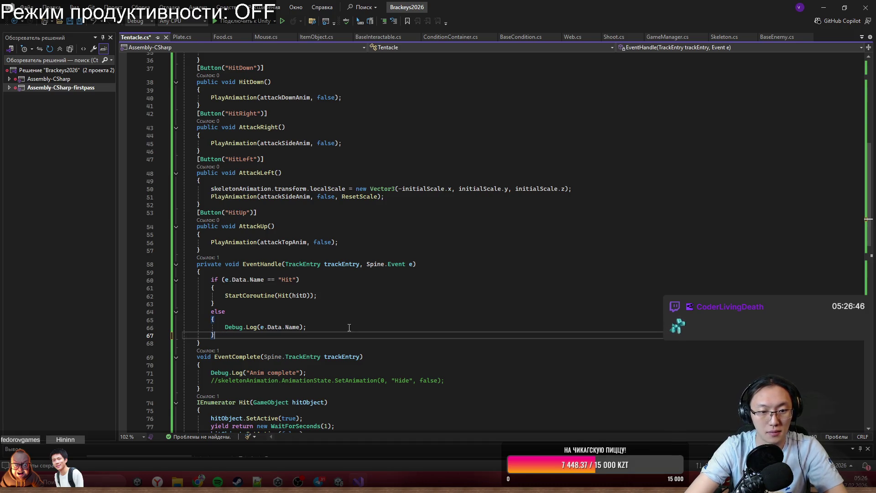
key(Return)
text(switch)
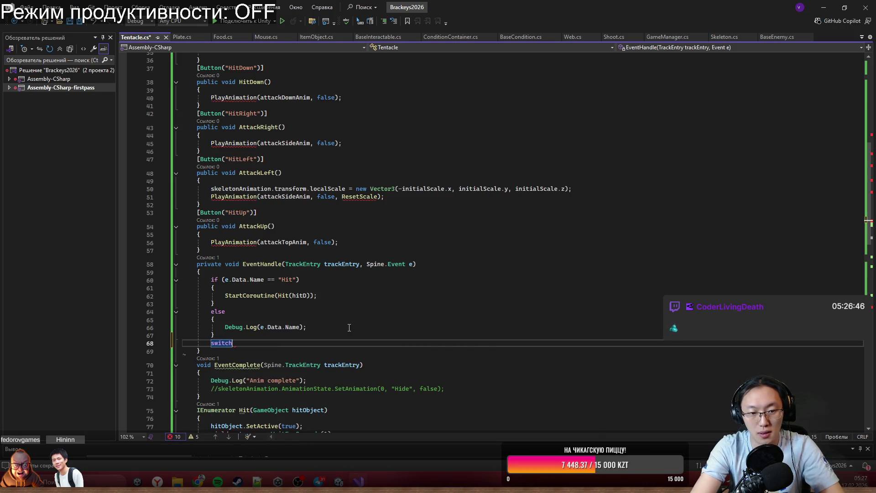
text(()
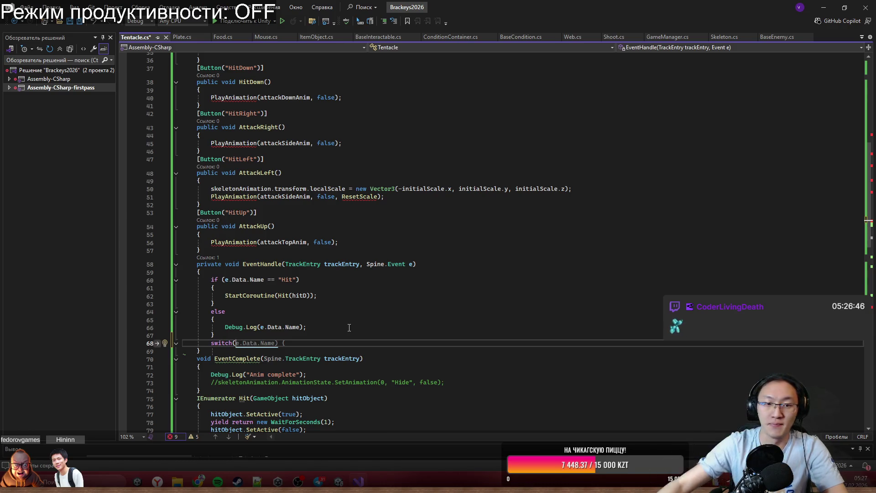
scroll(265, 176, up, 4)
scroll(313, 232, down, 5)
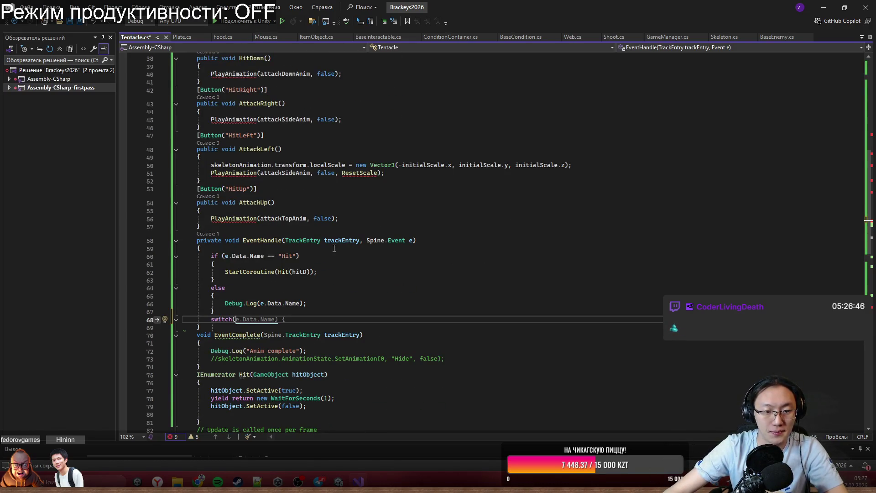
scroll(334, 248, up, 9)
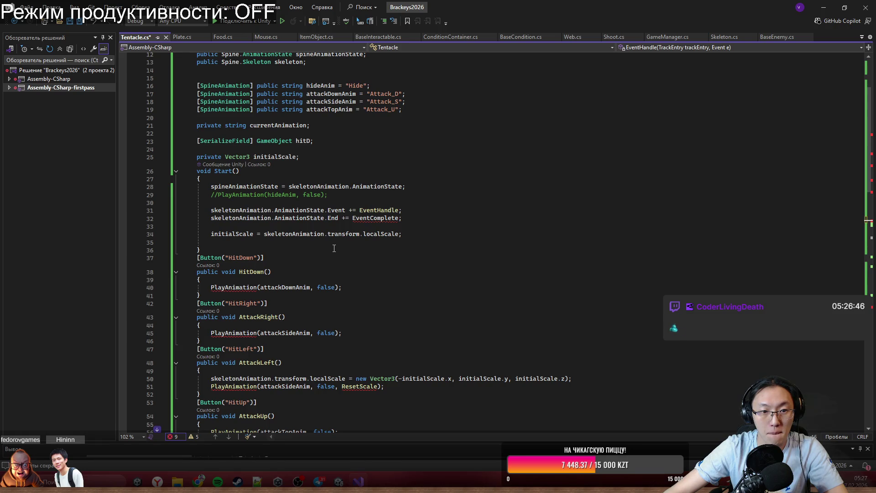
scroll(335, 248, down, 1)
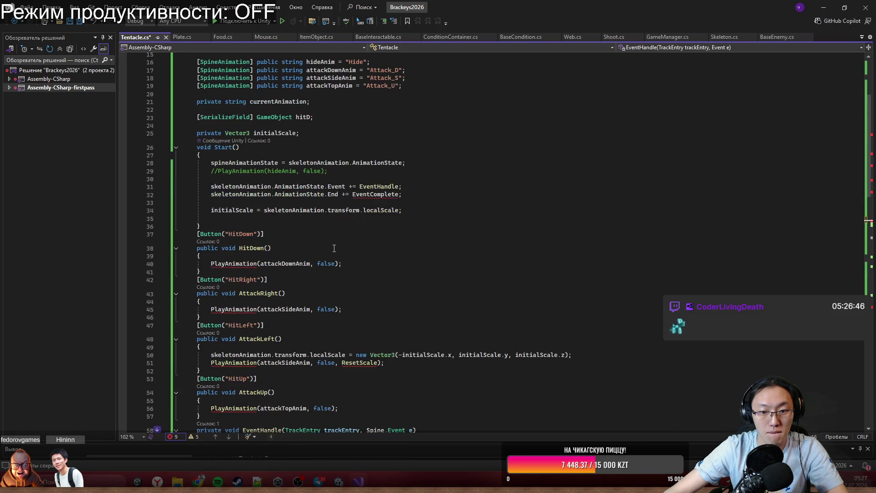
scroll(336, 249, down, 14)
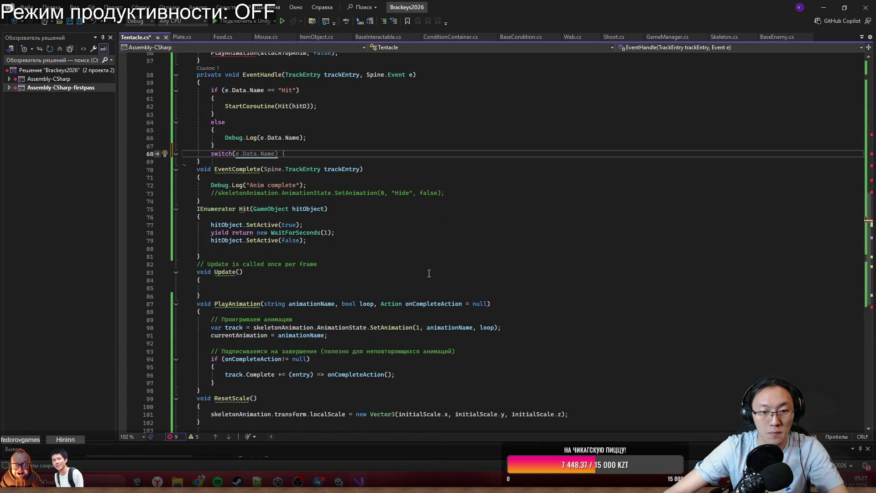
text(skeletonAnimation.)
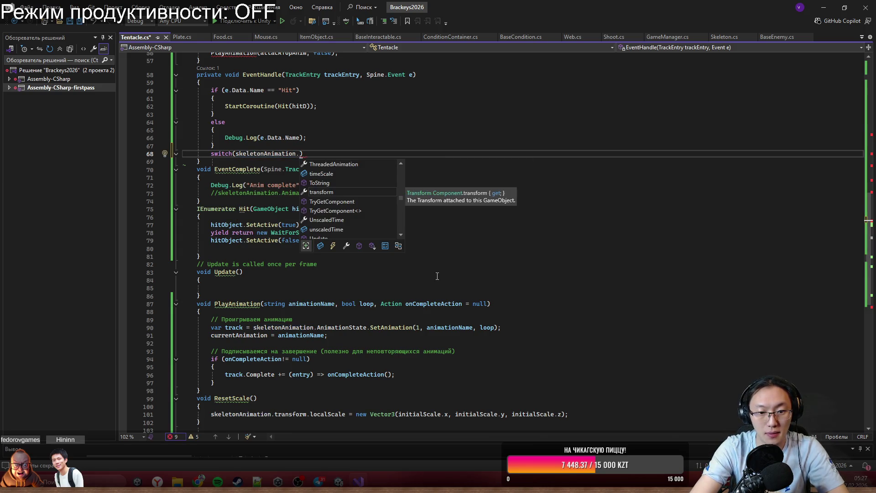
text(AnimationState)
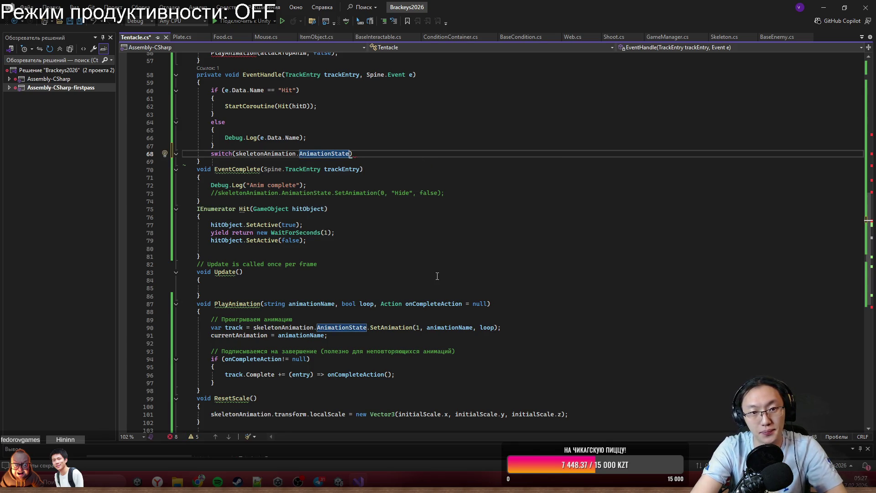
key(BackSpace)
text(.)
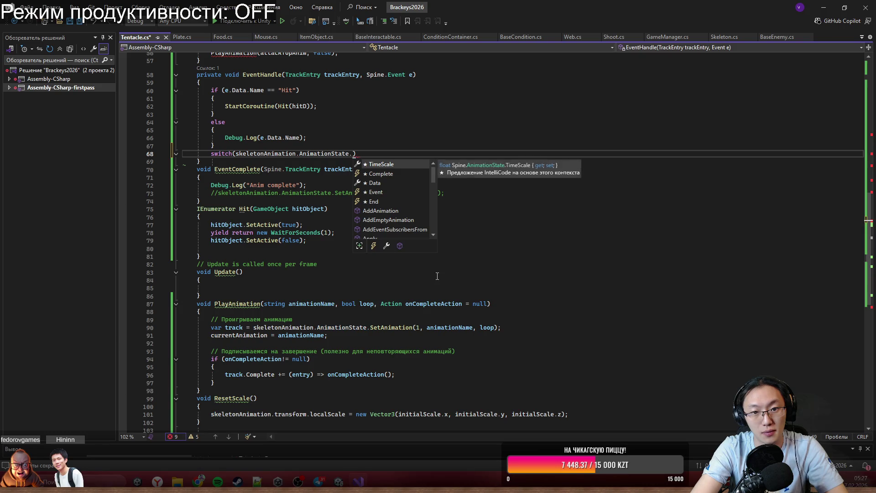
key(Down)
key(Down)
key(Down)
key(Down)
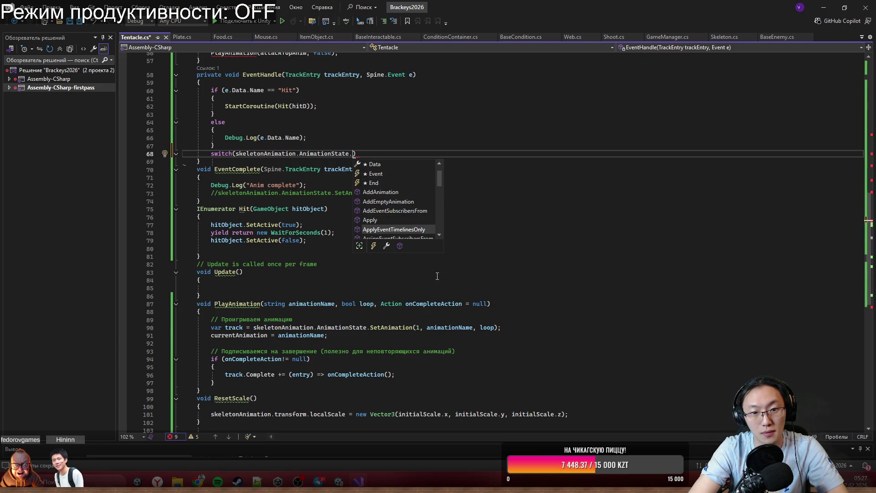
key(Down)
key(Down)
key(Down)
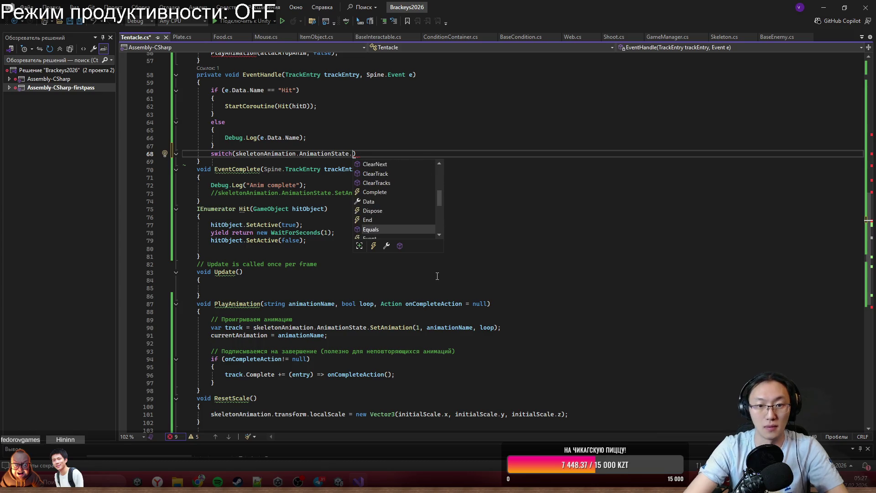
key(Down)
key(Down)
key(Down)
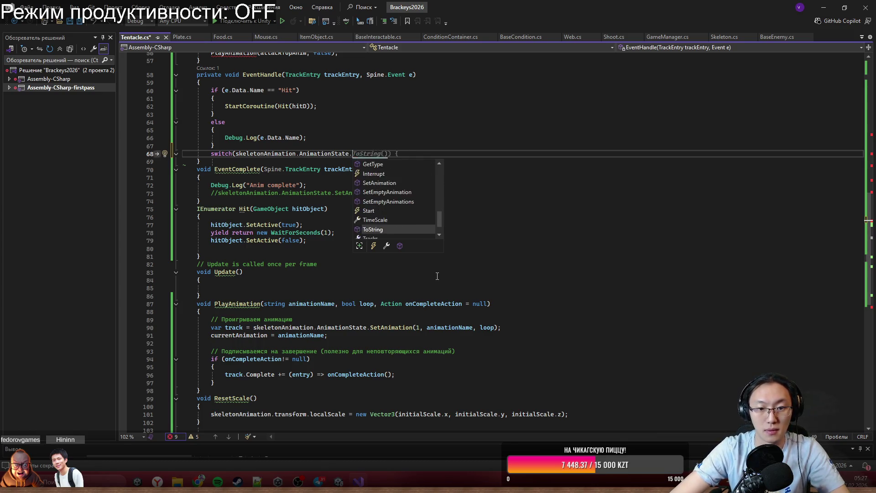
key(BackSpace)
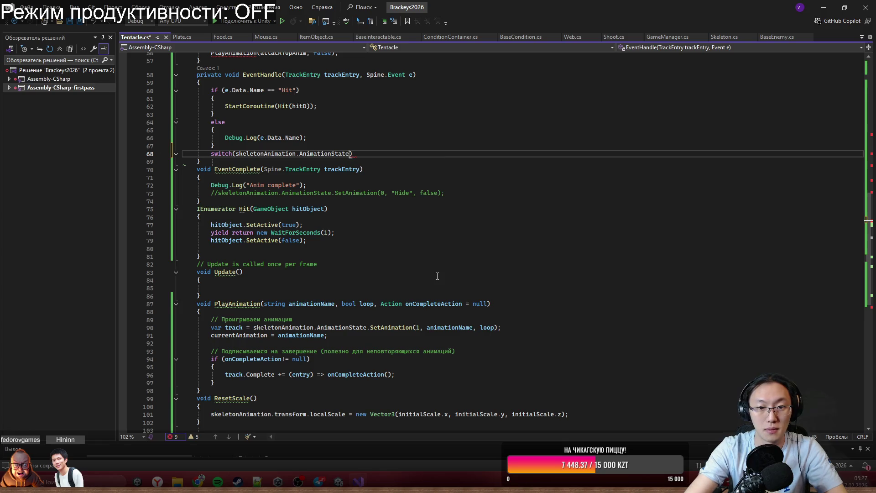
key(End)
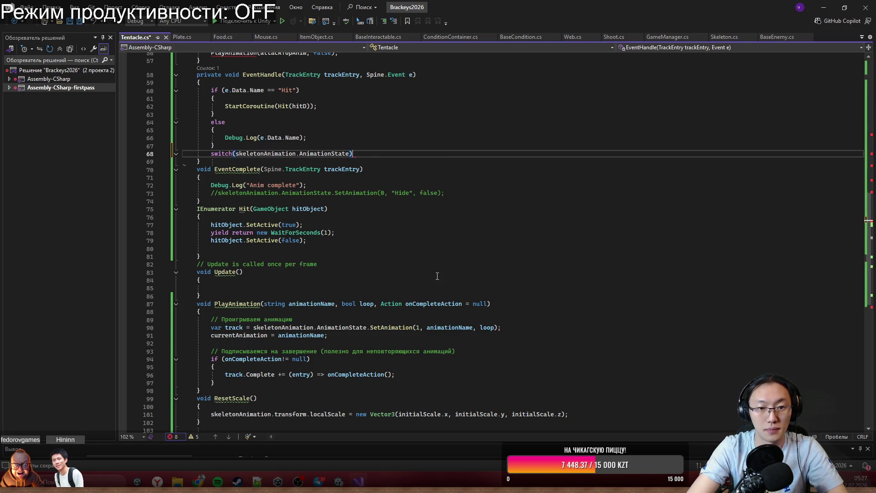
key(Return)
text({)
key(Return)
text(case)
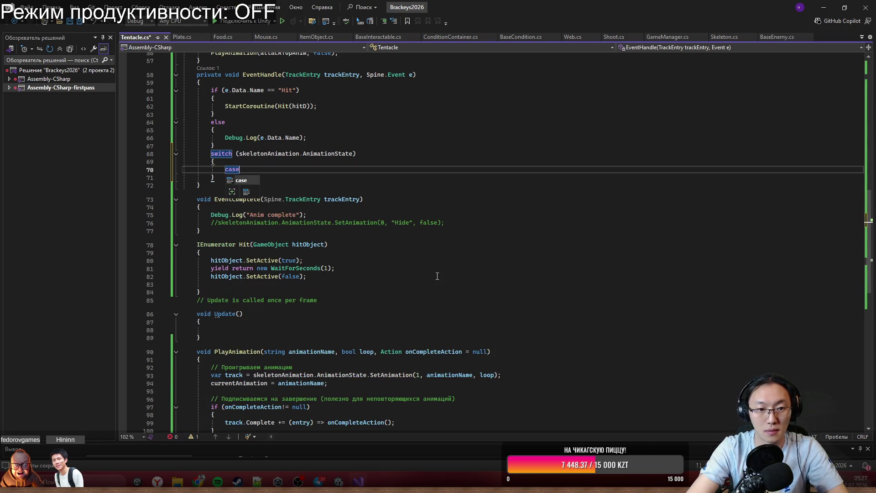
text( ")
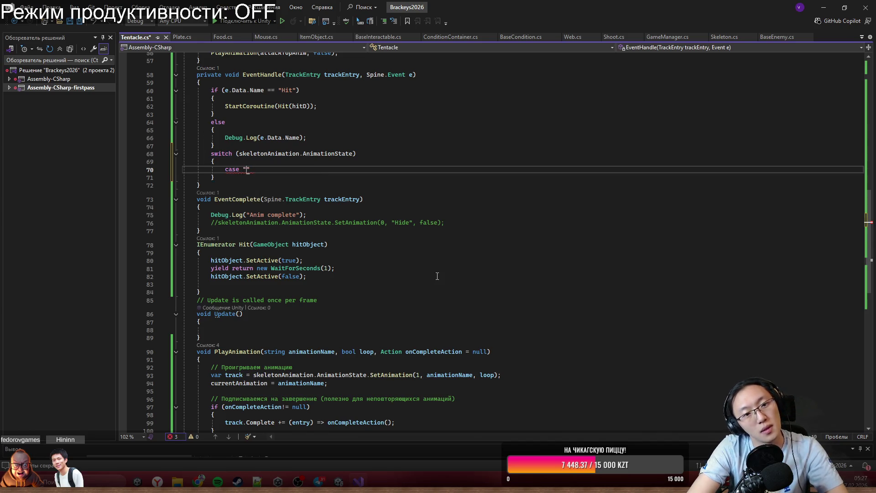
key(BackSpace)
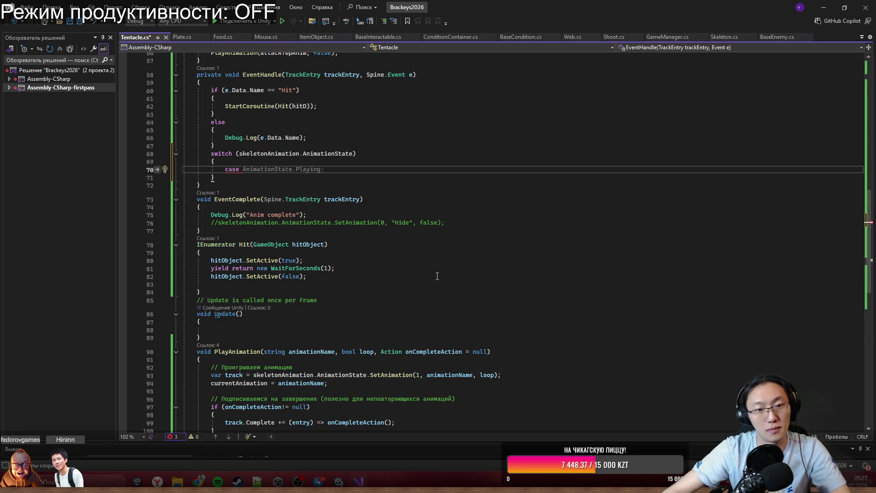
scroll(457, 240, up, 18)
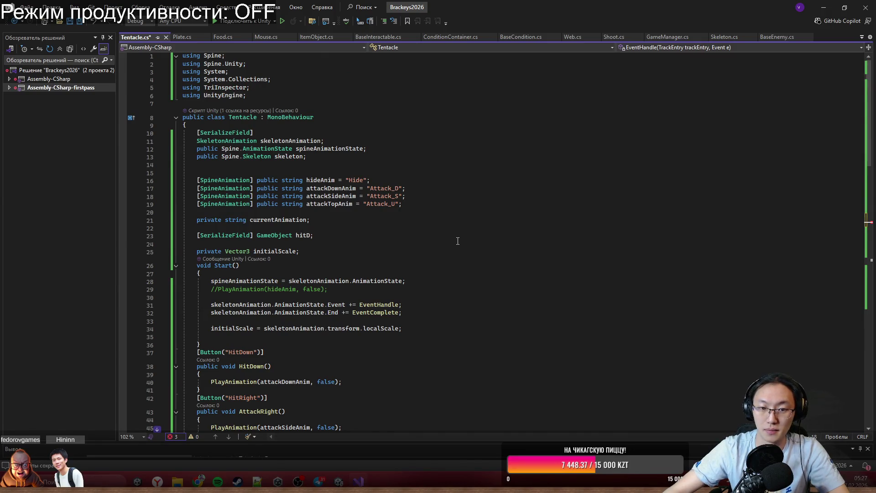
scroll(458, 242, down, 15)
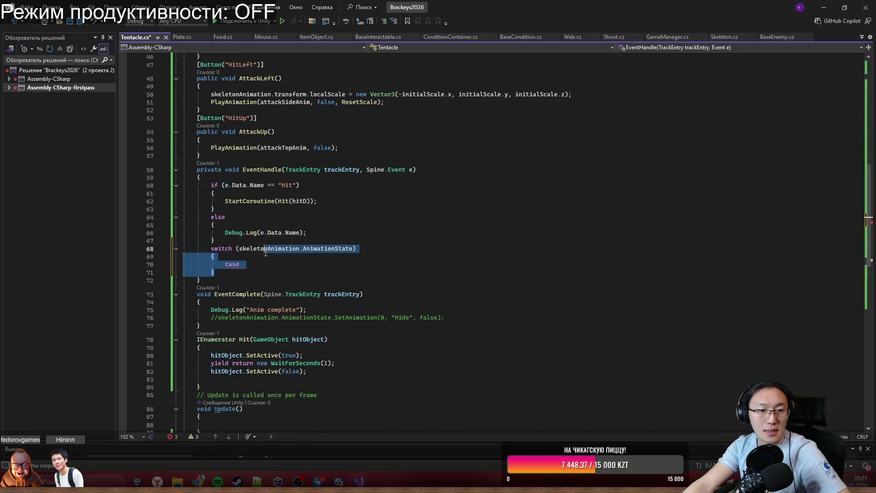
click(258, 264)
key(ctrl+z)
key(ctrl+z)
key(ctrl+z)
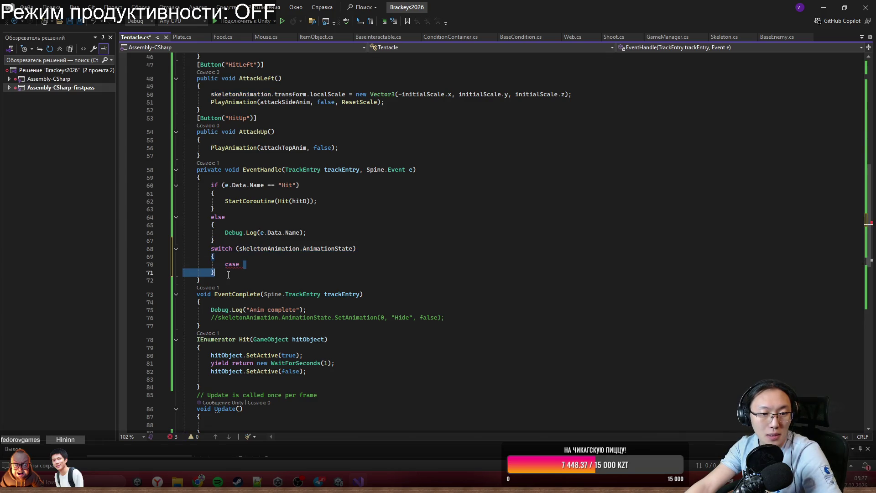
scroll(313, 251, up, 5)
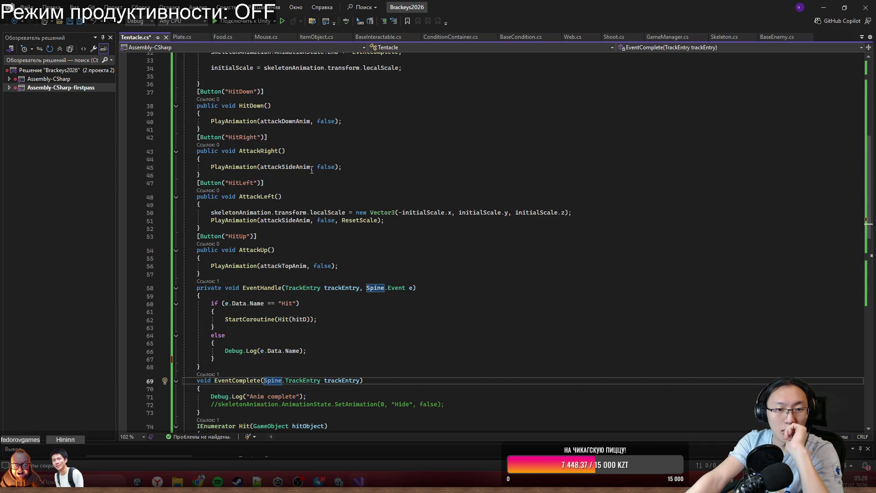
scroll(311, 171, up, 6)
Declare 'private float currentAttackDegrees = 0;' below the initialScale field.
click(358, 135)
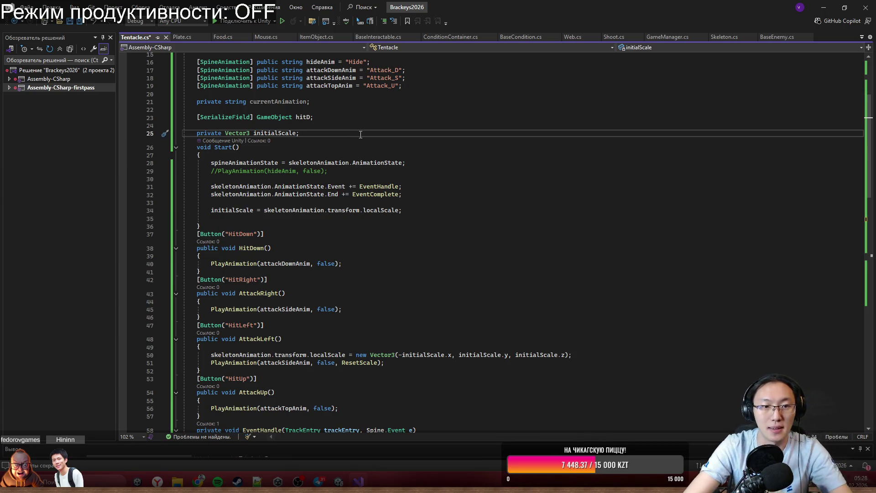
key(Return)
text(private fl)
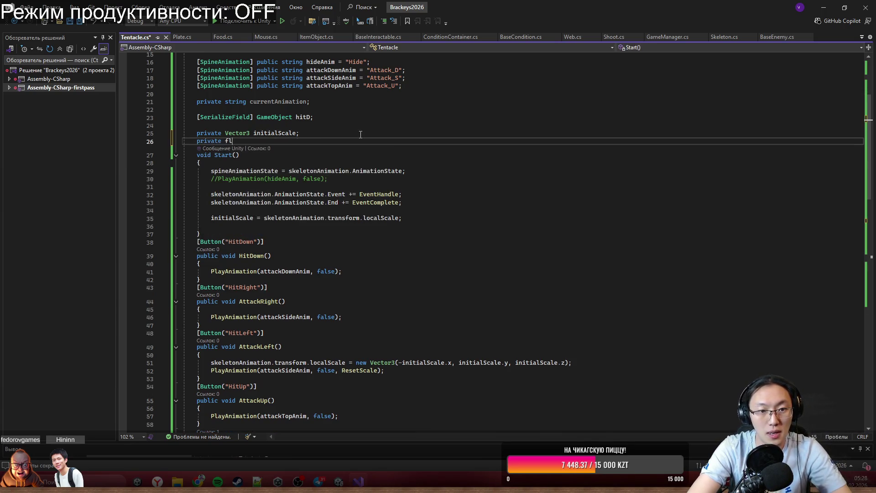
text(oat currentAttackDegrees)
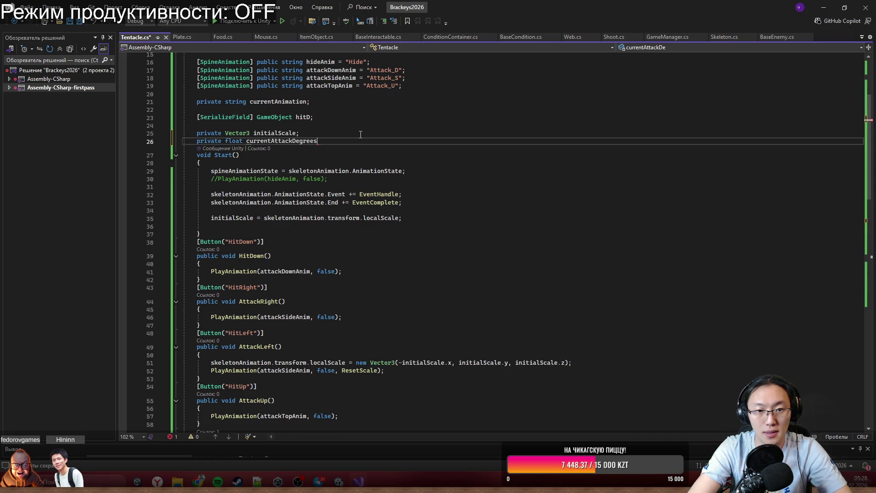
text( = 0;)
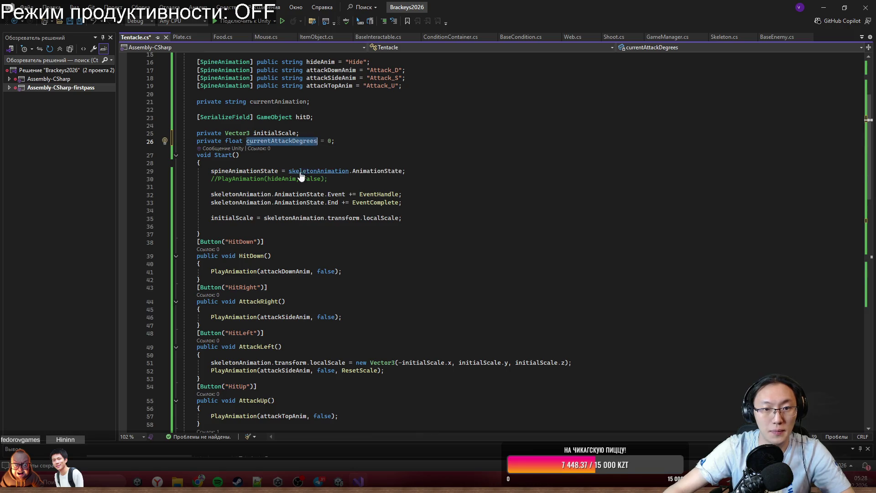
scroll(292, 205, down, 7)
scroll(286, 229, up, 1)
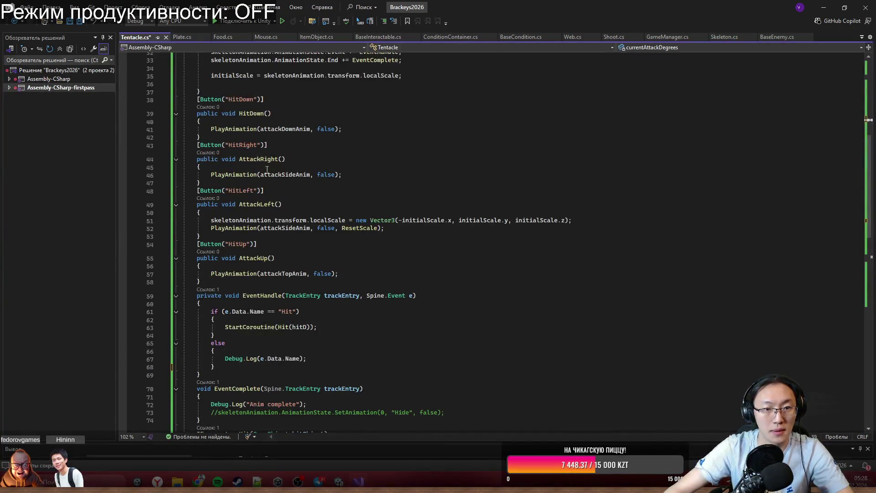
Make HitDown start by setting currentAttackDegrees to 90.
click(338, 122)
key(Return)
text(currentAttackDegrees)
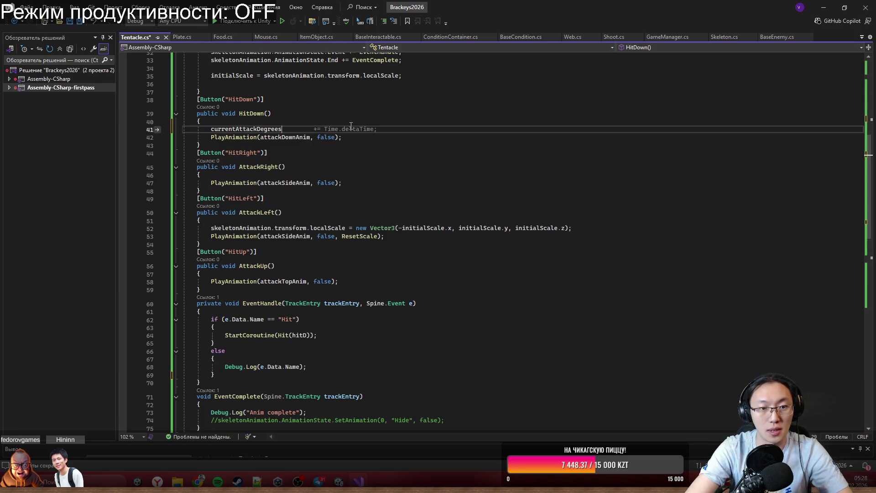
text( = 0;)
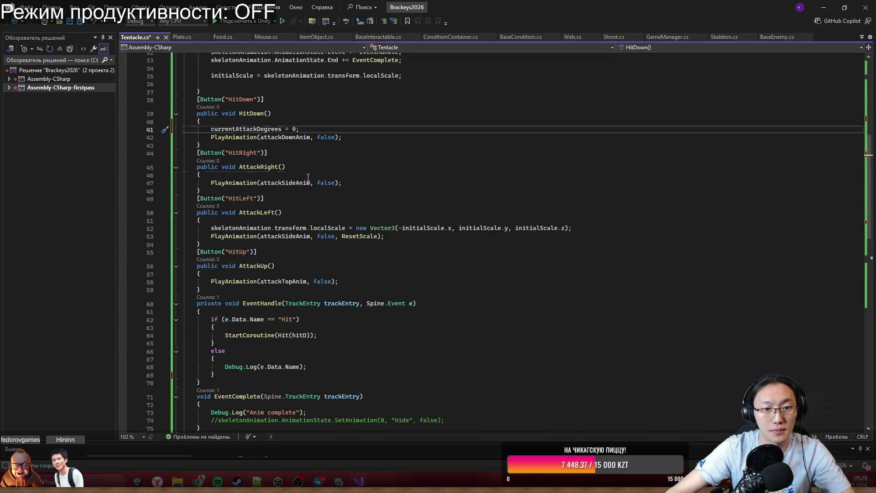
click(308, 174)
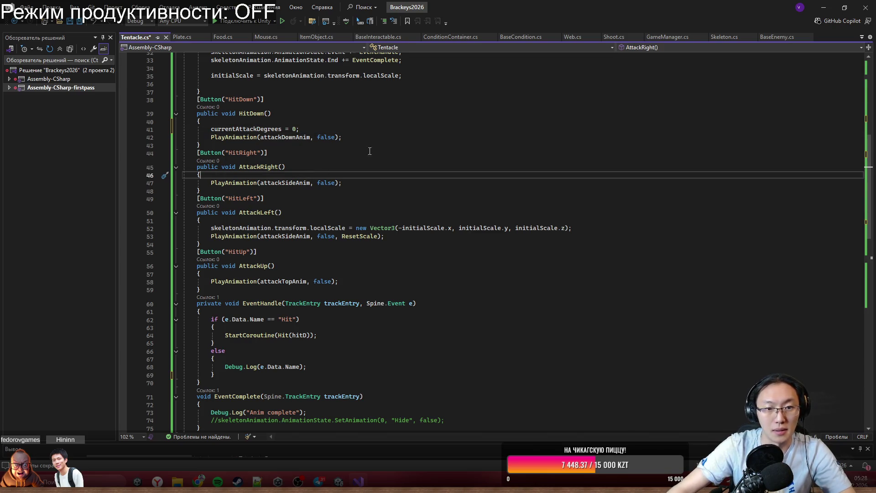
double_click(294, 128)
text(90)
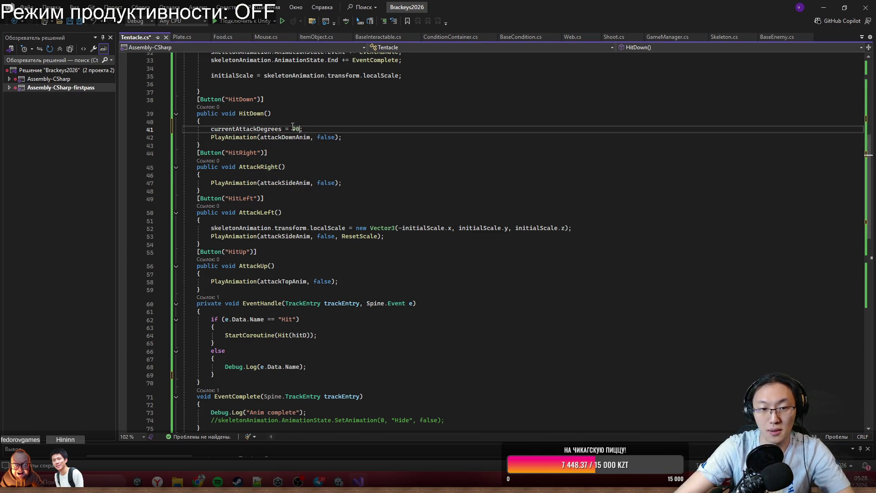
Set currentAttackDegrees to 0 in AttackRight and 180 in AttackLeft.
click(285, 175)
key(Return)
text(currentAttackDegrees)
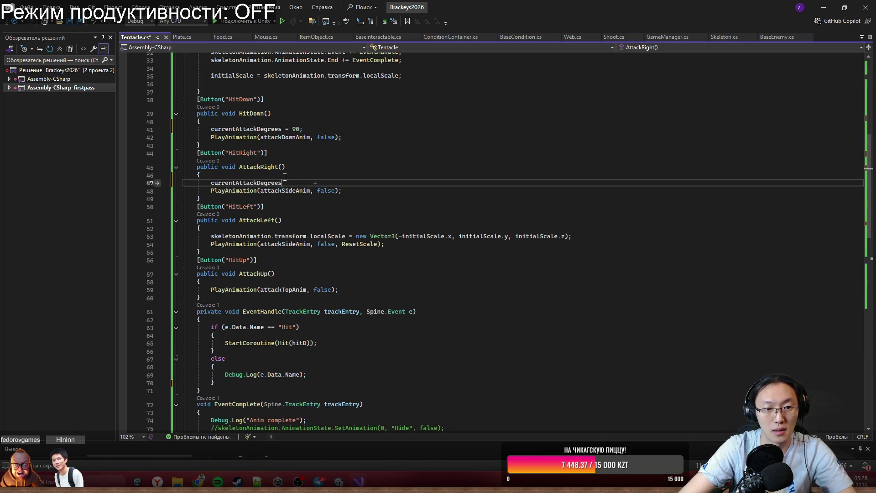
text(= 0)
click(288, 228)
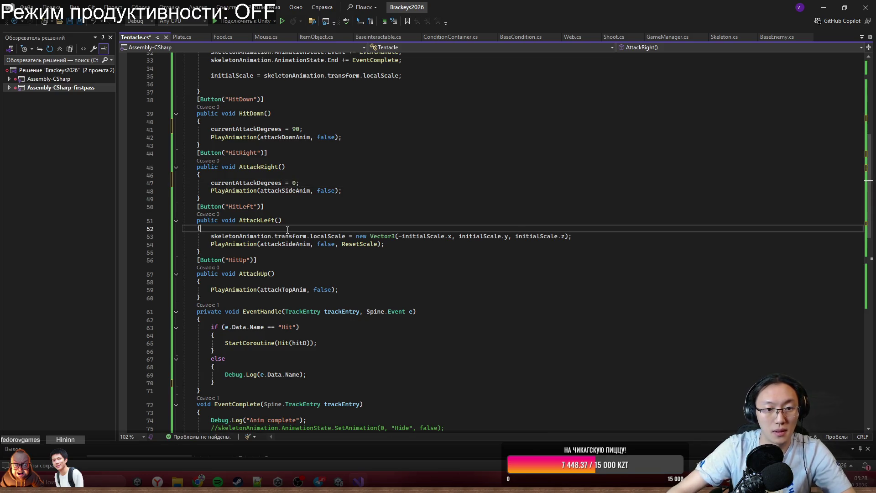
key(Return)
text(currentAttackDegrees)
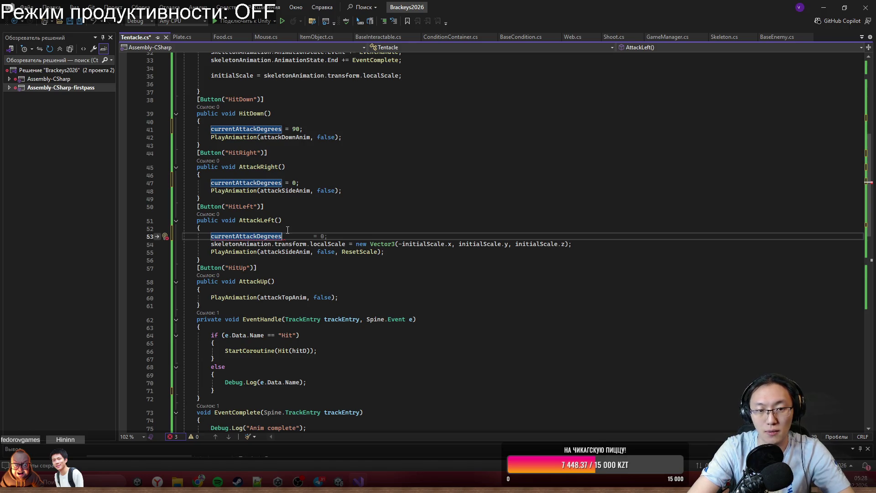
text( = 180l;)
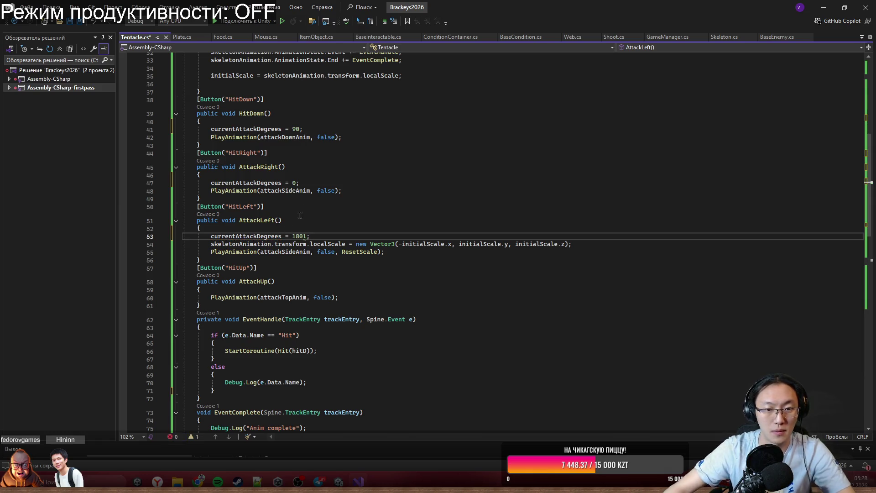
key(BackSpace)
key(BackSpace)
text(;)
Set currentAttackDegrees to 270 at the start of AttackUp.
scroll(303, 206, down, 1)
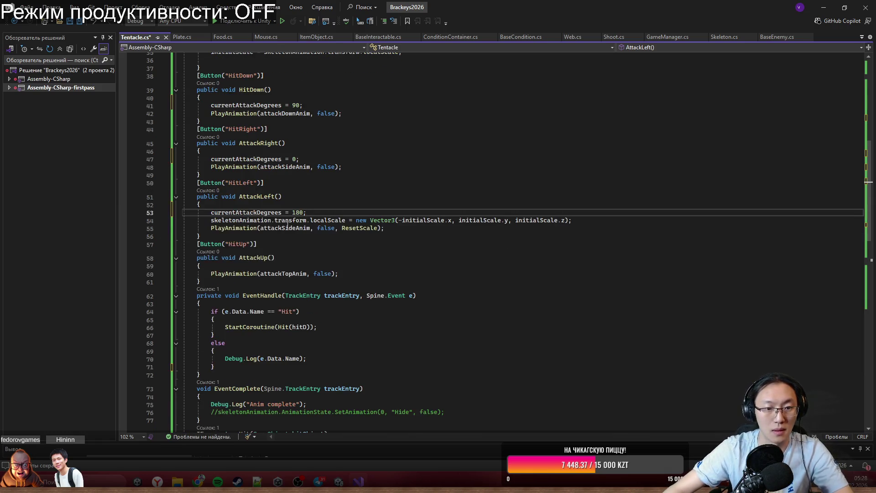
click(306, 265)
key(Return)
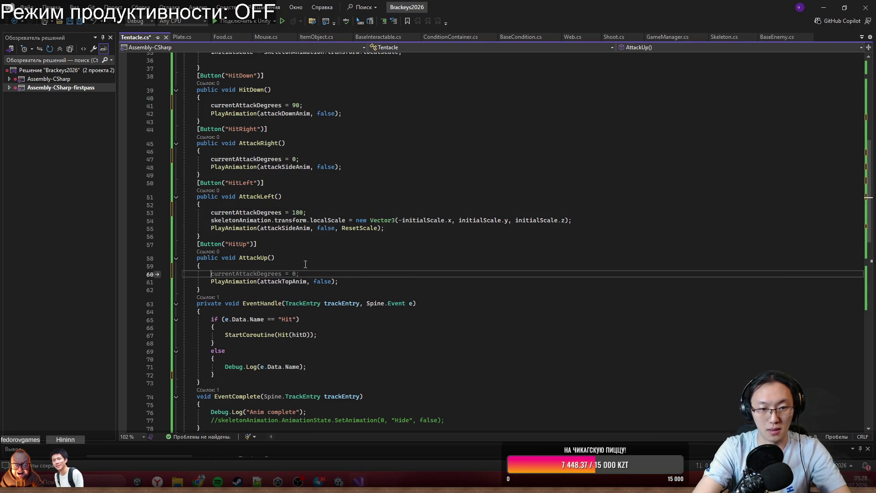
text(currentAttackDegrees = 270;)
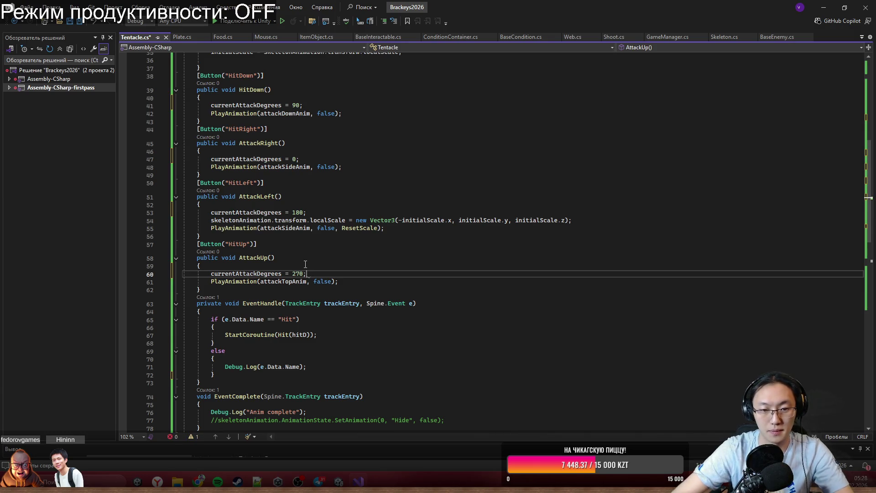
scroll(384, 309, down, 5)
click(397, 254)
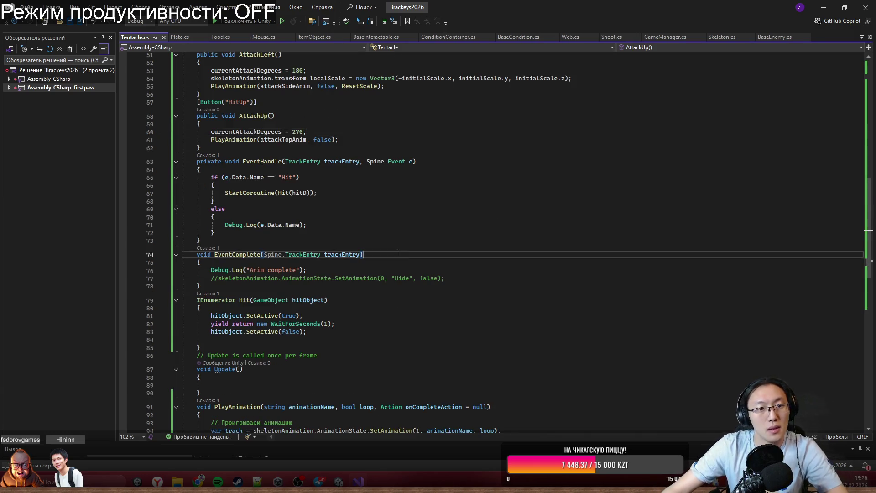
Highlight every use of currentAttackDegrees and review them across Tentacle.cs.
click(236, 132)
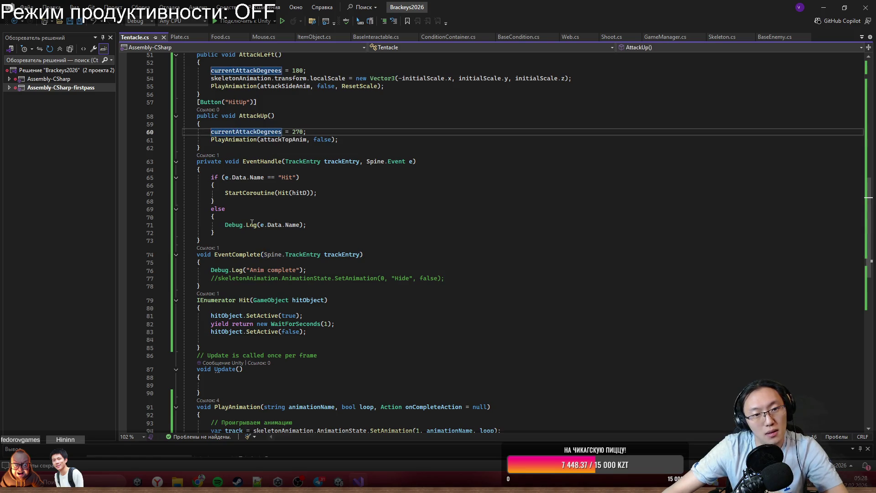
scroll(297, 259, down, 1)
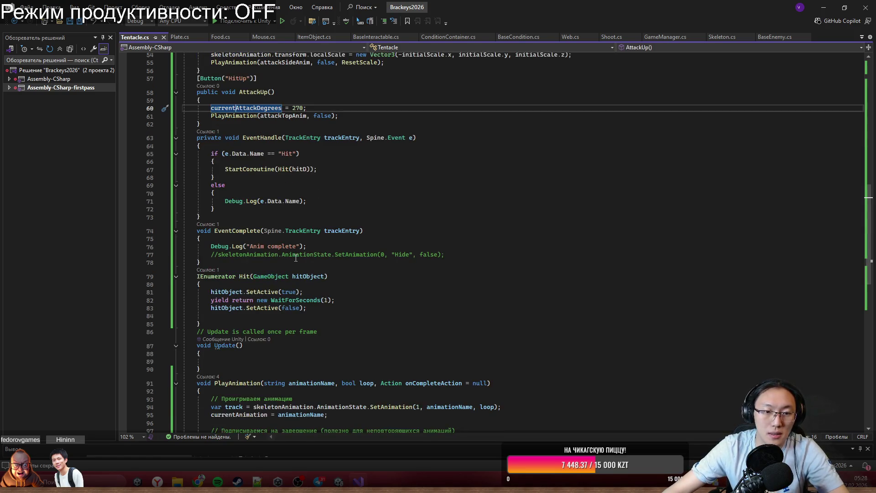
scroll(307, 310, down, 2)
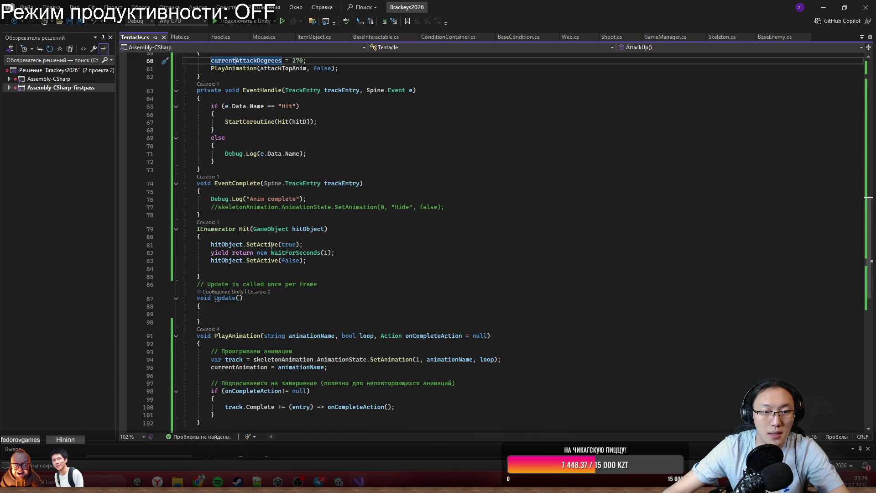
scroll(282, 193, down, 2)
scroll(279, 228, up, 5)
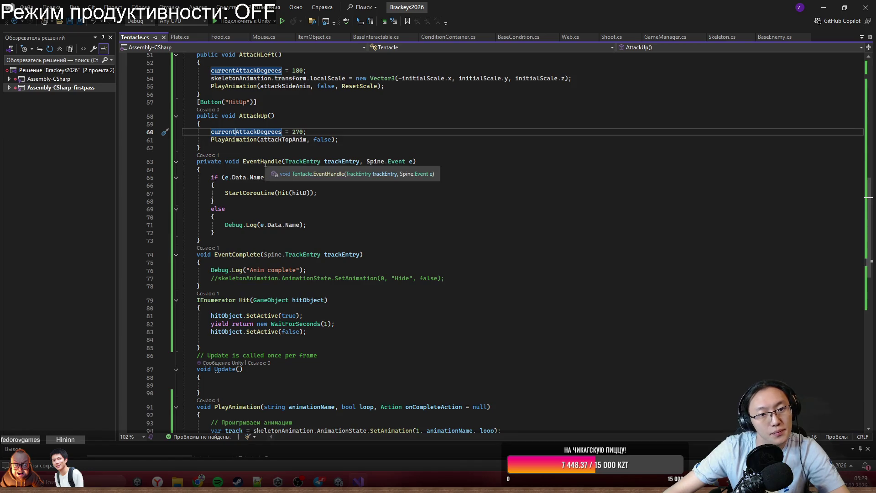
scroll(315, 229, up, 10)
scroll(315, 229, down, 6)
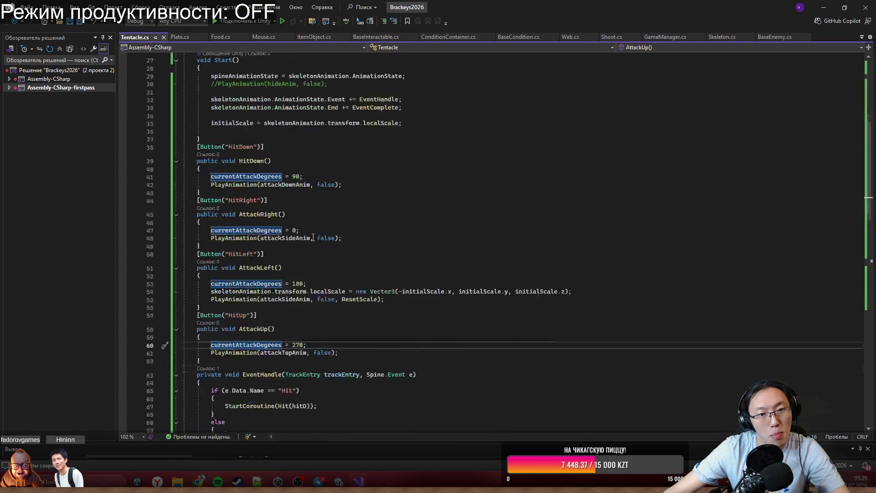
scroll(282, 353, down, 4)
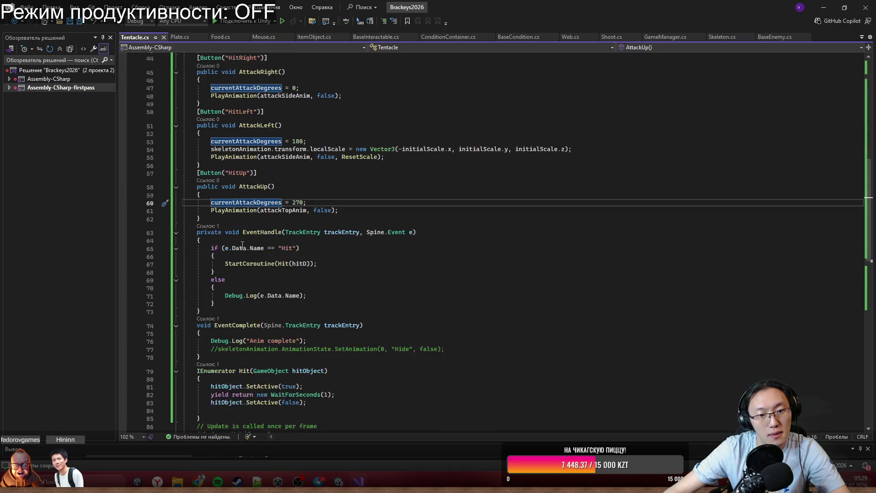
scroll(324, 294, down, 4)
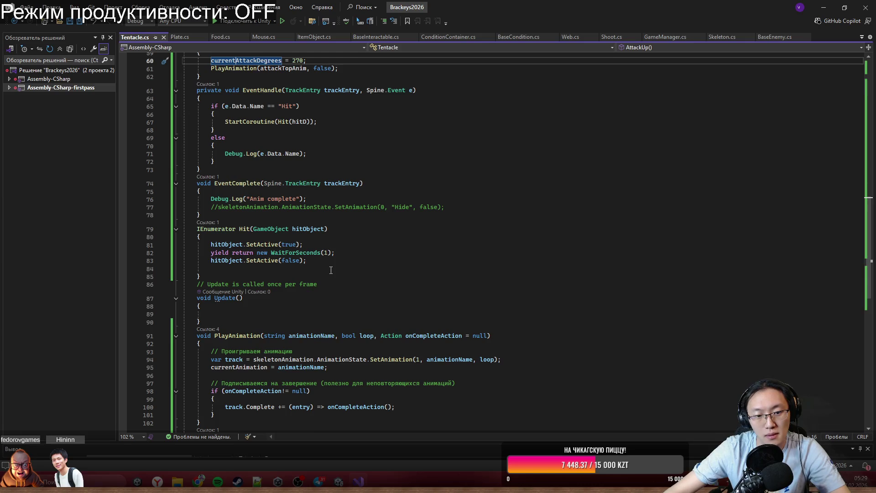
scroll(331, 270, down, 4)
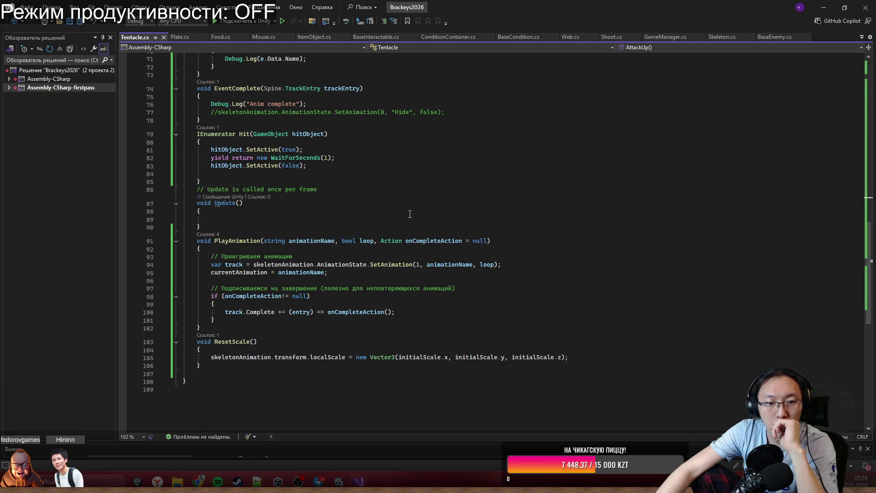
scroll(326, 269, up, 4)
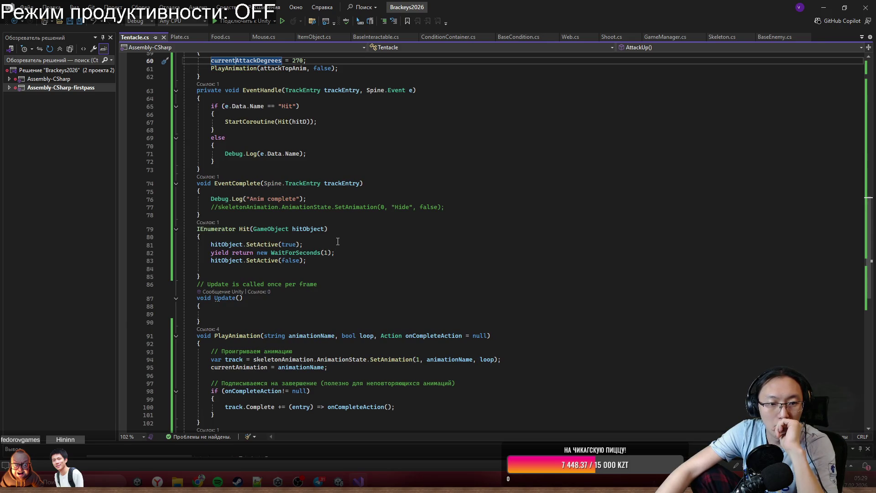
Start the Hit coroutine with 'hitObject.transform.rotation = Quaternion.Euler(0, 0, currentAttackDegrees);'.
click(338, 238)
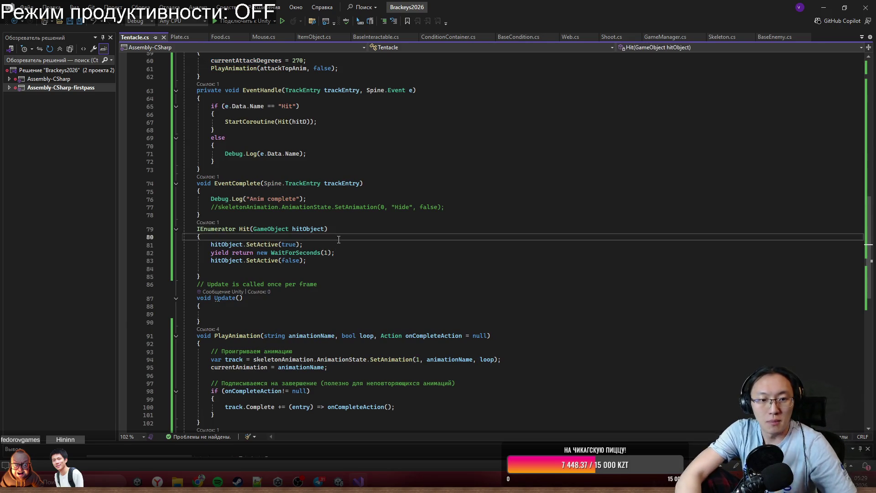
key(Return)
text(hideAnim)
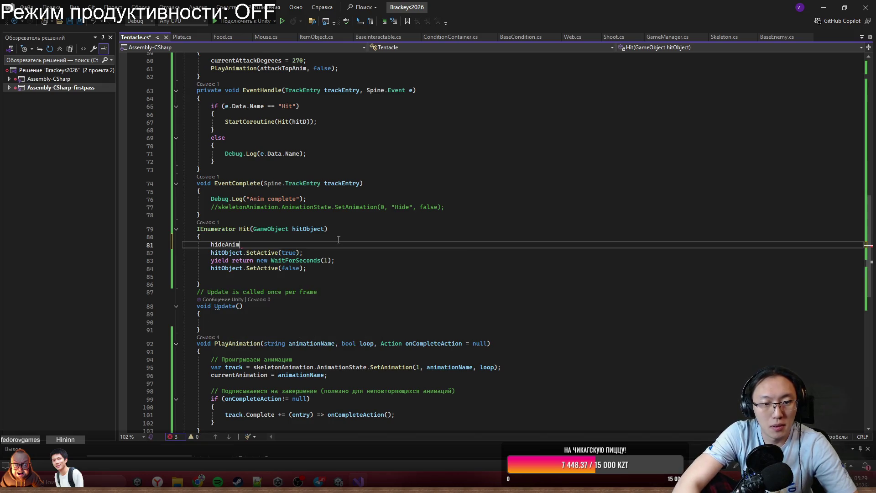
key(BackSpace)
key(BackSpace)
key(BackSpace)
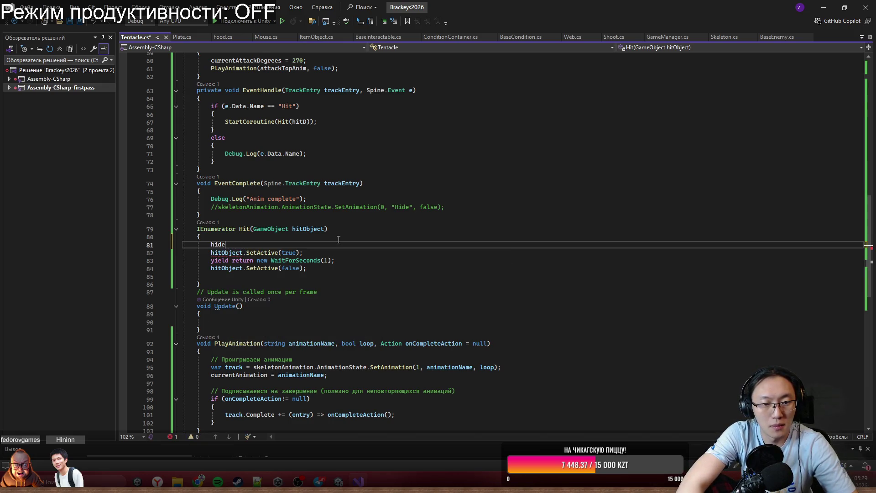
text(Object)
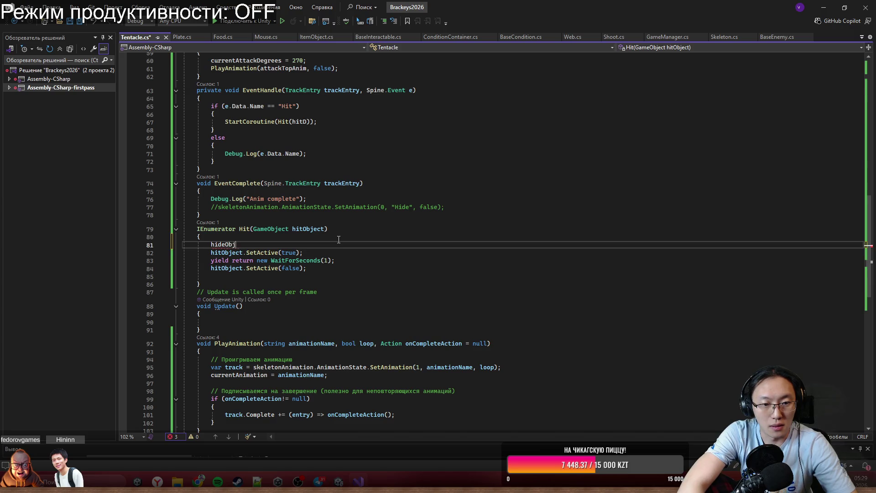
key(ctrl+BackSpace)
text(hit)
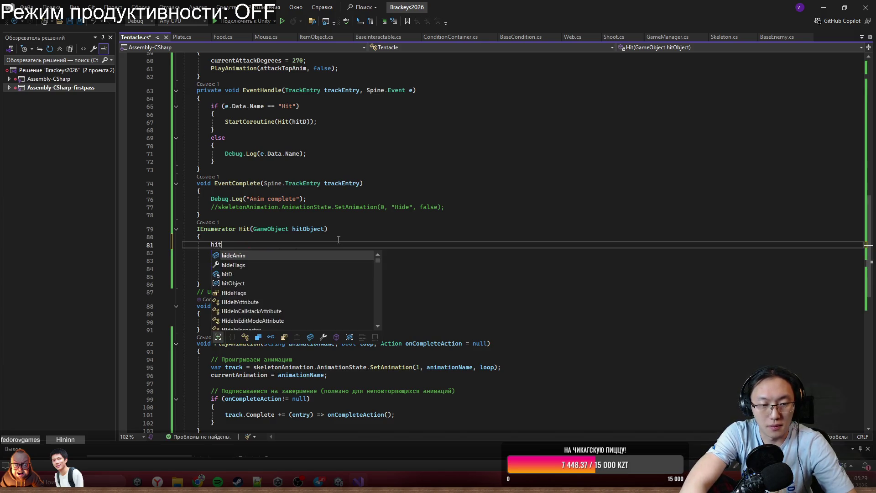
text(O)
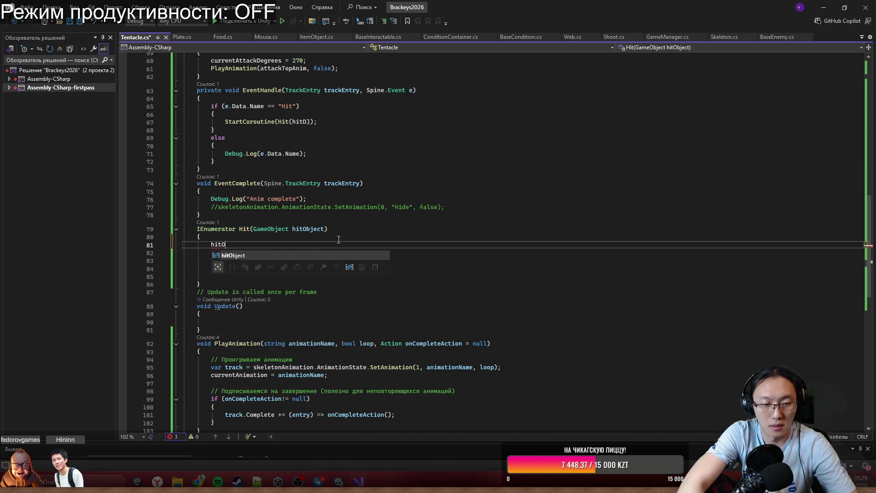
text(bject.tr)
key(Tab)
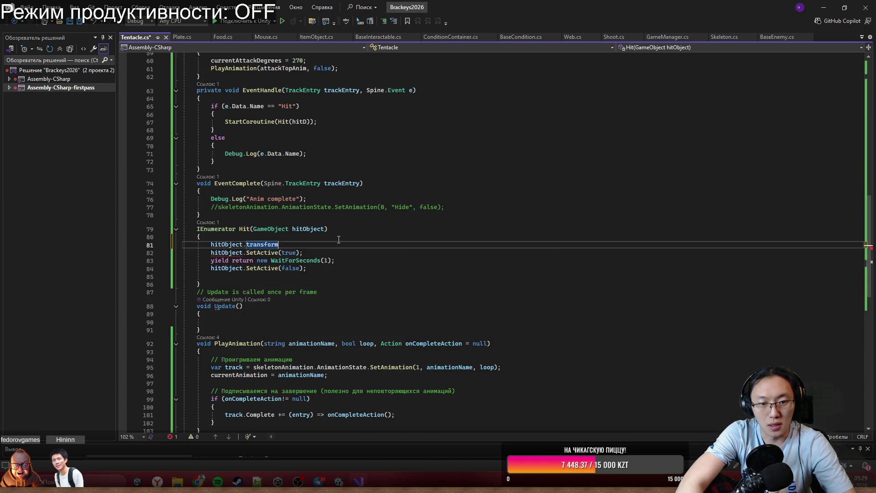
text(.)
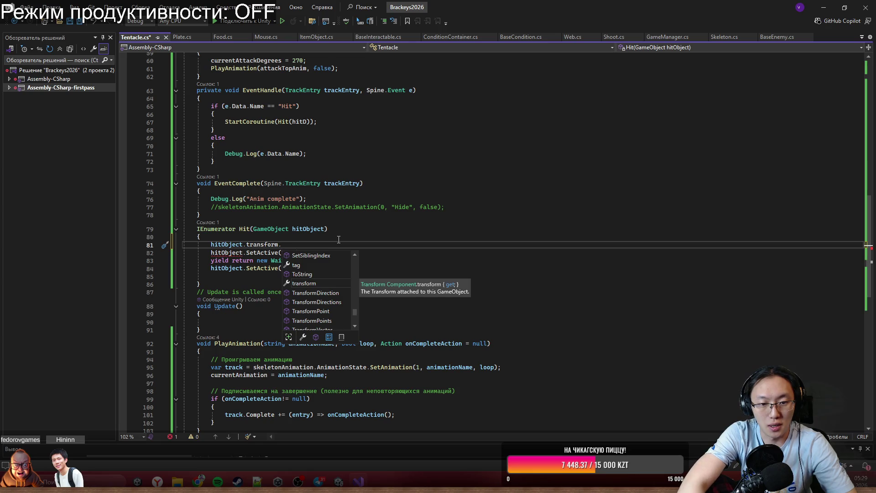
text(rotation = )
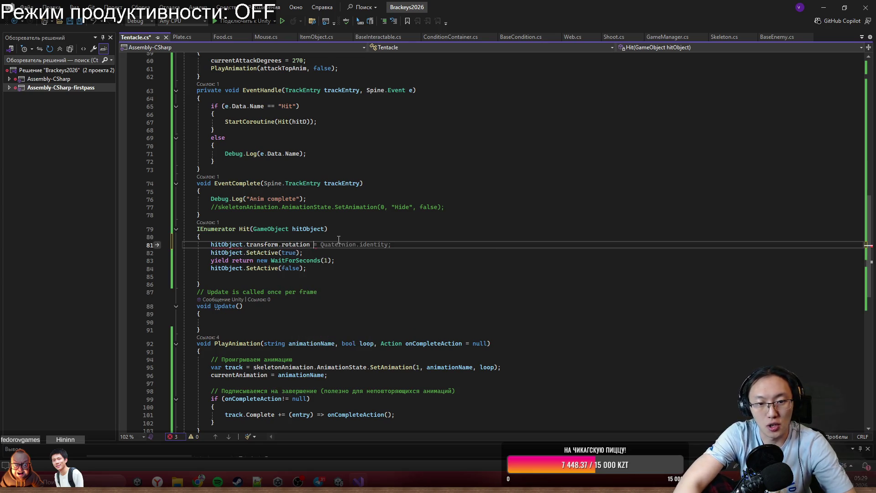
text(Qua)
key(Tab)
text(.)
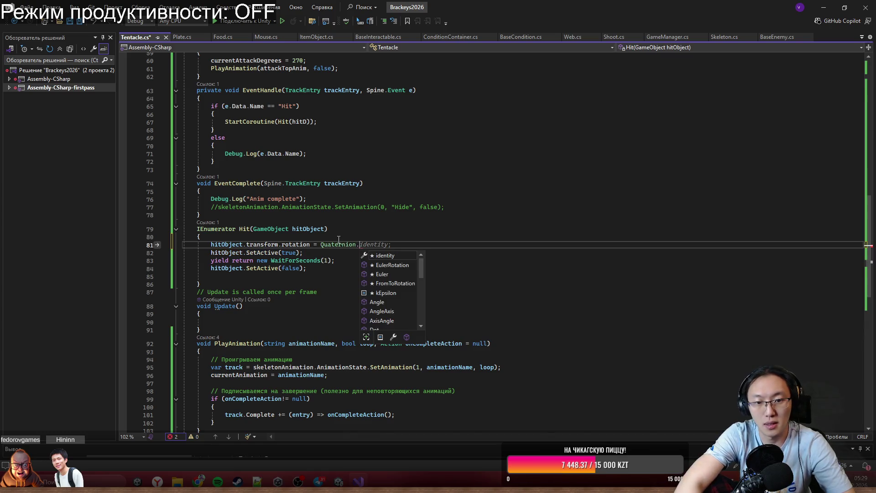
key(Down)
key(Down)
key(Tab)
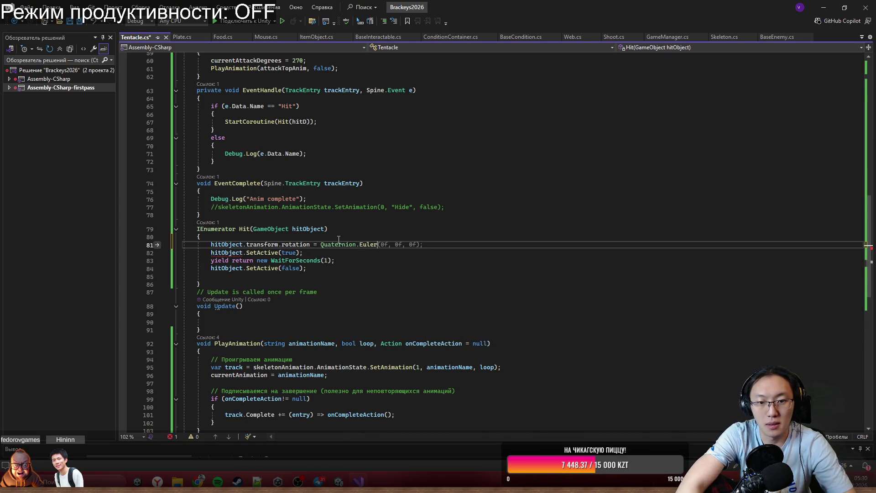
text((0, 0,)
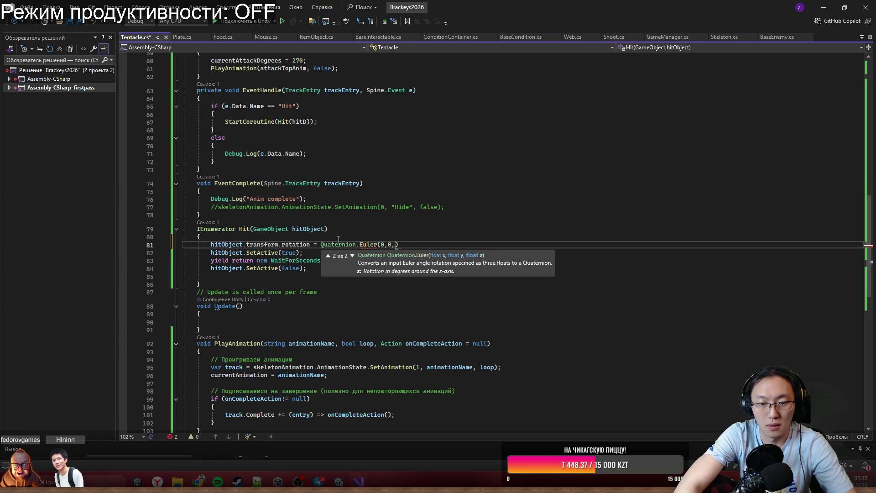
text( currentAttackDegrees);)
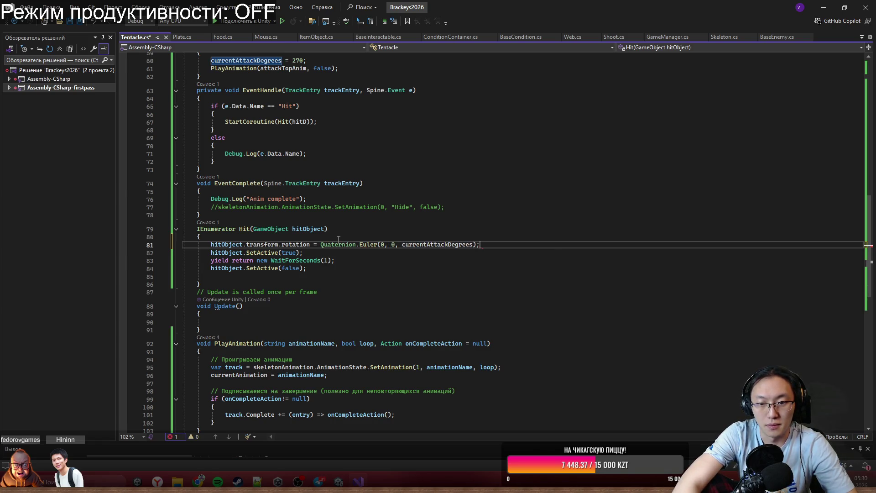
Save Tentacle.cs and return to Unity.
key(ctrl+s)
click(399, 296)
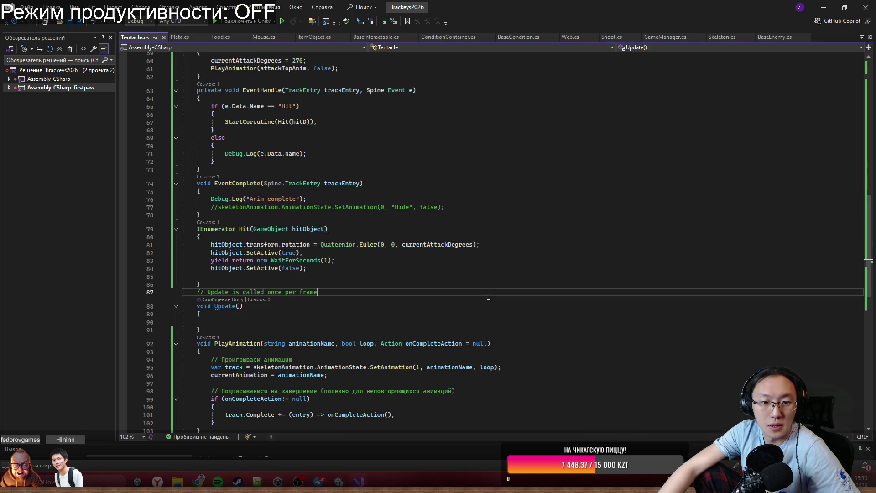
click(823, 6)
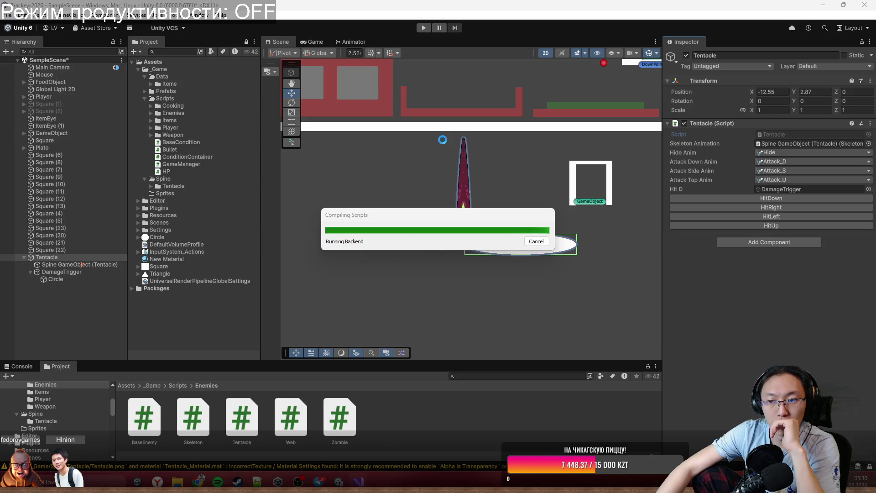
Play the scene, fire right, down, left and right attacks, then stop play mode.
click(424, 28)
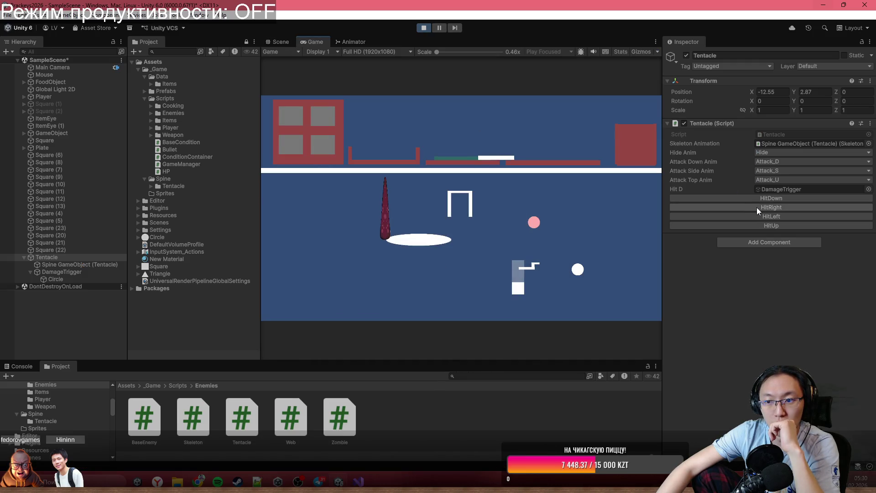
click(758, 208)
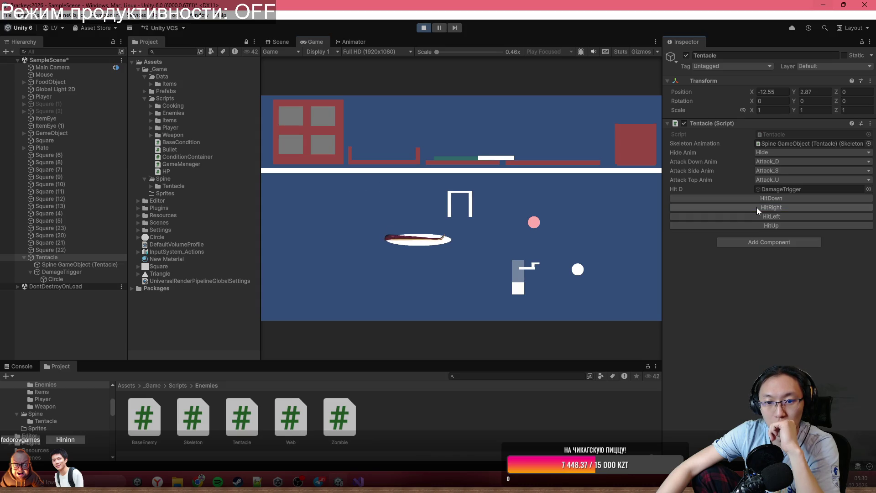
click(766, 200)
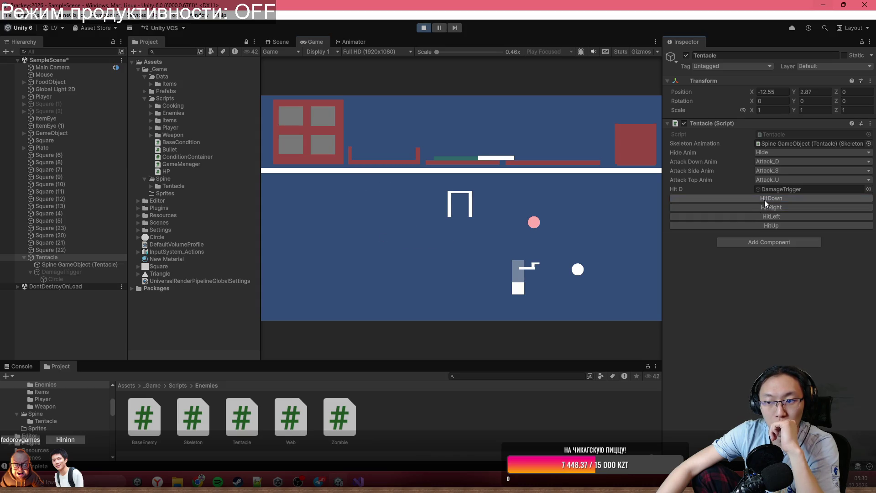
click(770, 209)
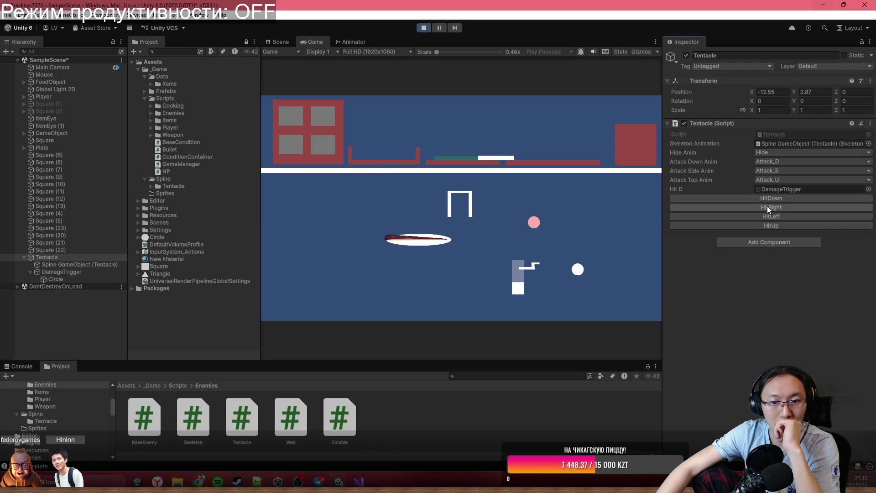
click(772, 218)
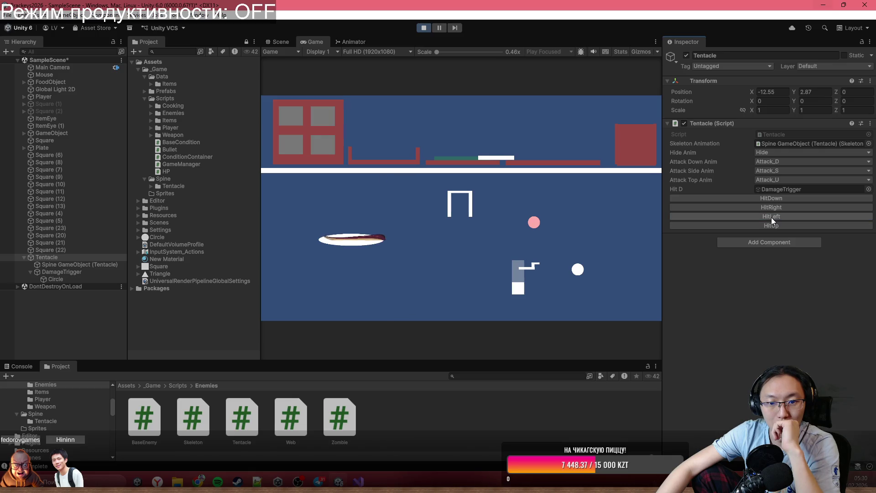
click(773, 212)
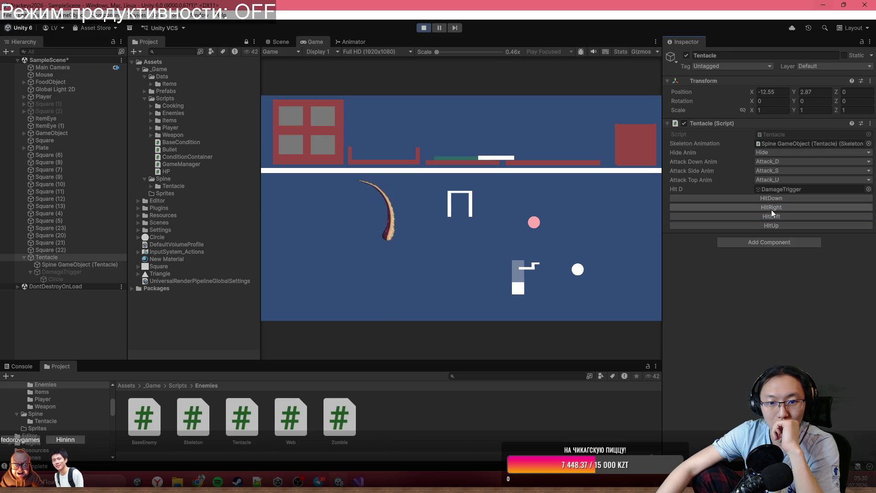
click(424, 28)
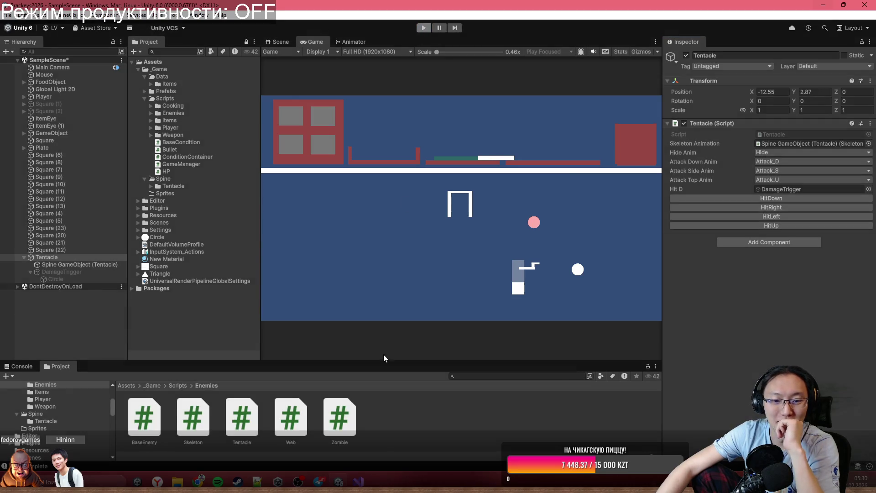
key(alt+Tab)
Change AttackUp's angle to 90 and HitDown's to 270, then save Tentacle.cs.
scroll(295, 225, up, 4)
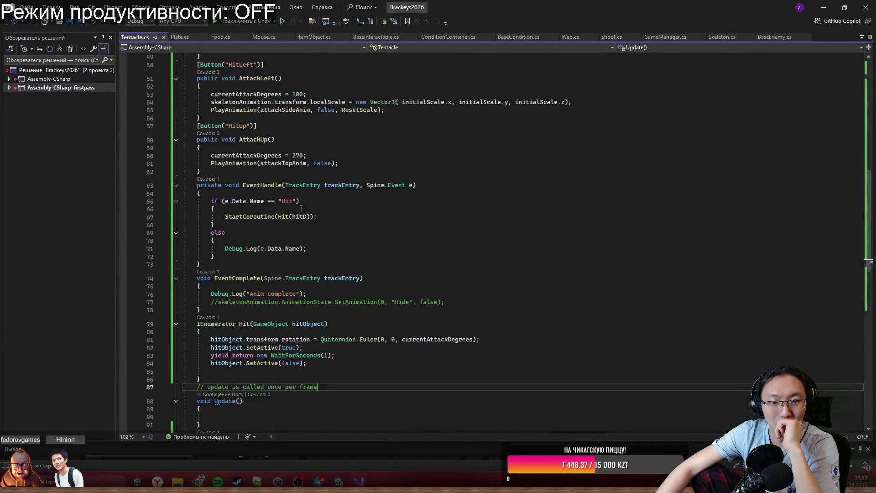
double_click(297, 152)
scroll(299, 186, up, 3)
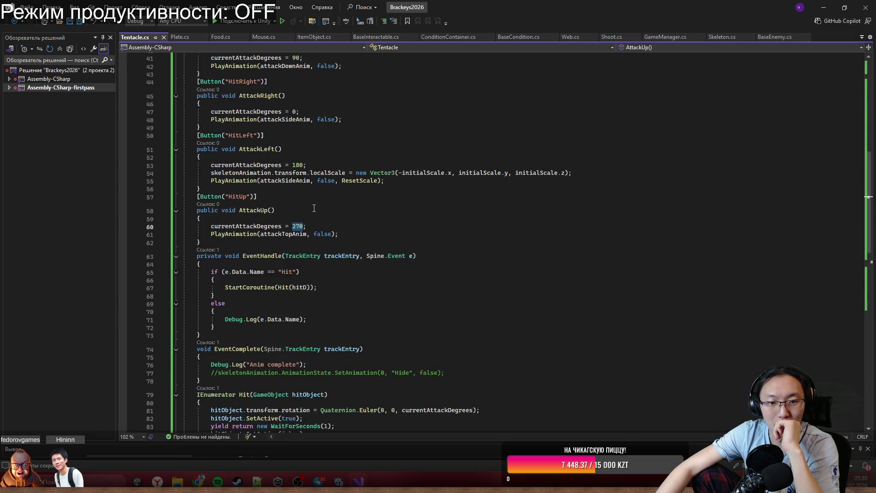
text(9)
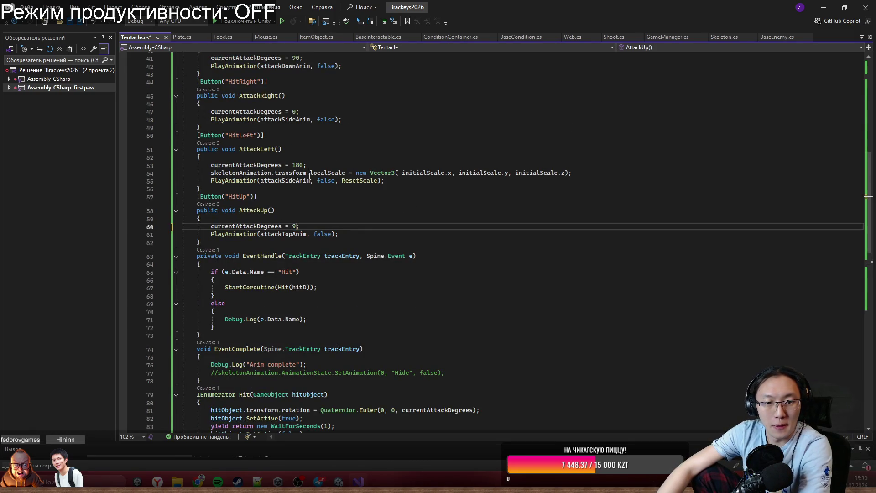
text(0)
scroll(310, 178, up, 2)
click(297, 105)
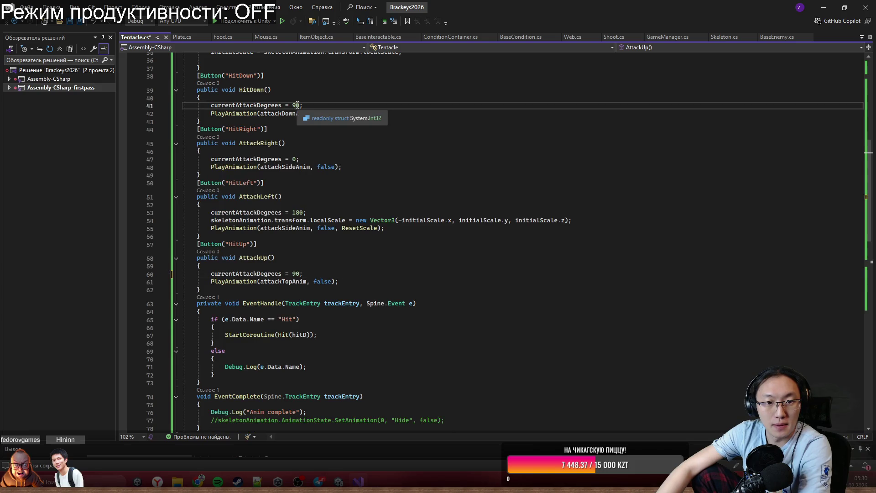
double_click(297, 105)
text(270)
click(433, 166)
key(ctrl+s)
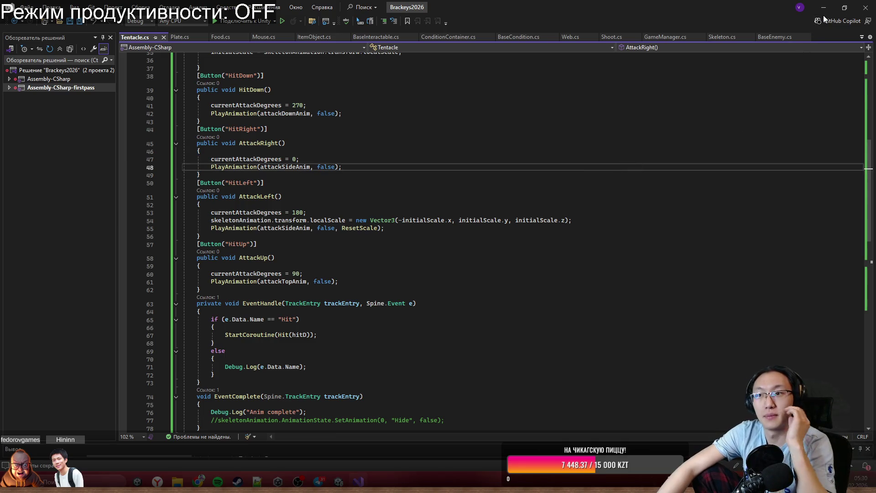
click(824, 8)
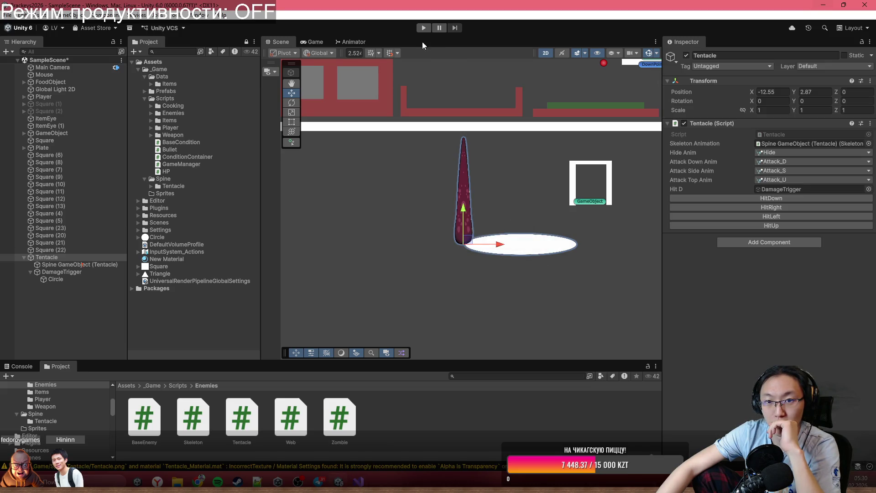
In play mode, fire the left, up, right and down attacks repeatedly to check ellipse orientation.
click(424, 28)
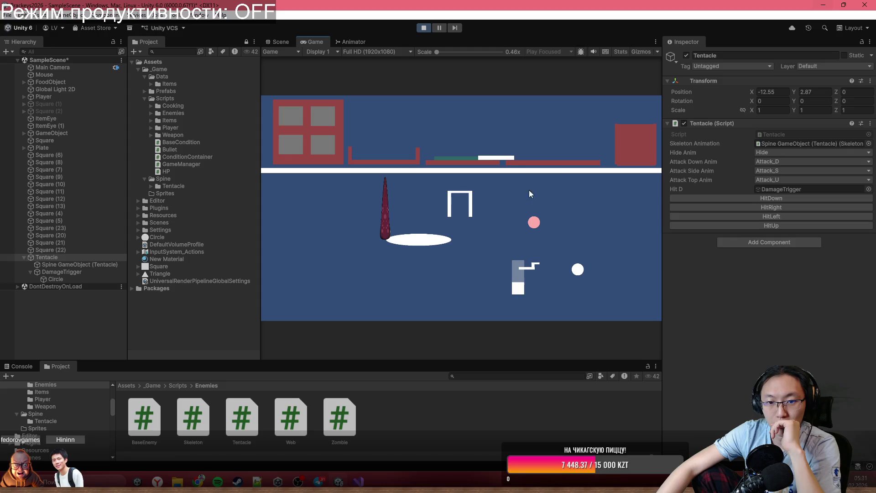
click(756, 219)
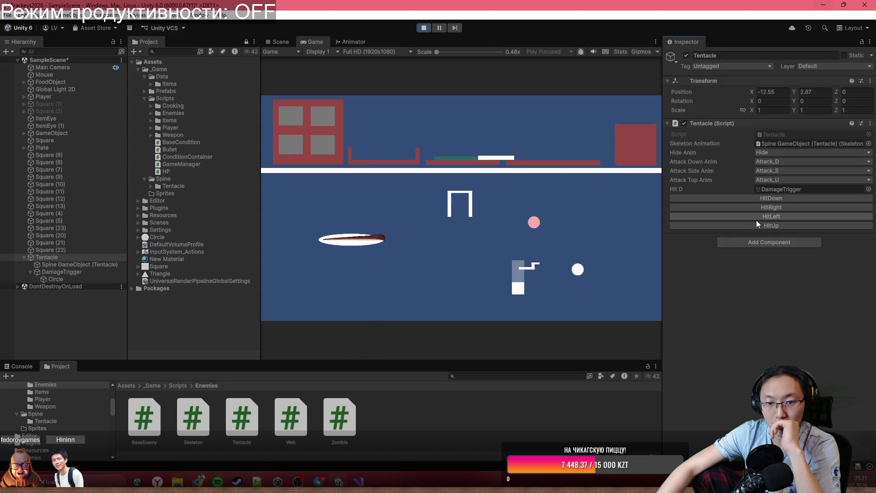
click(771, 225)
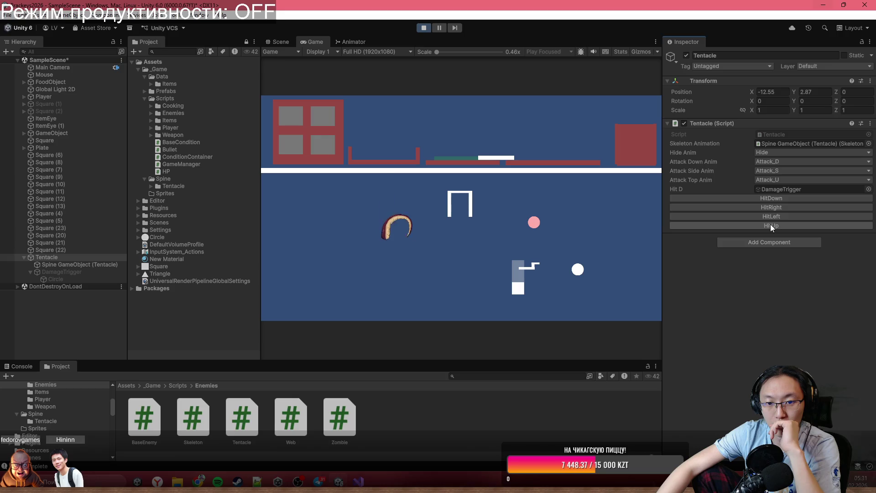
click(770, 216)
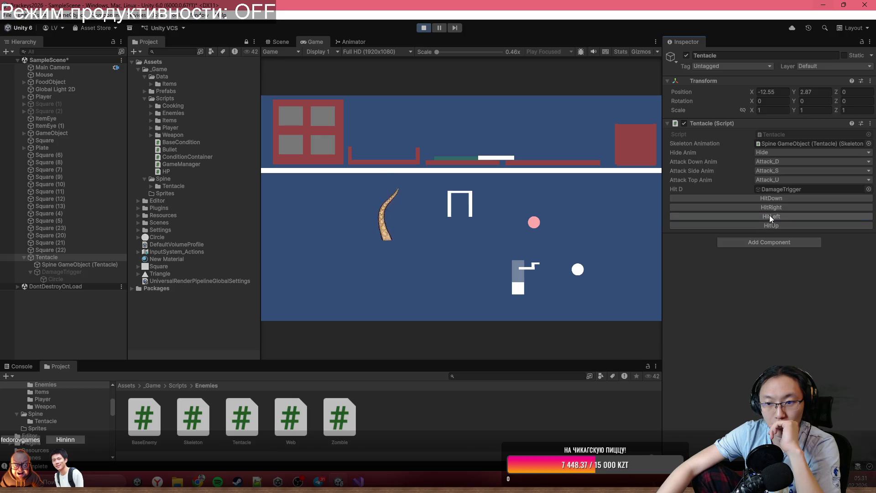
click(770, 210)
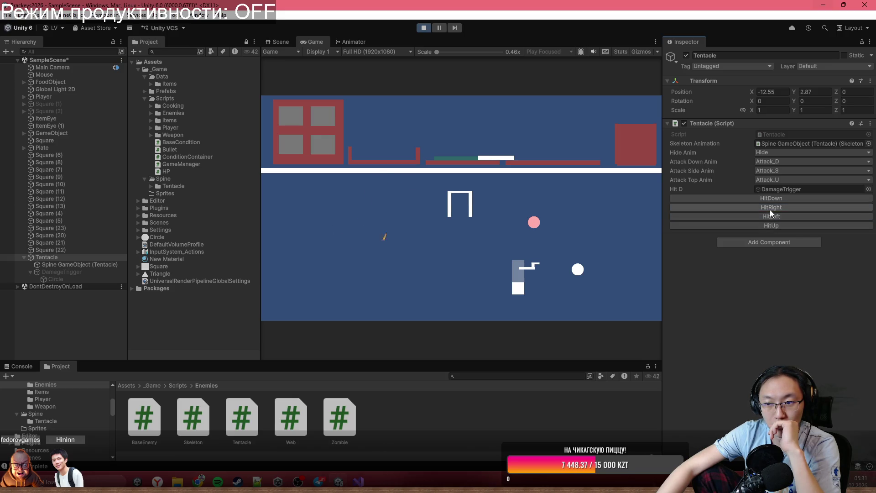
click(771, 200)
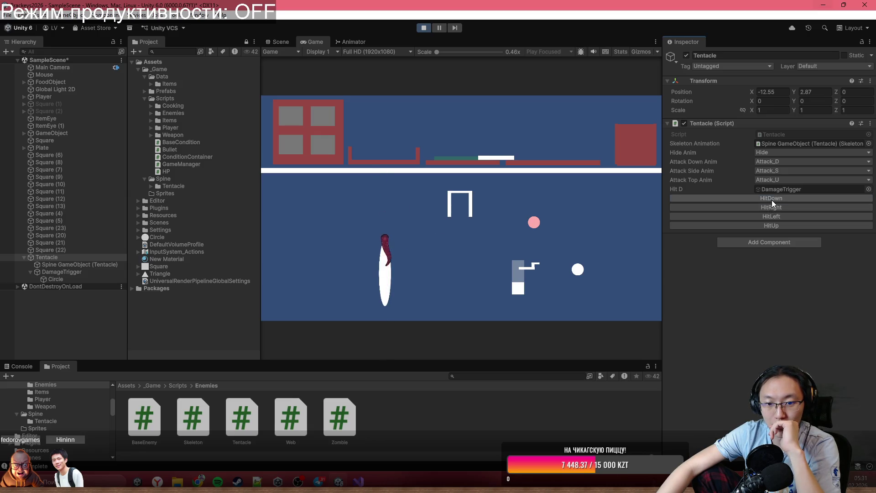
click(776, 226)
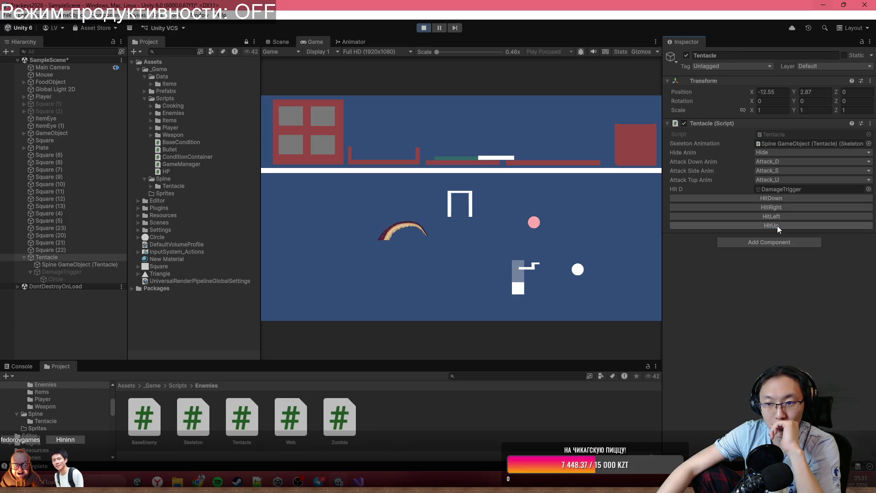
click(777, 214)
click(776, 211)
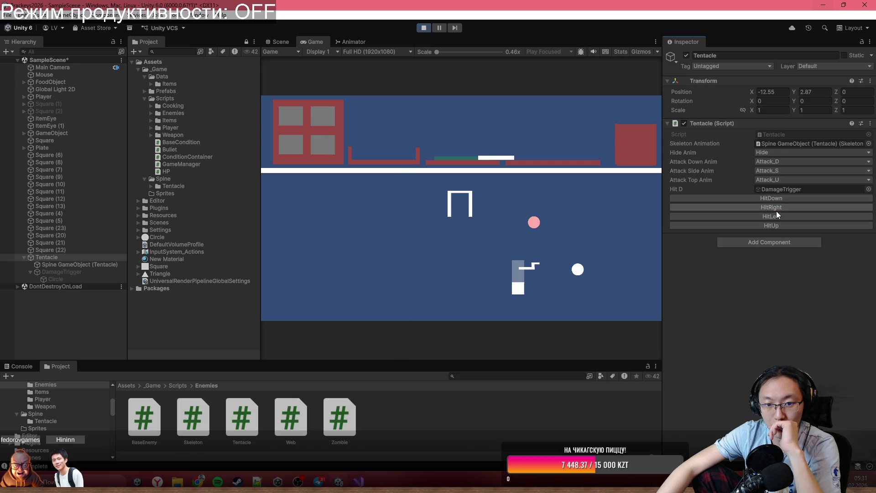
click(776, 211)
click(777, 209)
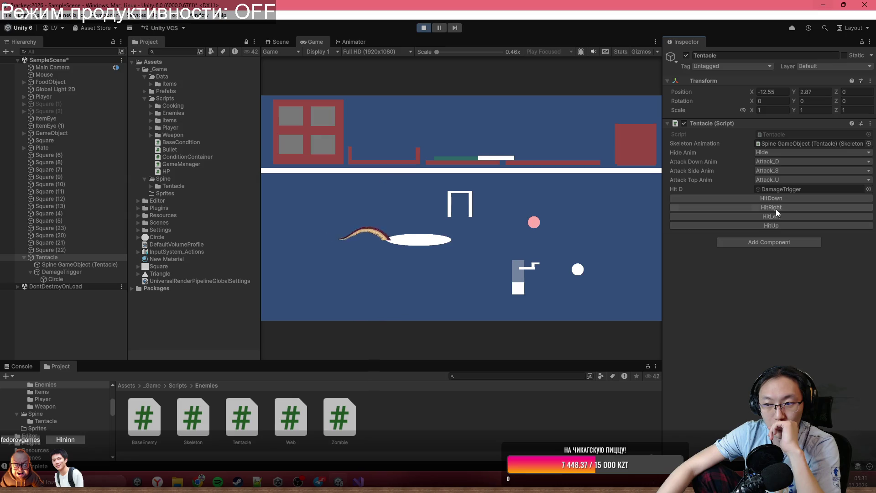
click(779, 219)
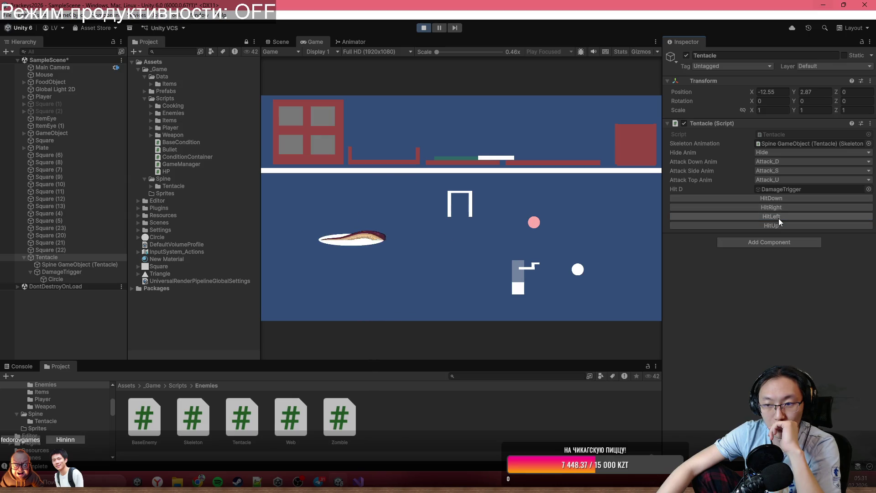
click(777, 208)
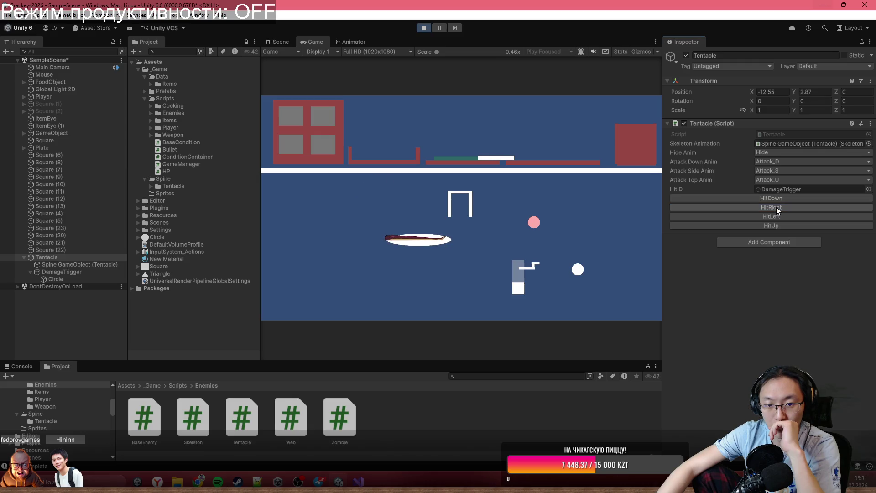